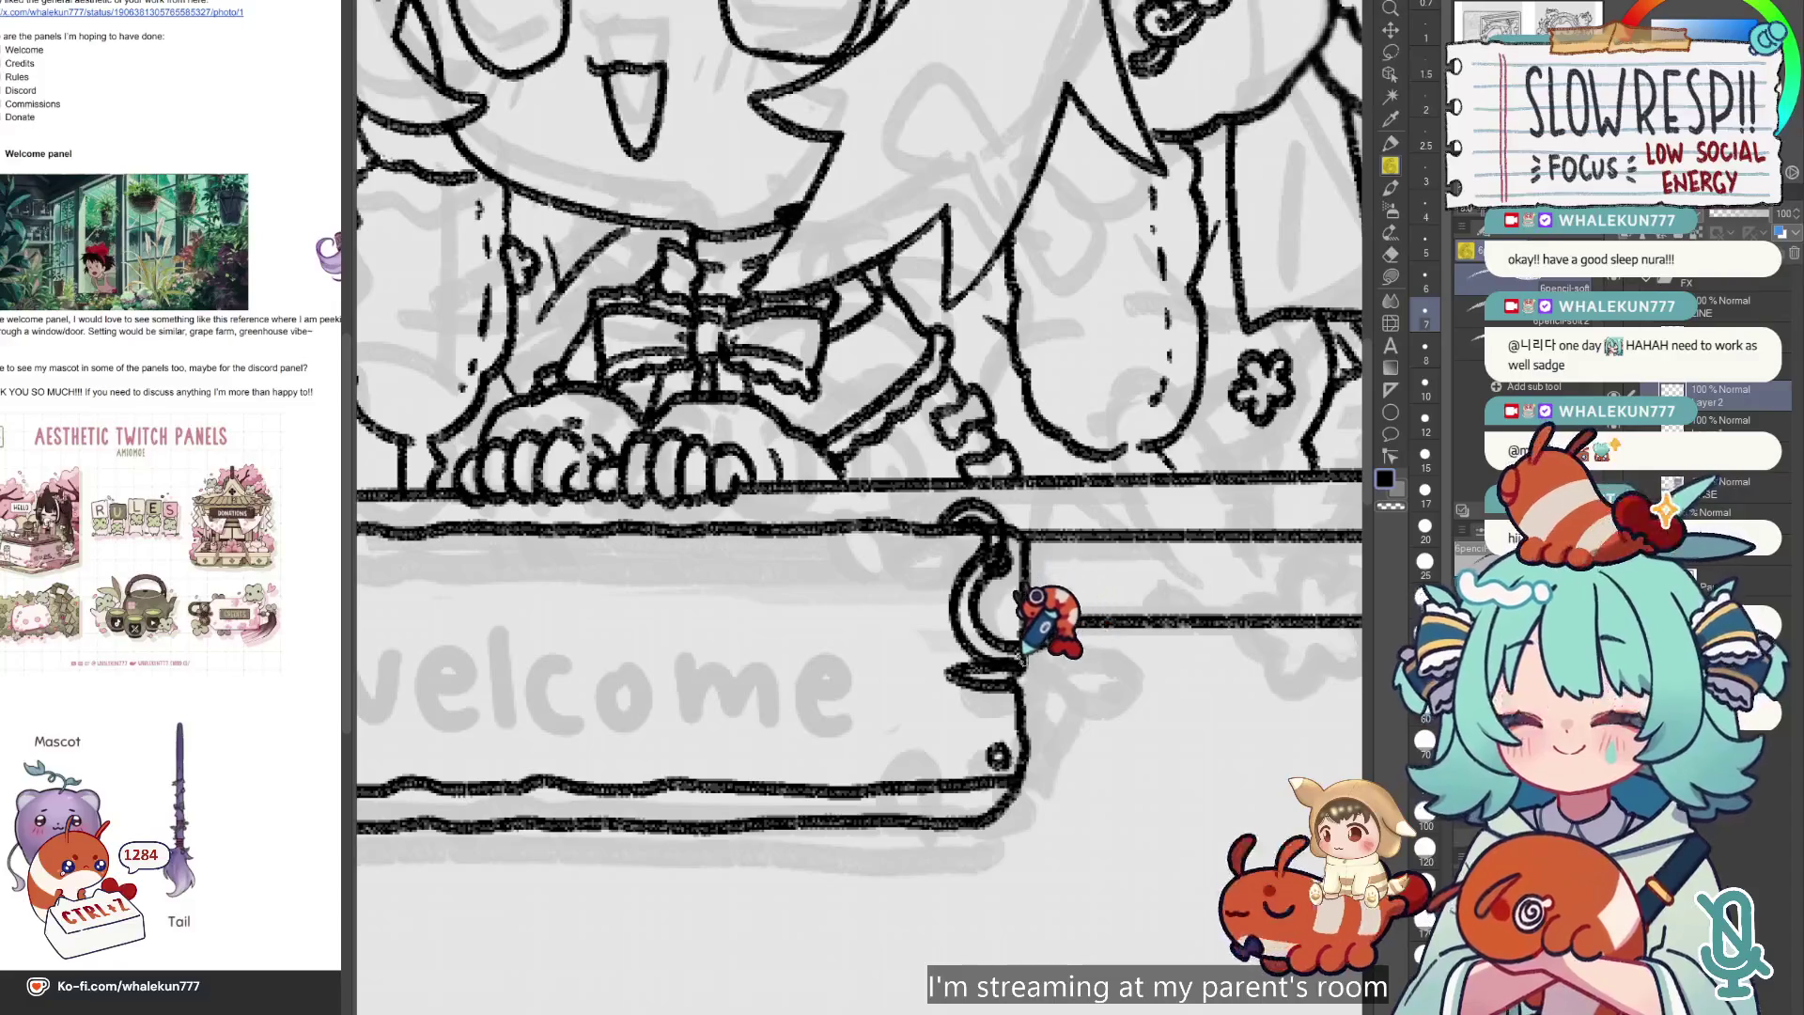
Ink a curl down the right end of the welcome sign's bracket, redoing stray strokes.
key("ctrl+z")
key("ctrl+z")
left_click_drag(977, 522, 1057, 631)
key("ctrl+z")
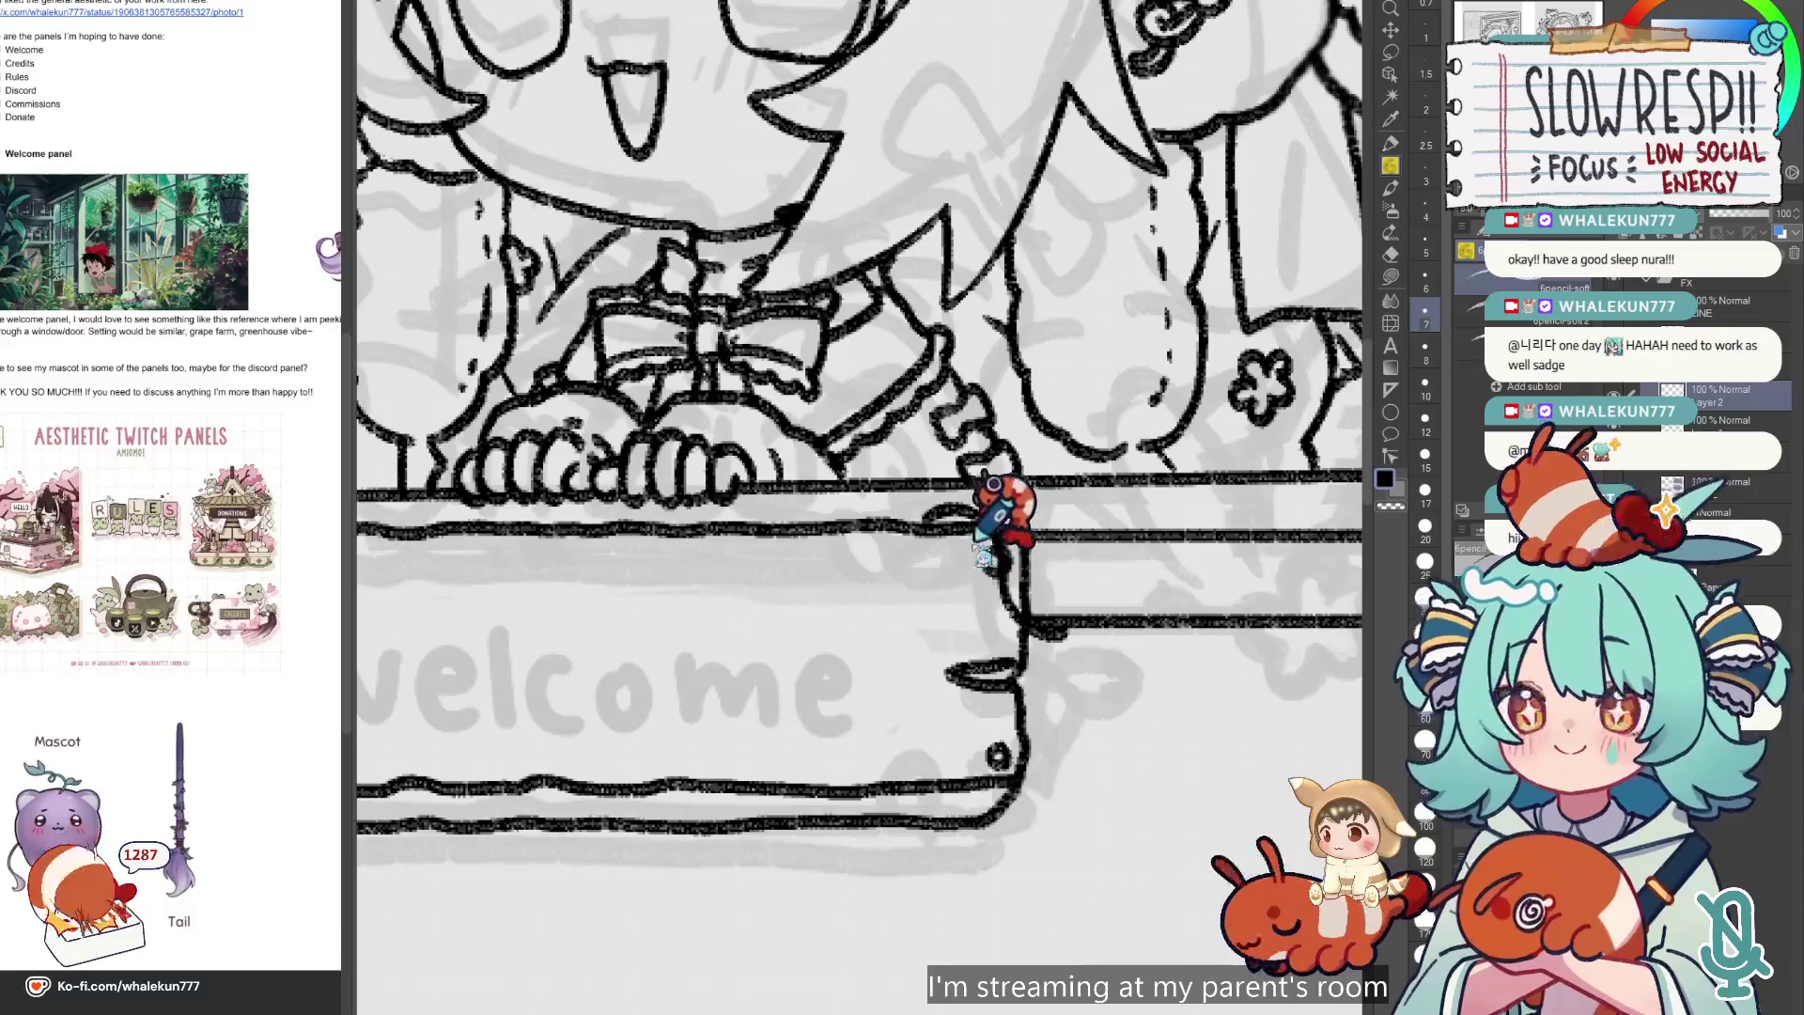
left_click_drag(998, 550, 1019, 638)
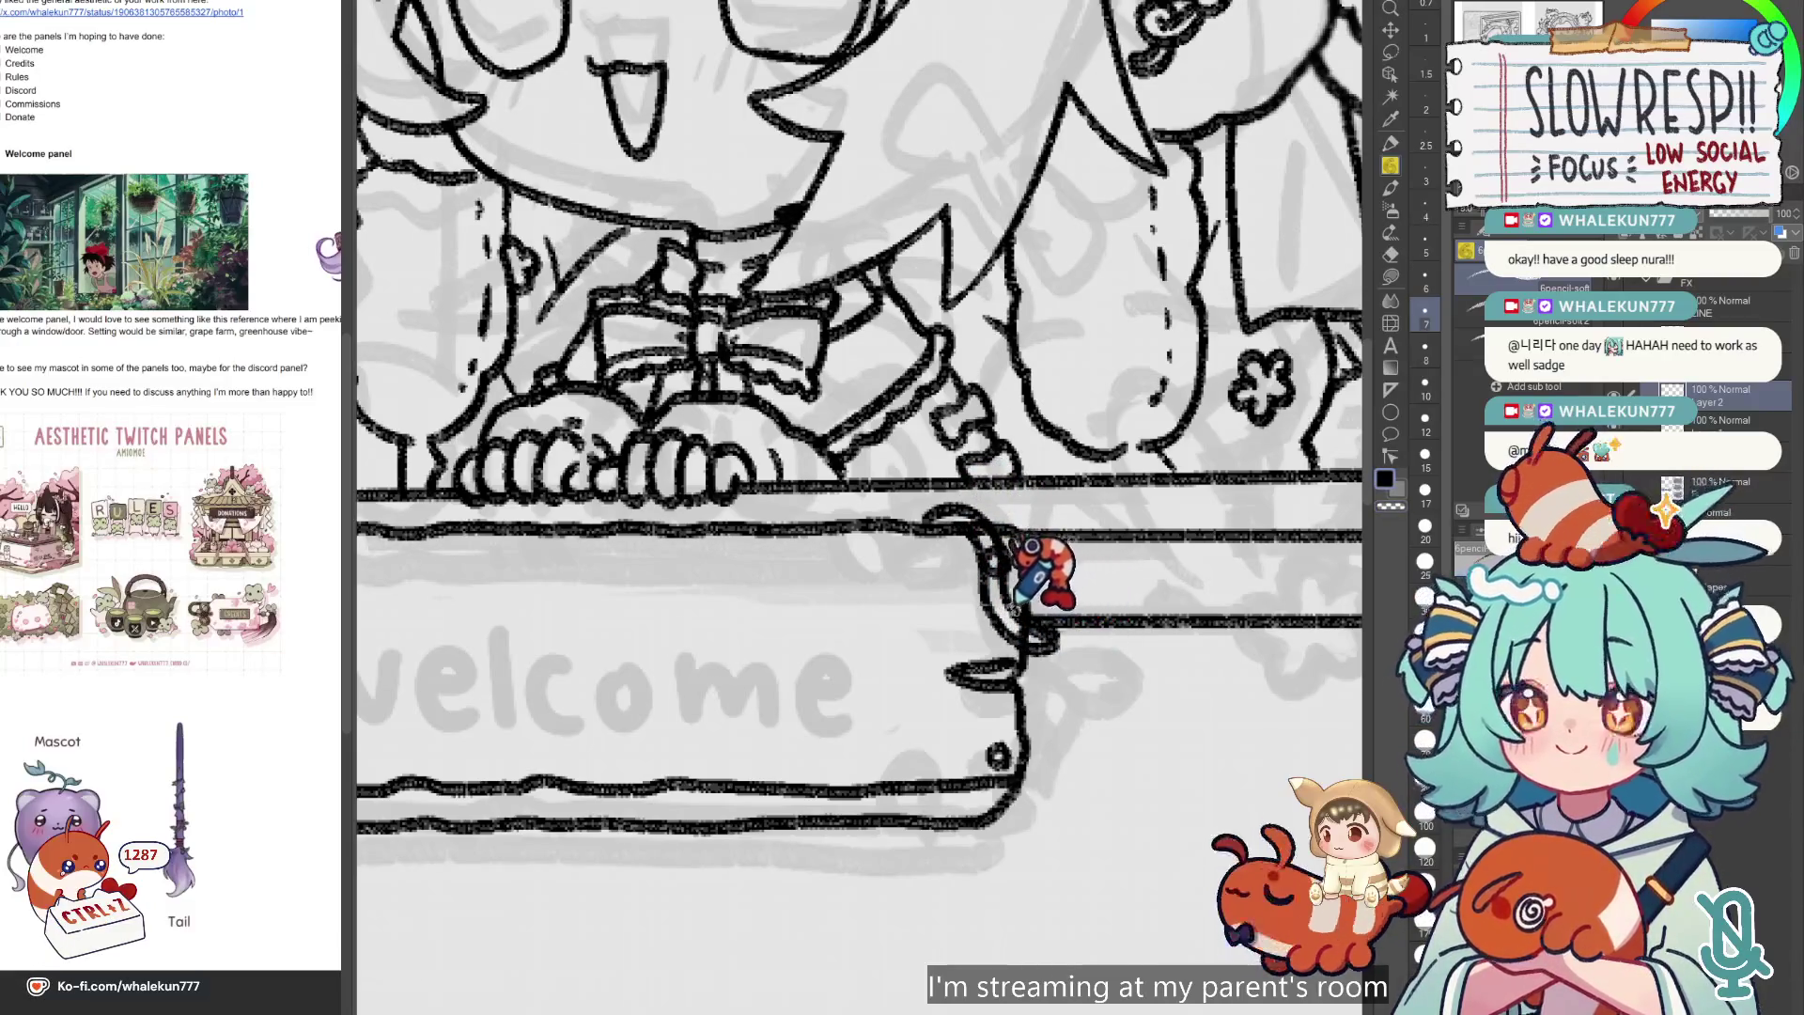
mouse_move(1038, 658)
left_mouse_down()
mouse_move(1039, 730)
mouse_move(1067, 661)
mouse_move(1119, 633)
left_mouse_up()
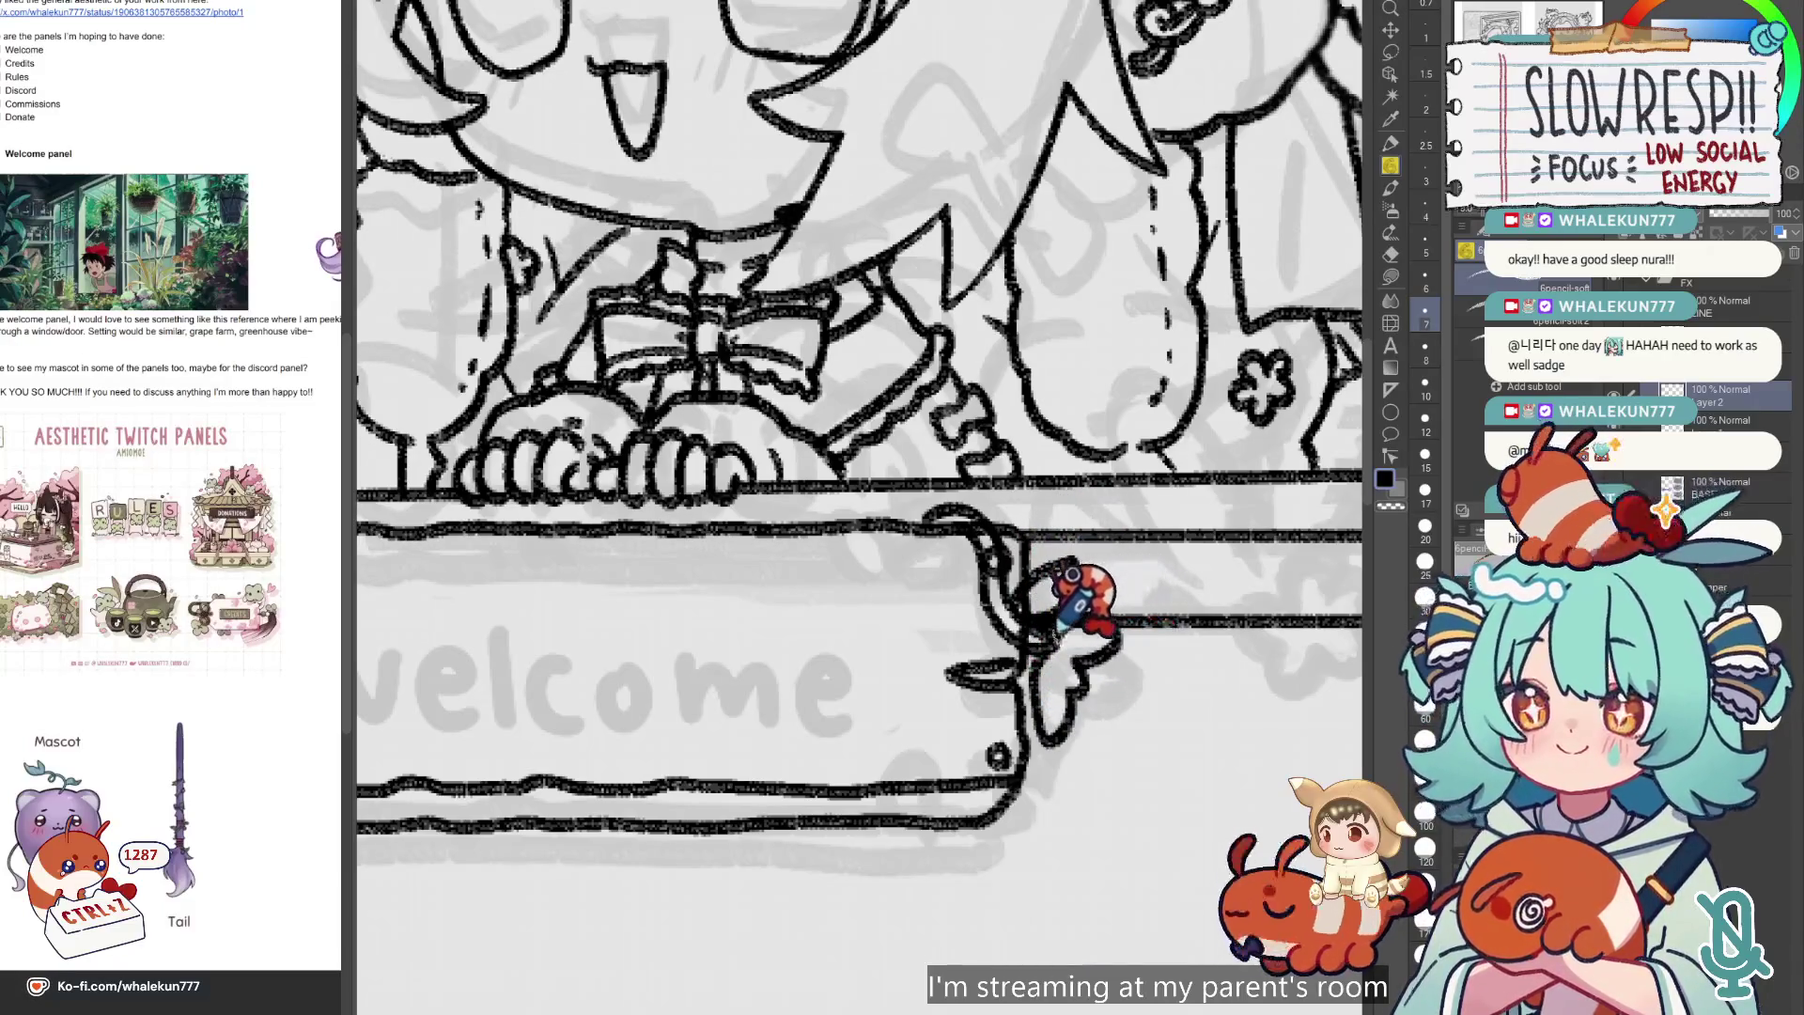
key("ctrl+z")
key("ctrl+z")
Add a curving vine and leafy loop at the bracket tip, then zoom out.
mouse_move(1064, 641)
left_mouse_down()
mouse_move(1127, 656)
mouse_move(1033, 728)
mouse_move(1089, 676)
mouse_move(1099, 690)
left_mouse_up()
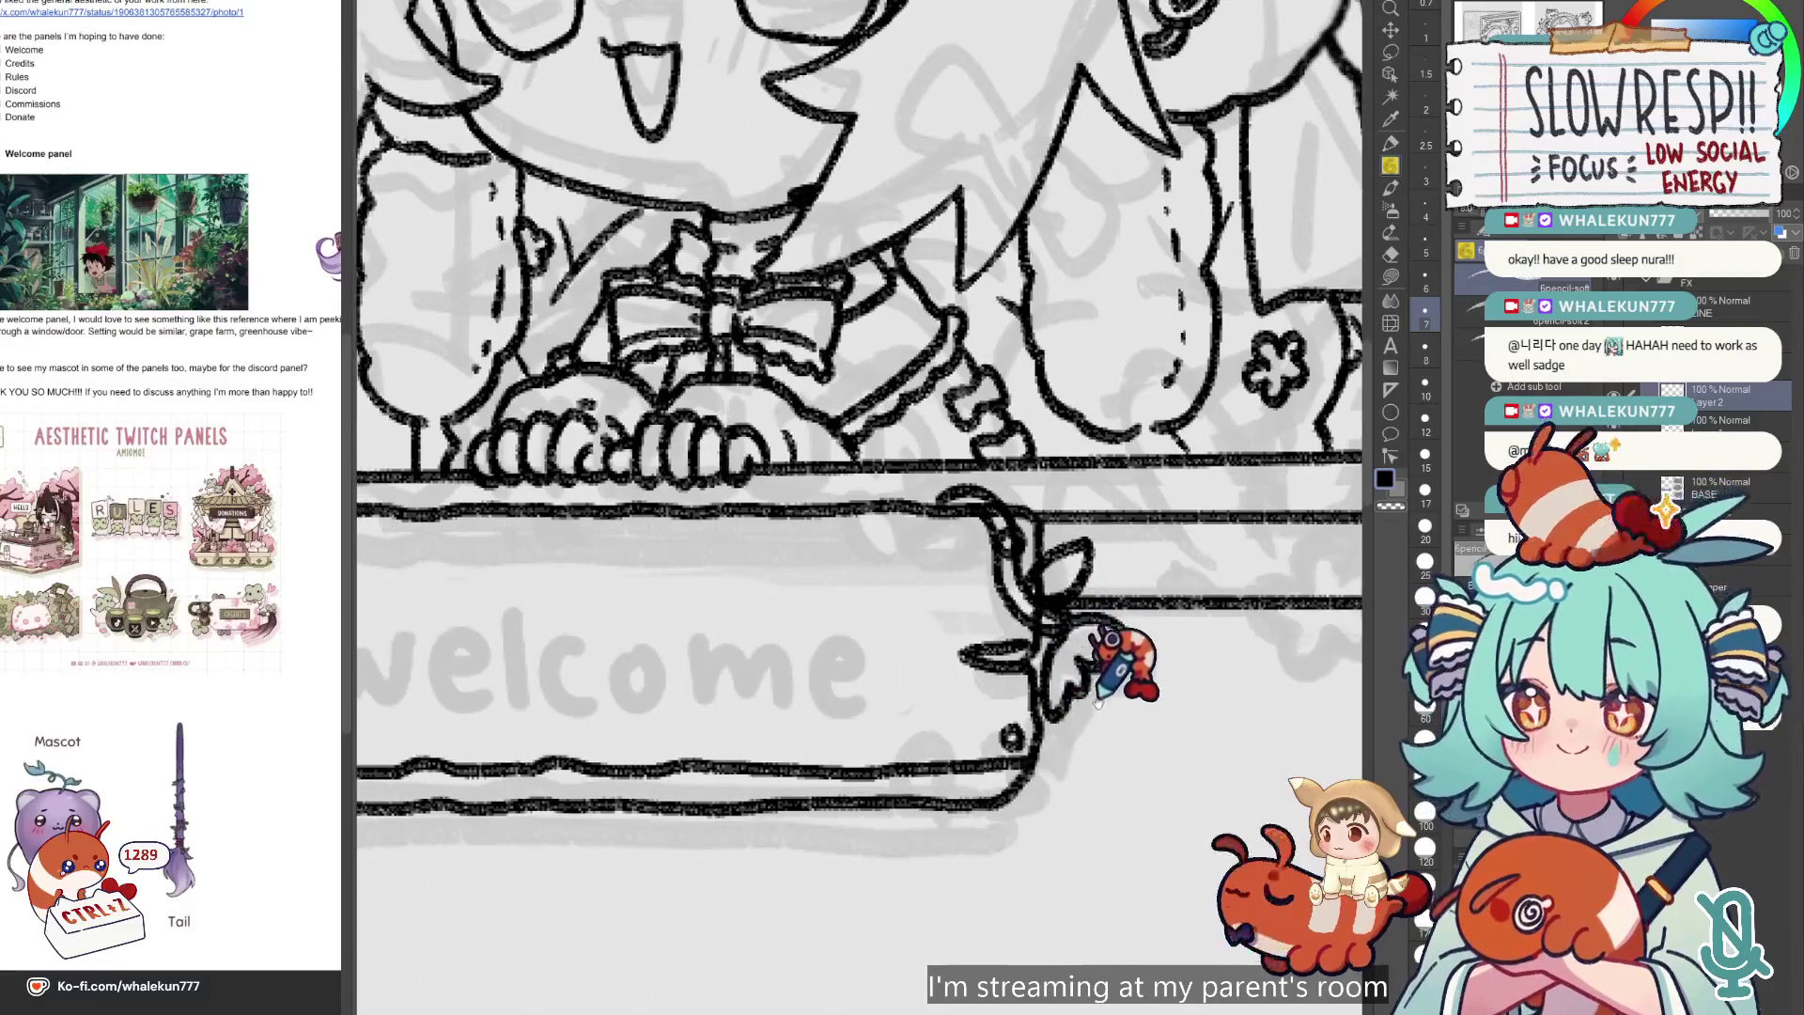
key("ctrl+z")
mouse_move(1036, 737)
left_mouse_down()
mouse_move(1099, 704)
mouse_move(1062, 742)
mouse_move(1043, 718)
left_mouse_up()
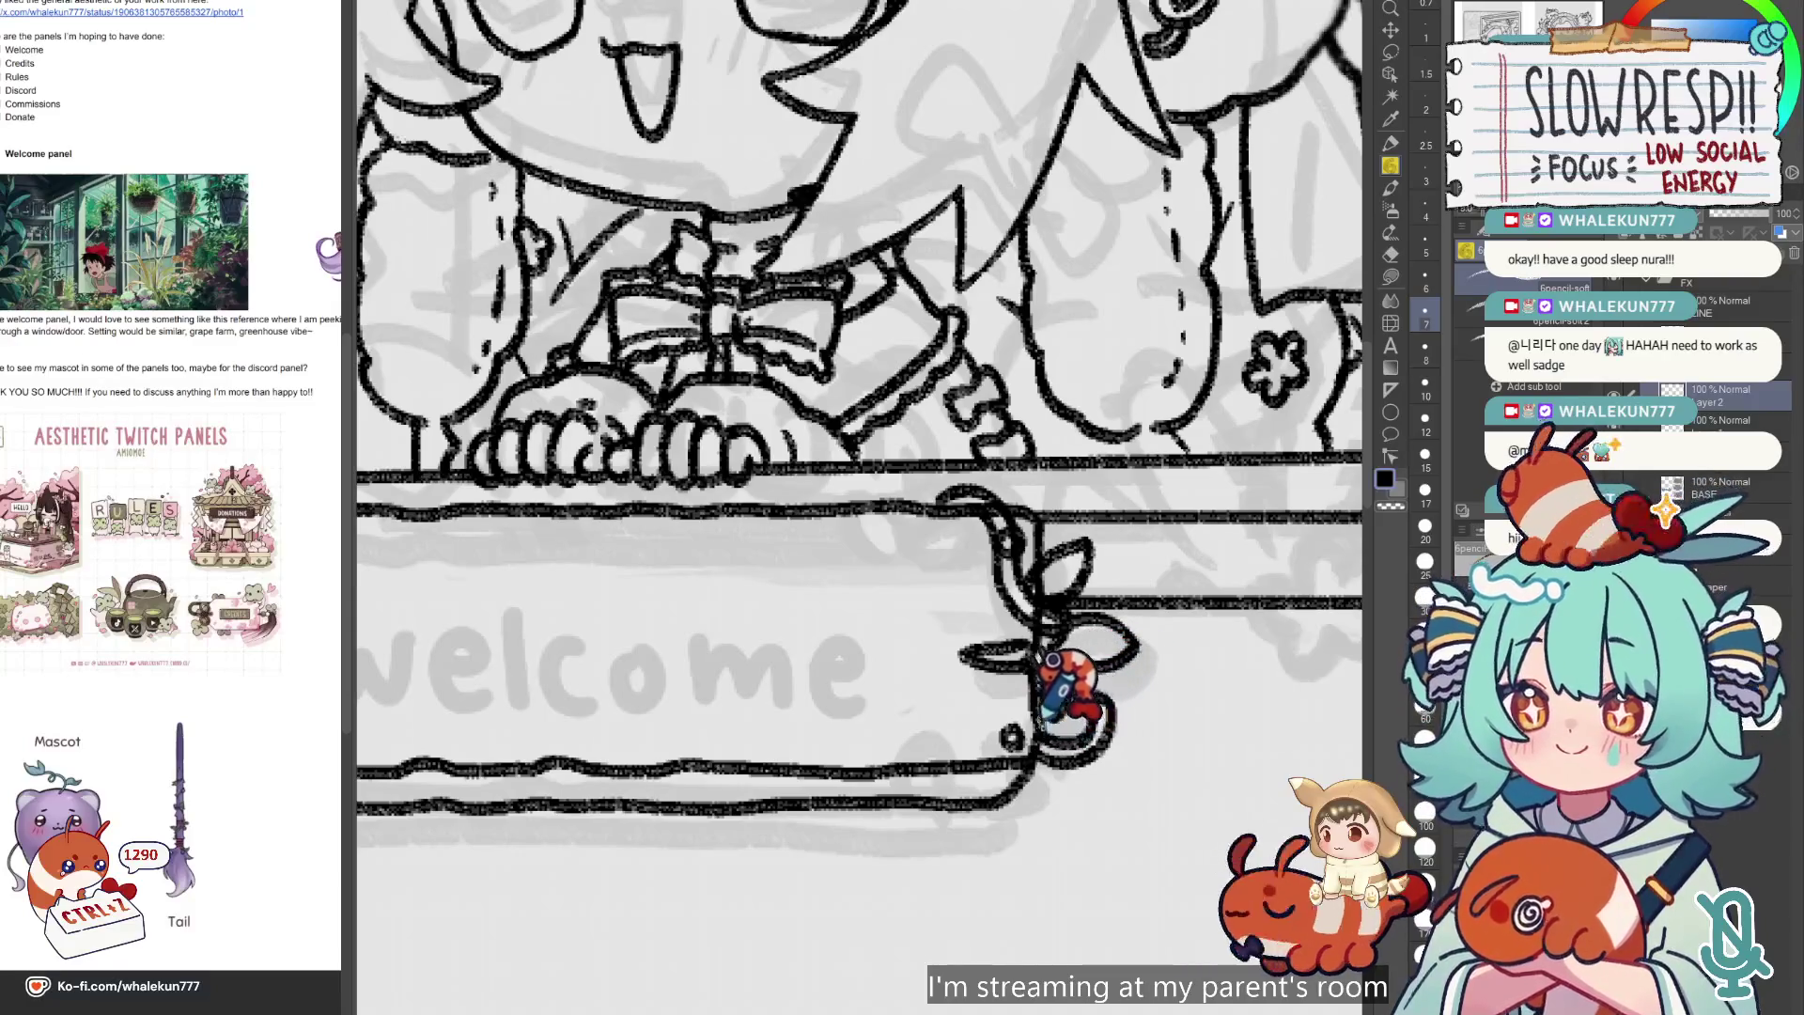
key("ctrl+0")
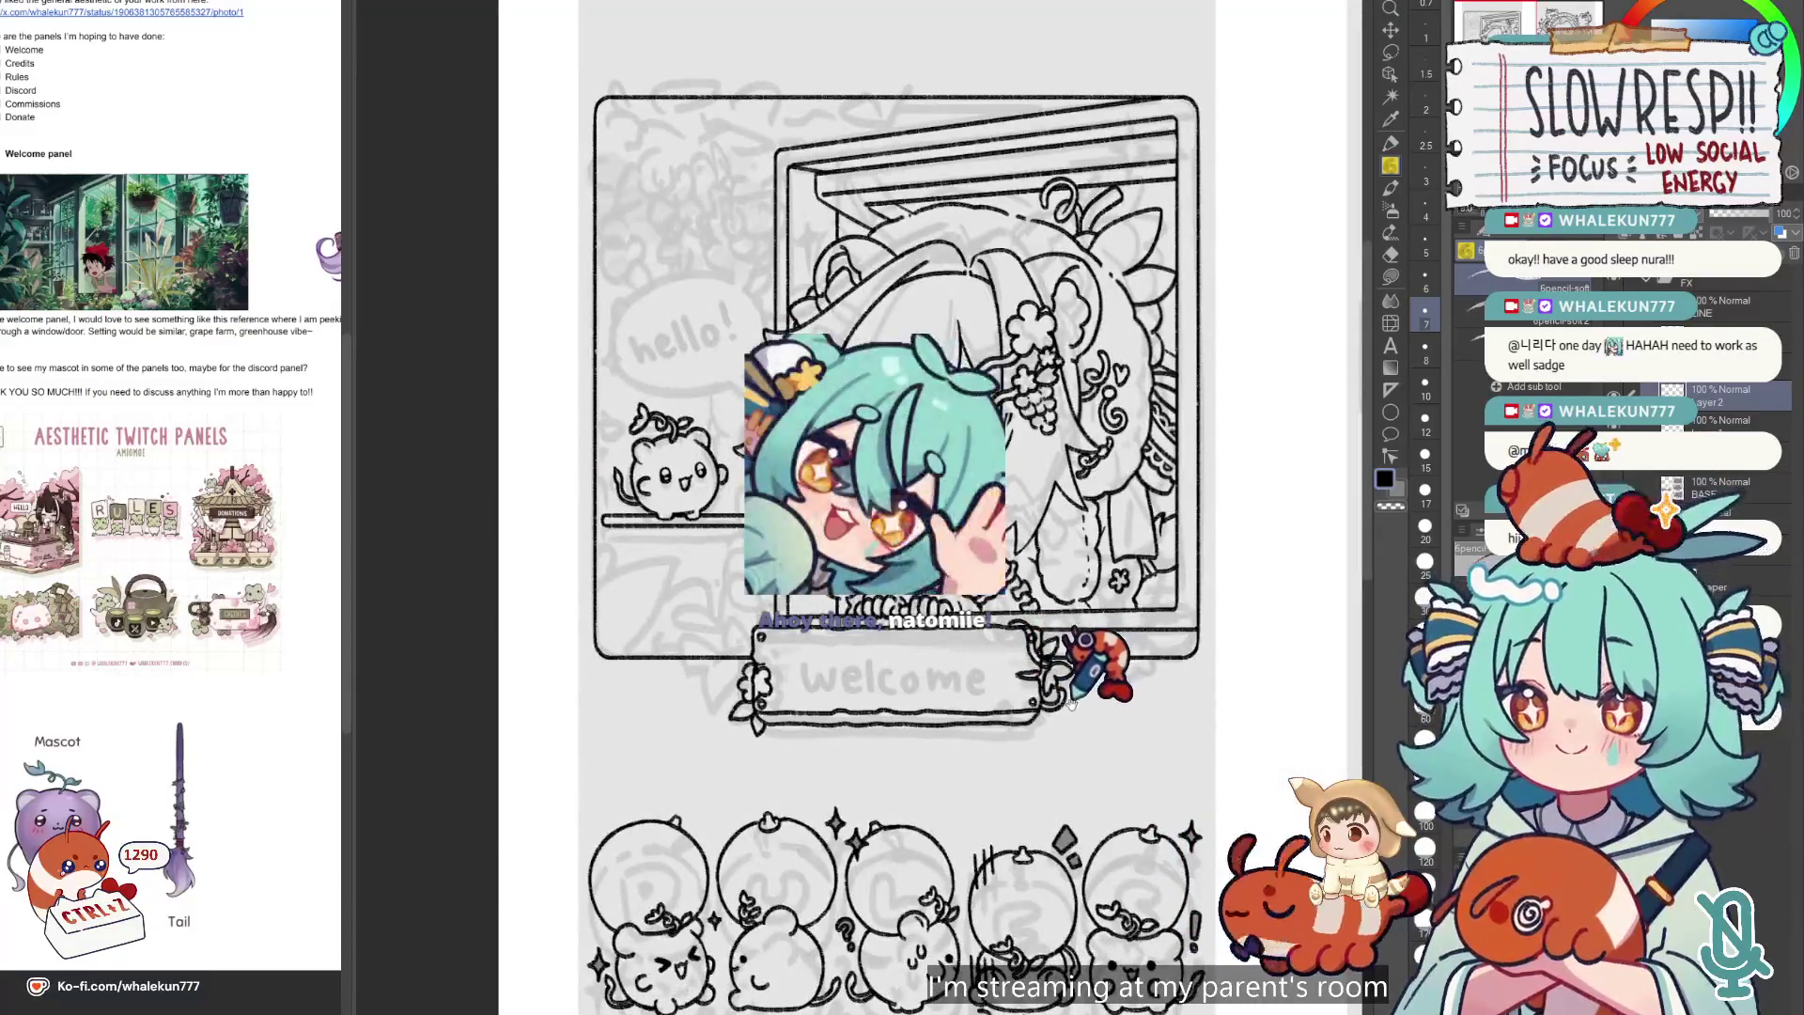
Bring the whole welcome panel into view and make Layer 2 the active layer.
scroll(1071, 703, "up", 2)
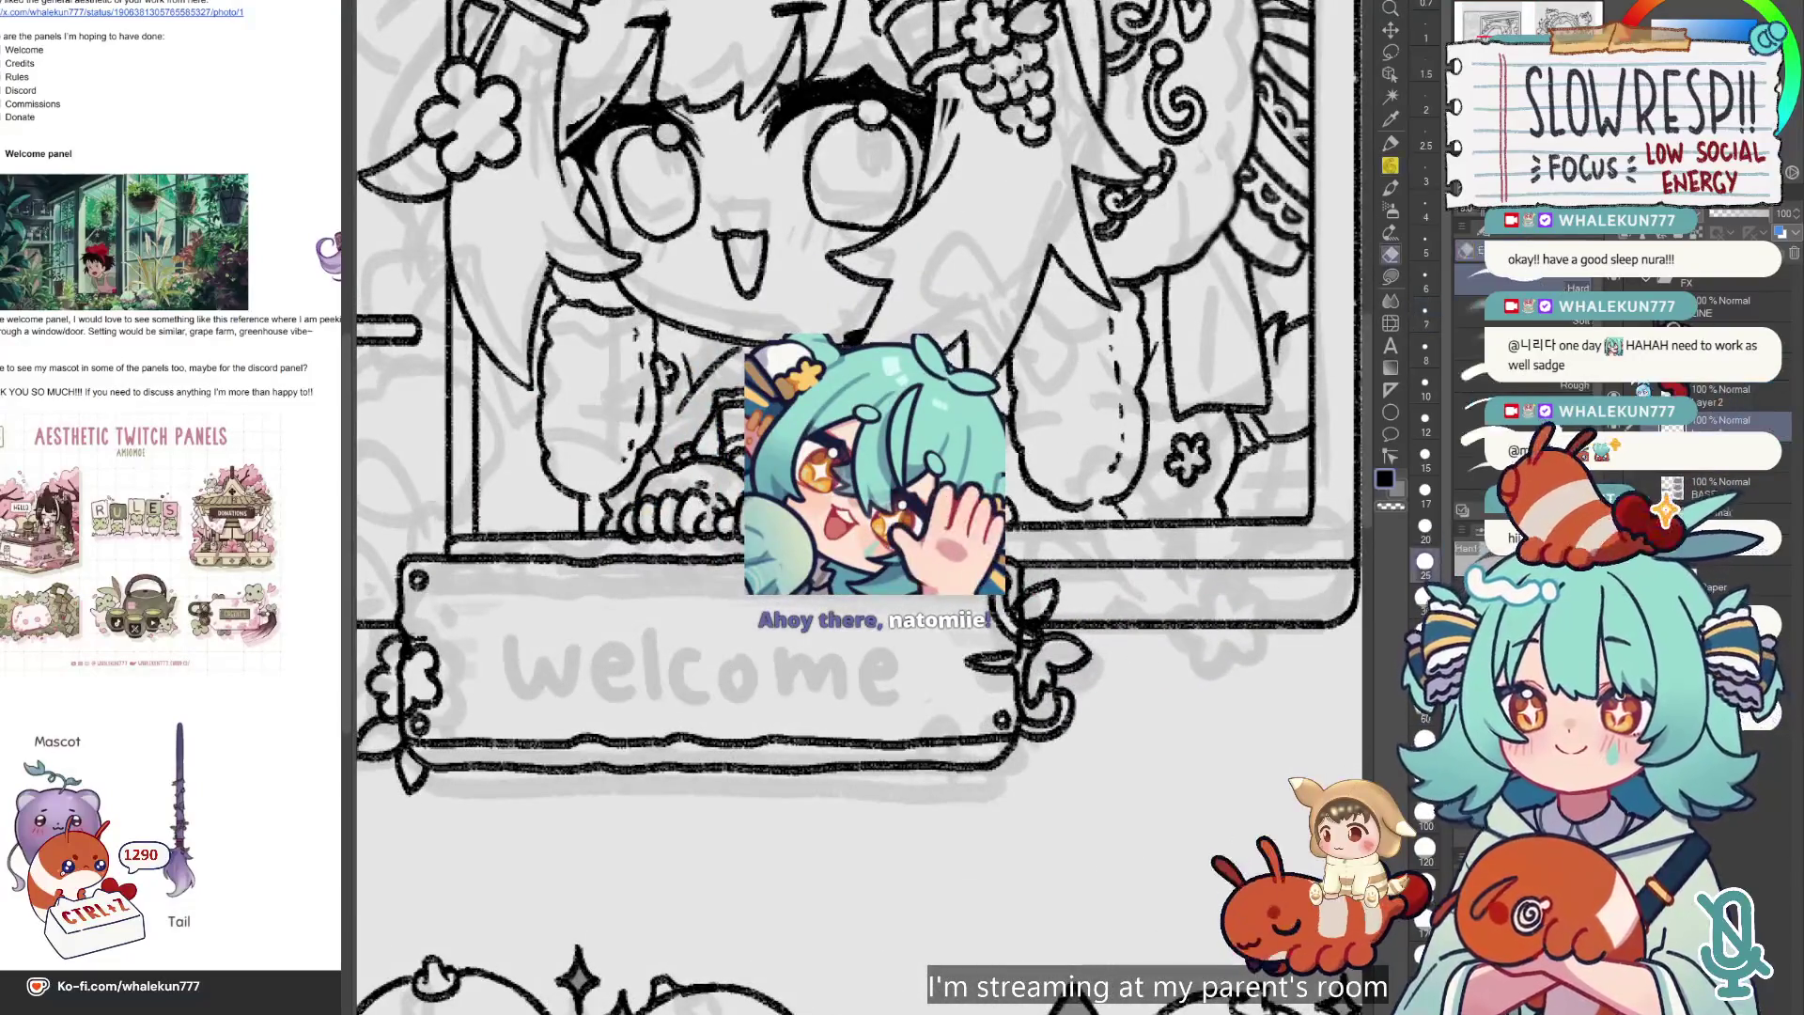
scroll(996, 610, "up", 1)
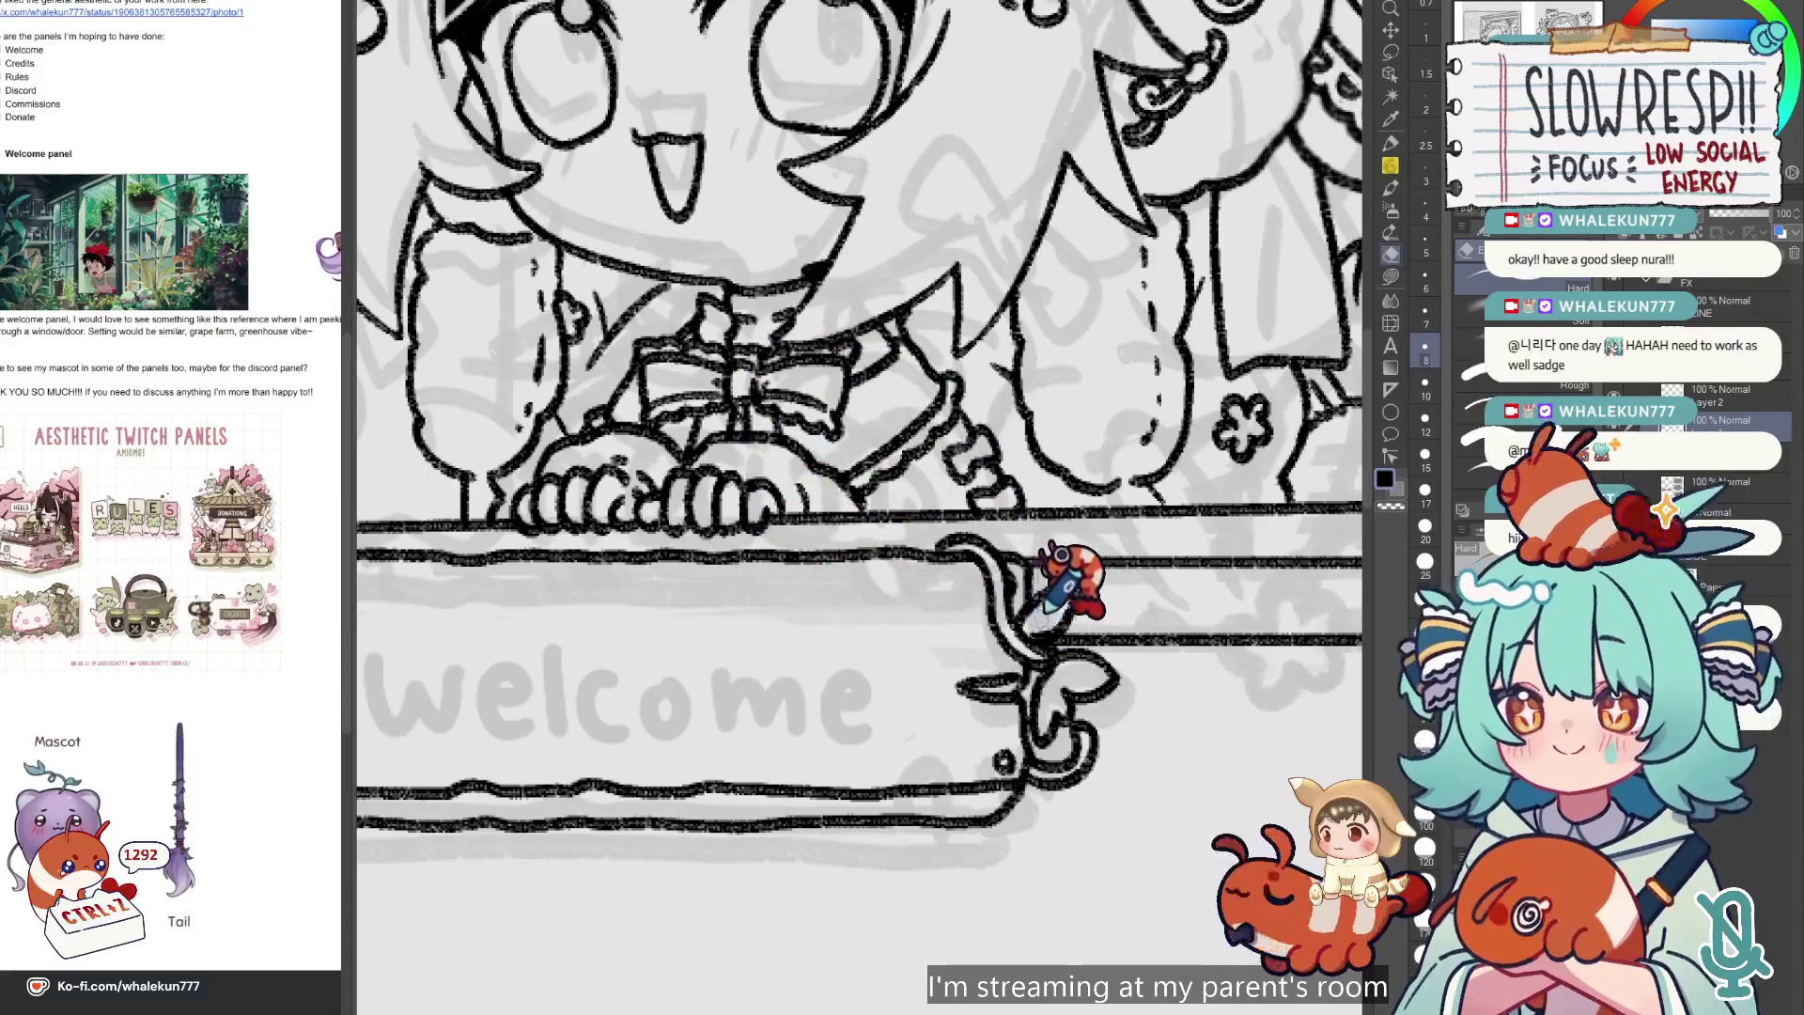
scroll(968, 620, "down", 5)
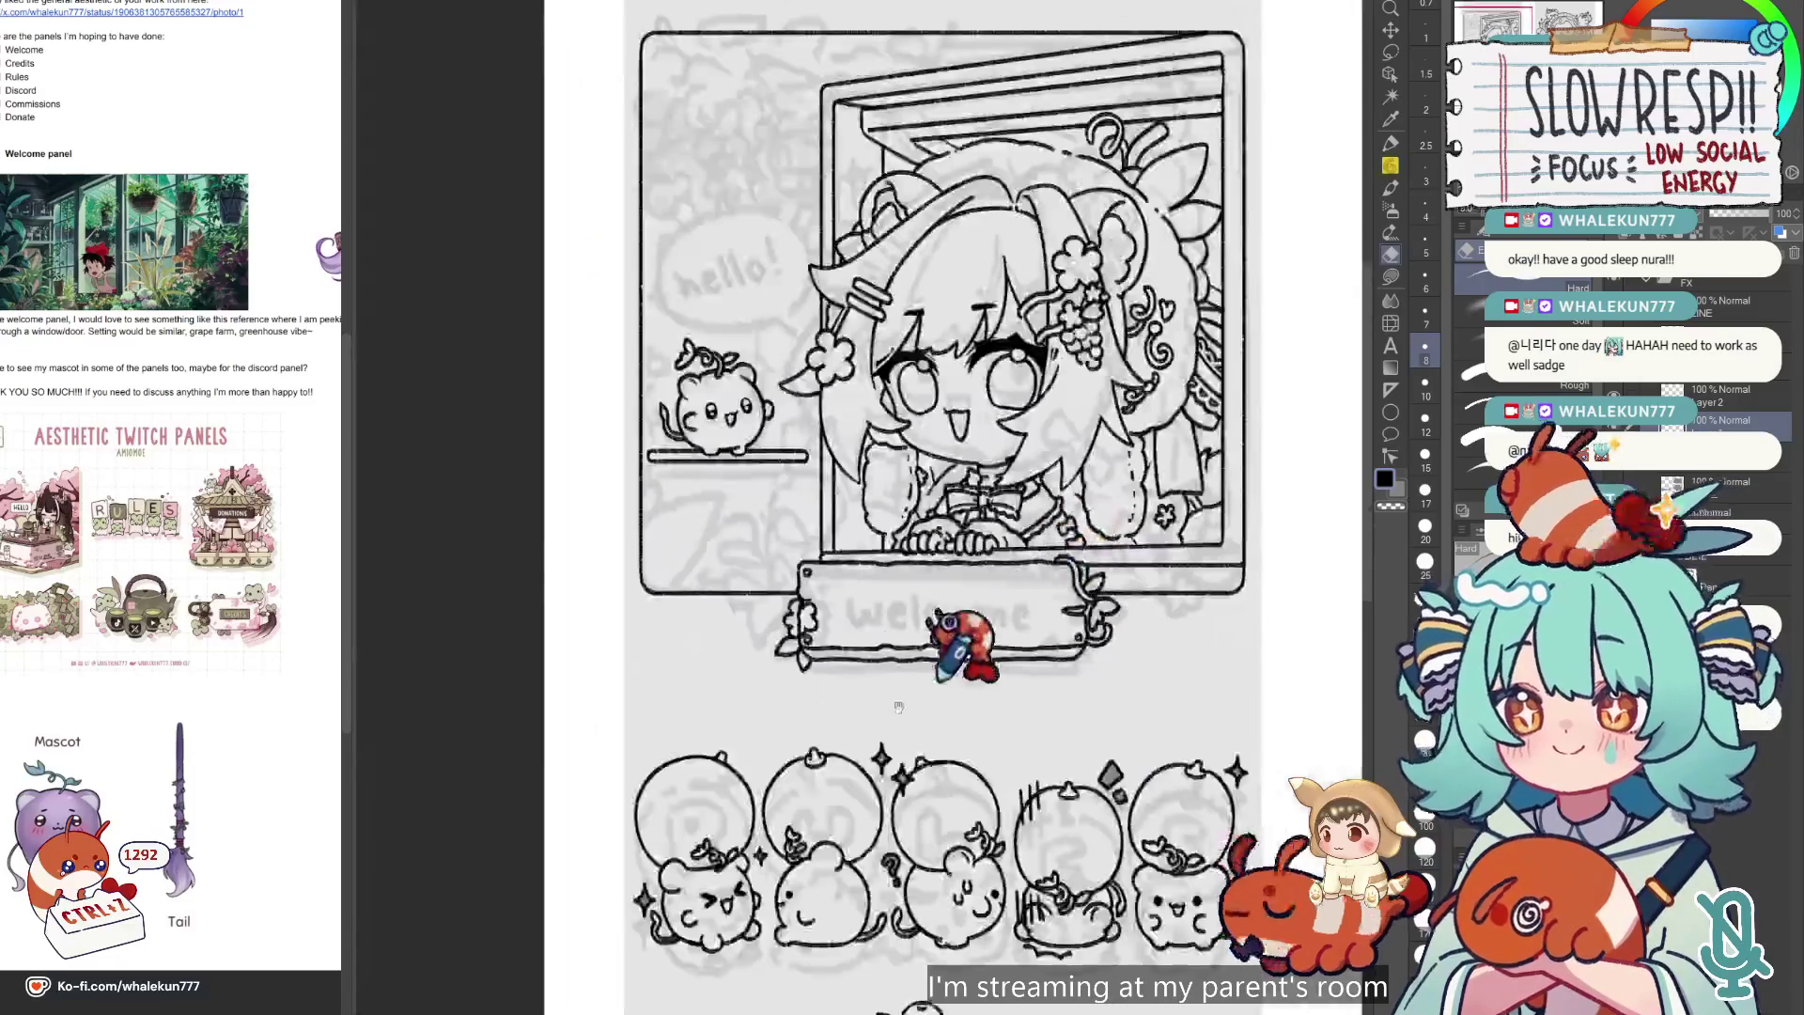
scroll(959, 606, "up", 5)
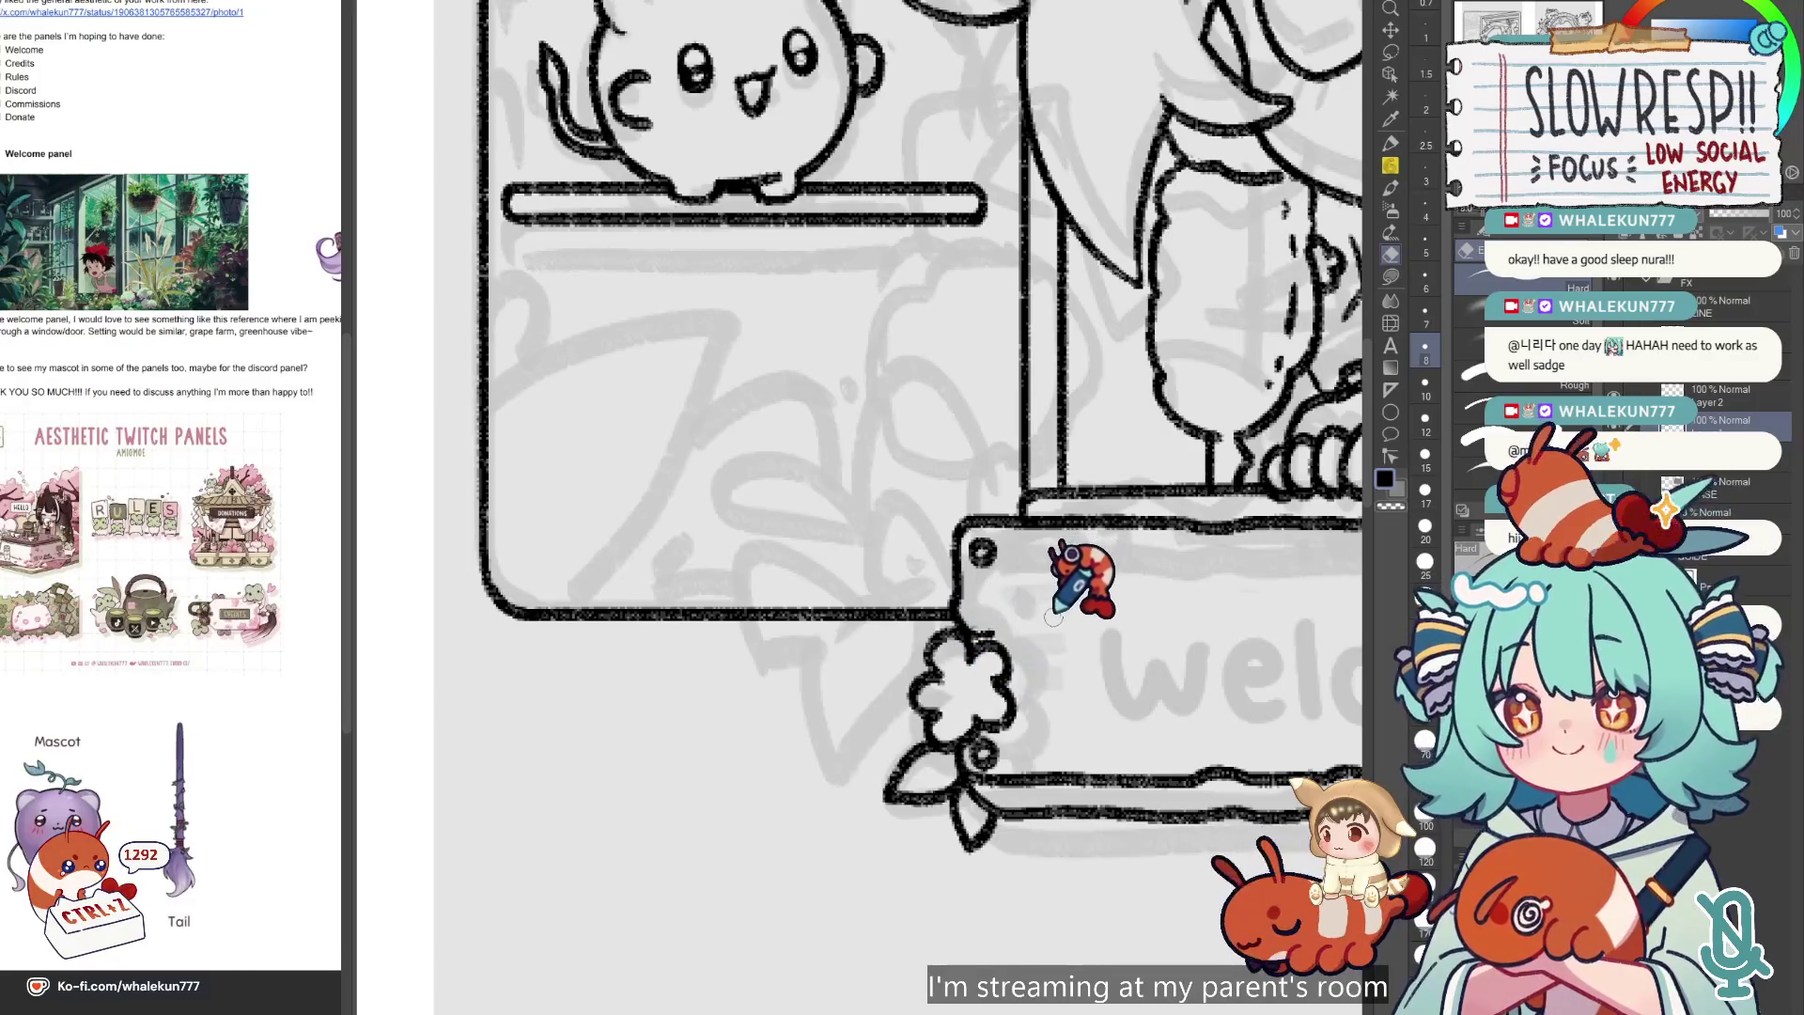
scroll(1081, 563, "down", 4)
left_click_drag(1087, 552, 878, 498)
left_click(1728, 395)
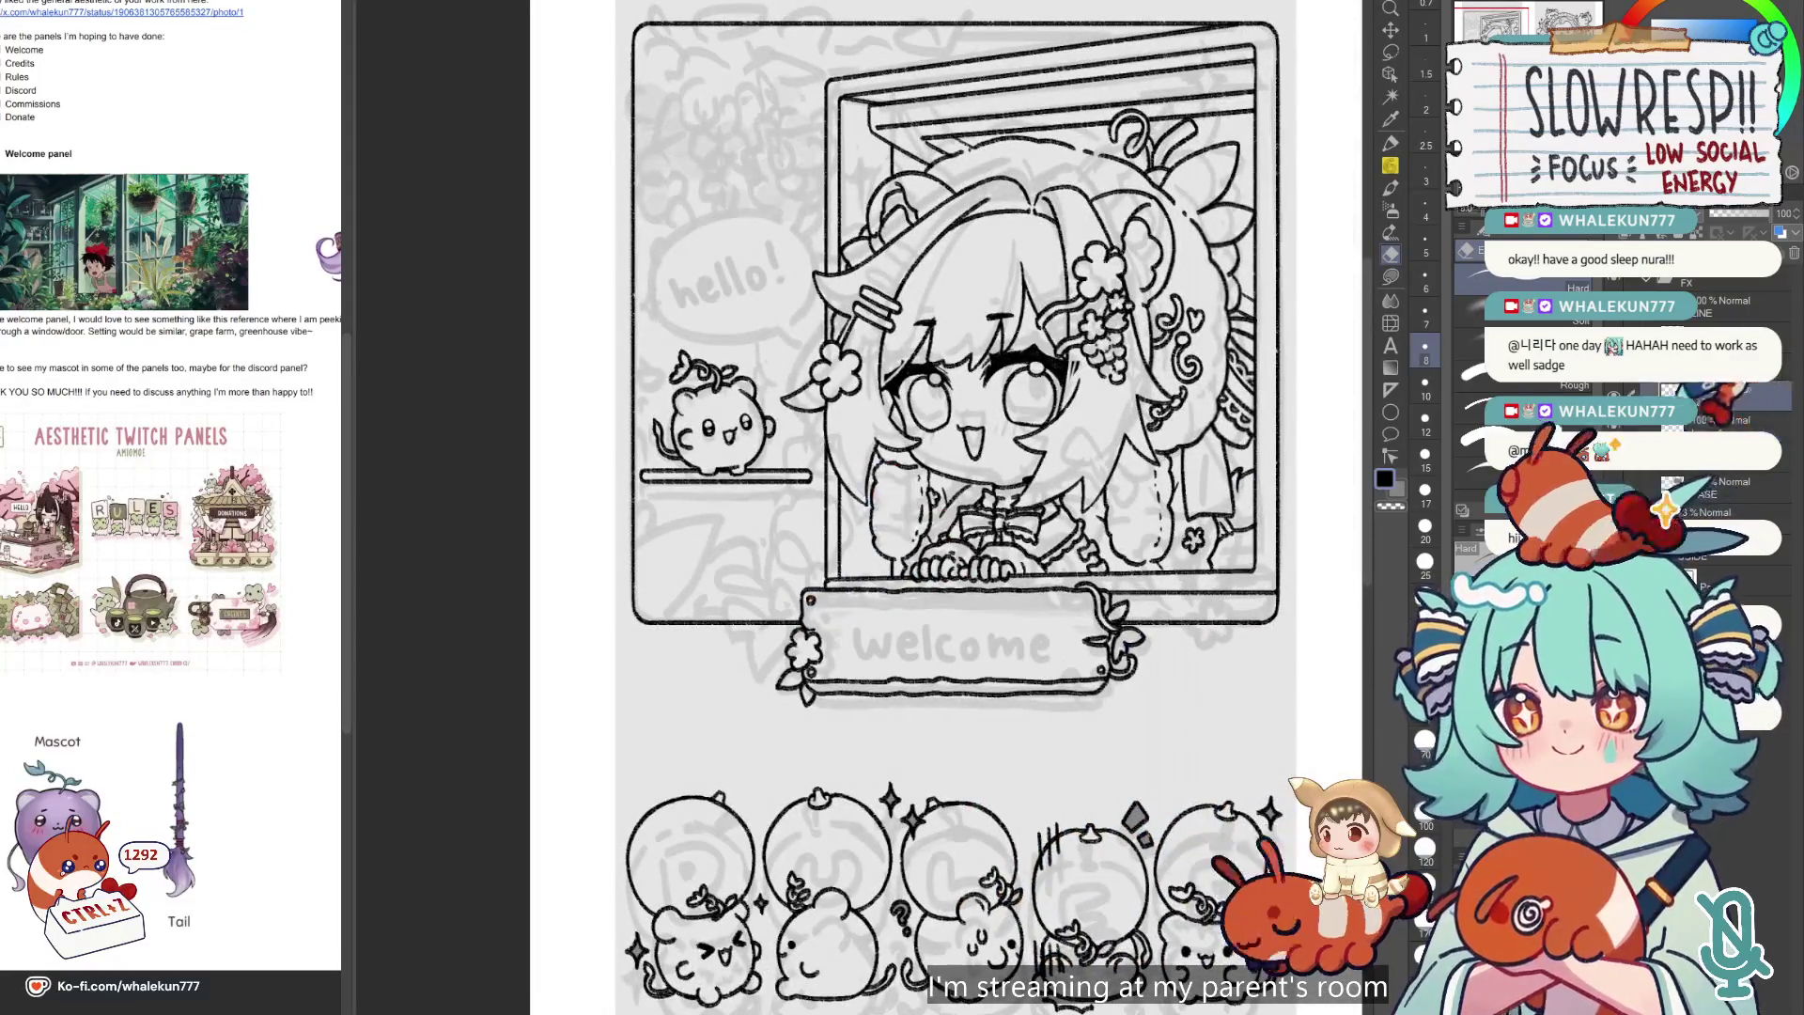
Pick the Pencil tool and zoom in on the welcome panel, ending with the eraser active.
left_click(1391, 143)
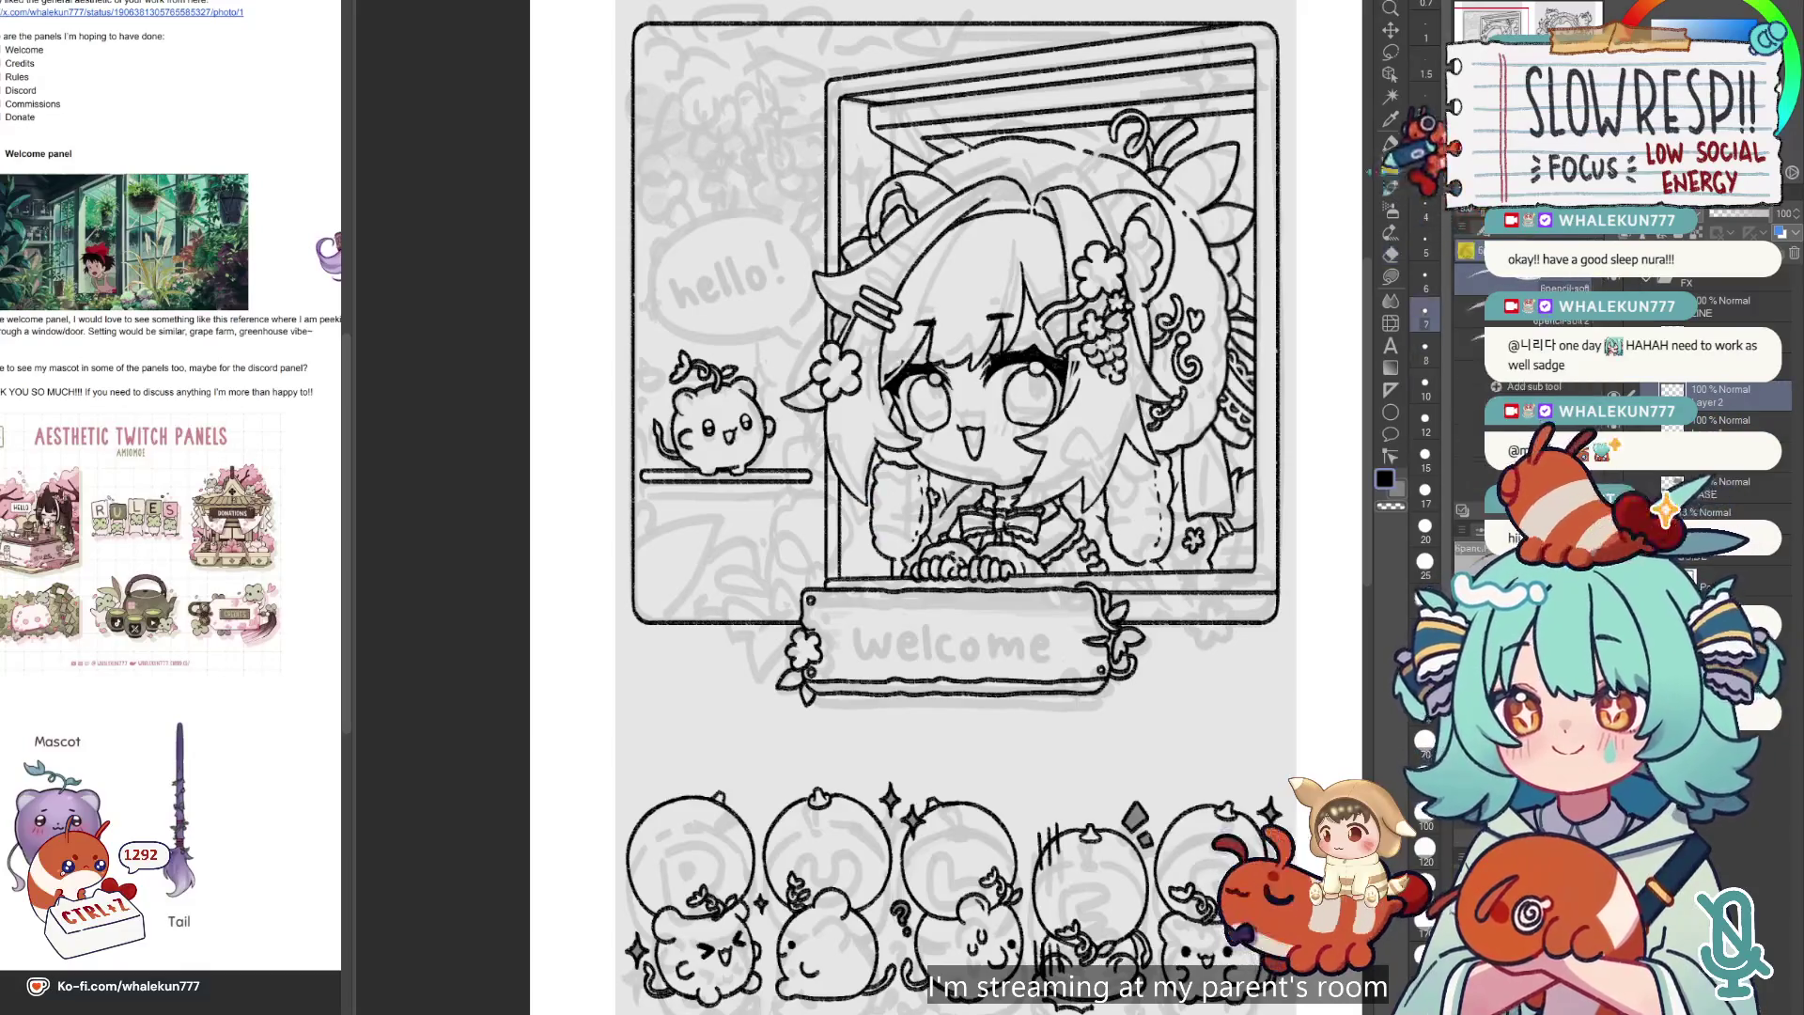
scroll(916, 543, "up", 1)
scroll(903, 534, "down", 3)
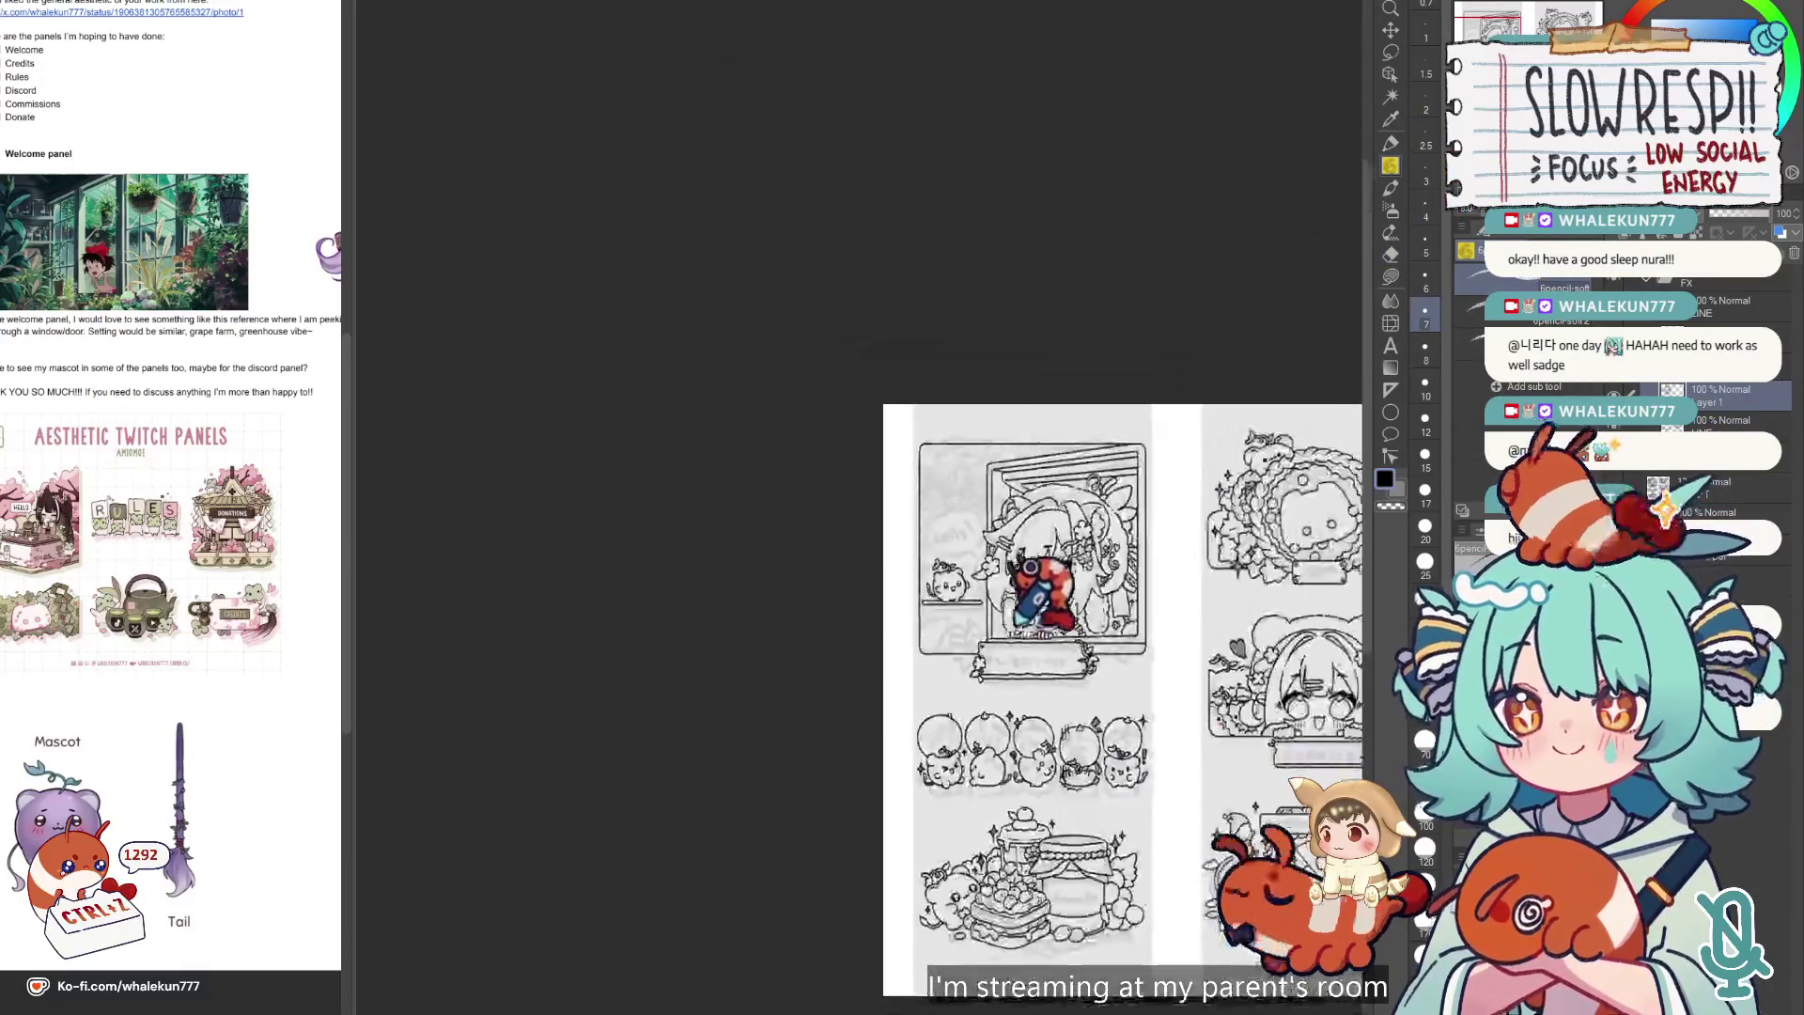
scroll(1128, 653, "up", 1)
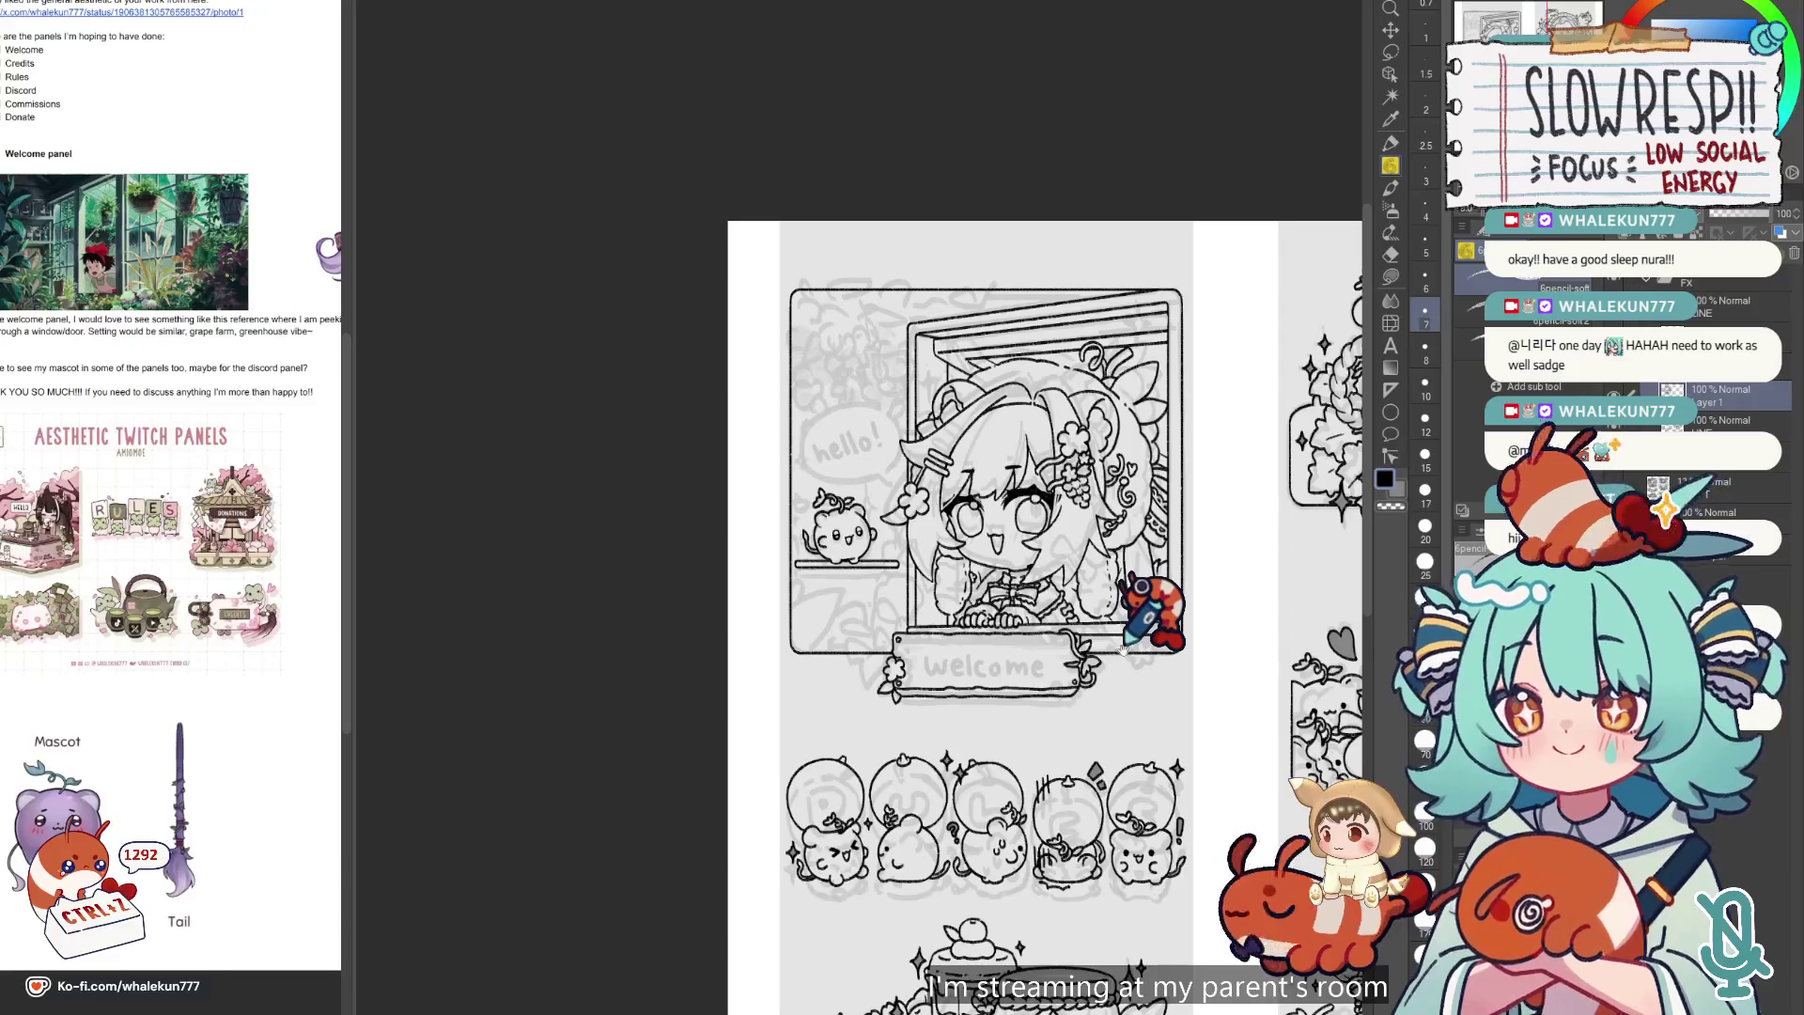
scroll(902, 639, "up", 3)
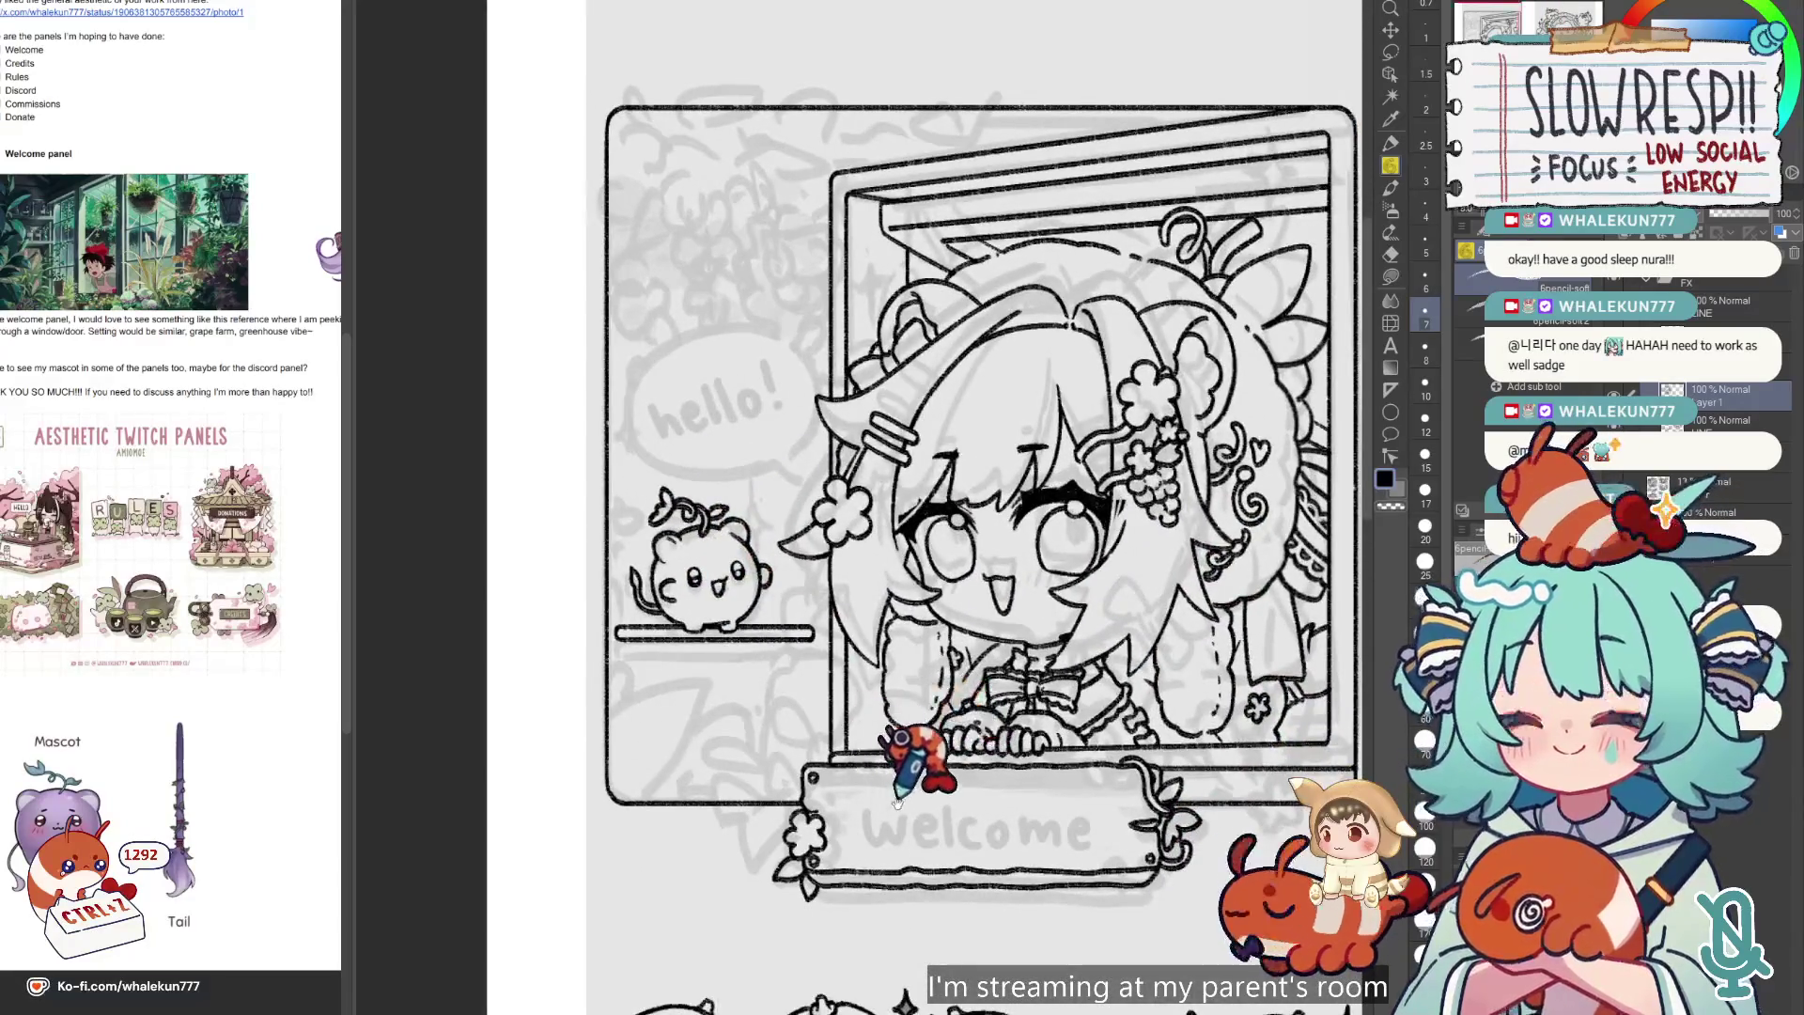
scroll(1278, 686, "right", 3)
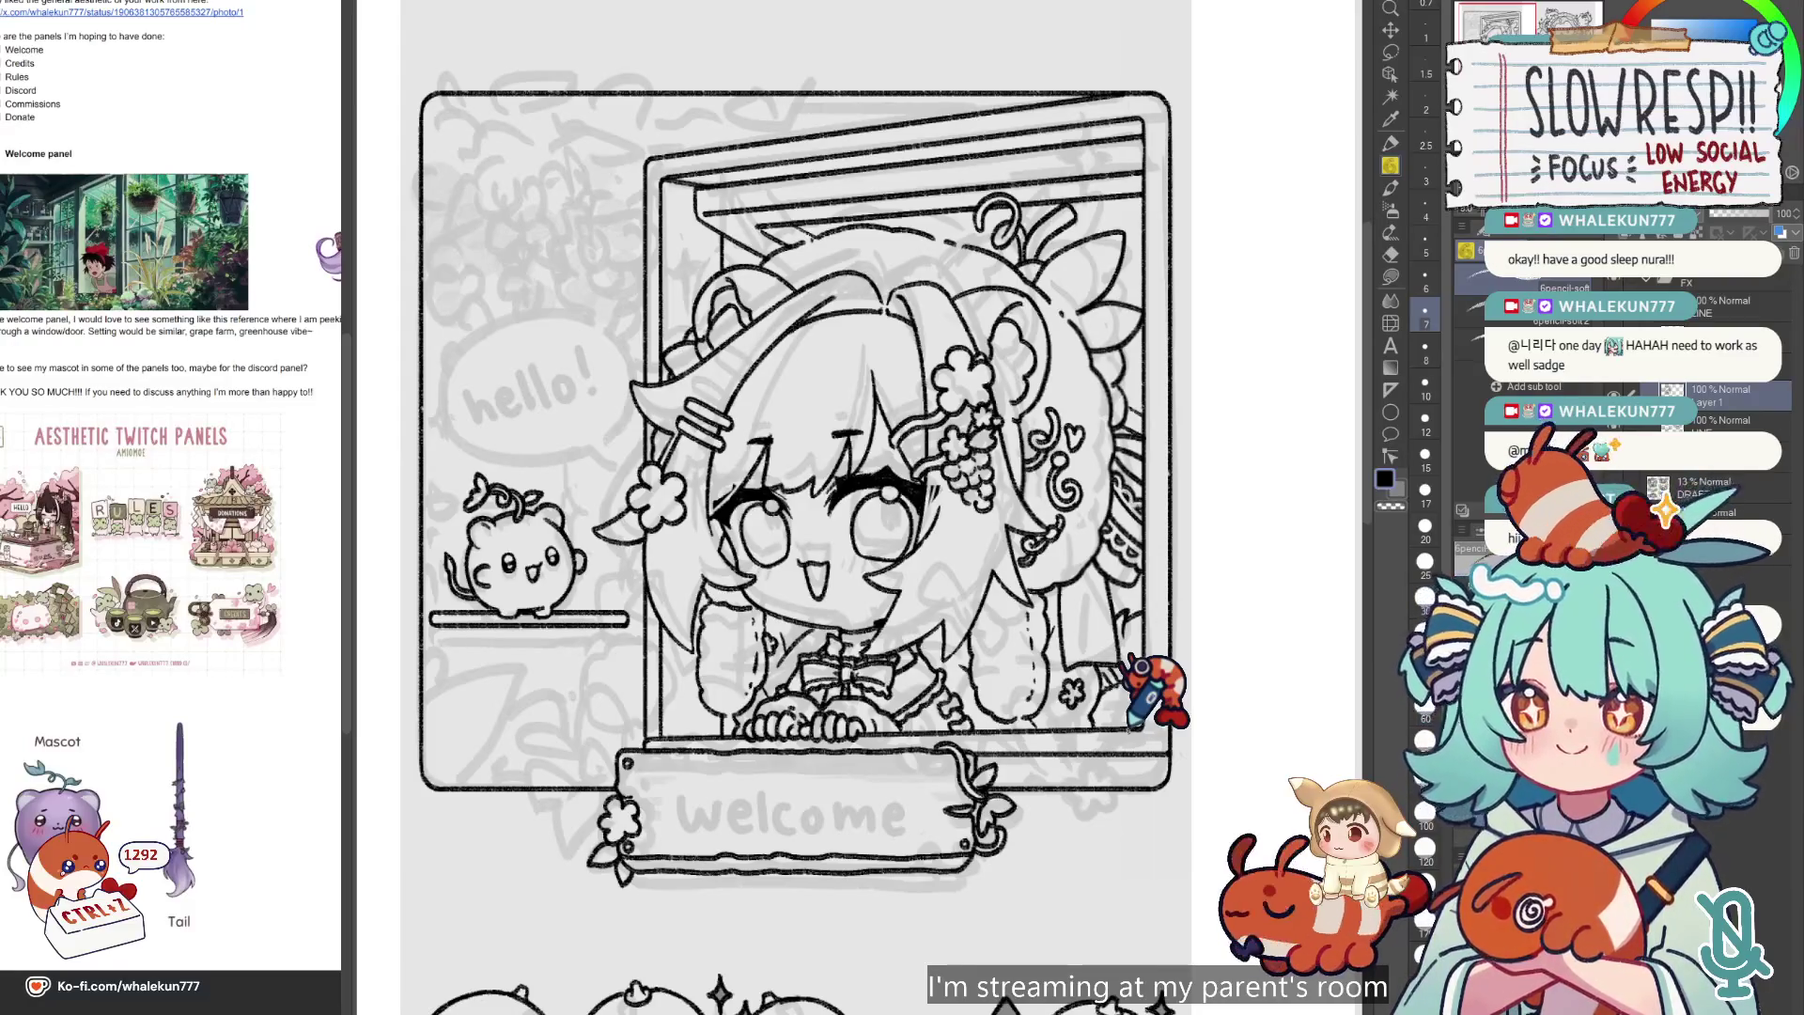
scroll(1118, 790, "up", 2)
key("e")
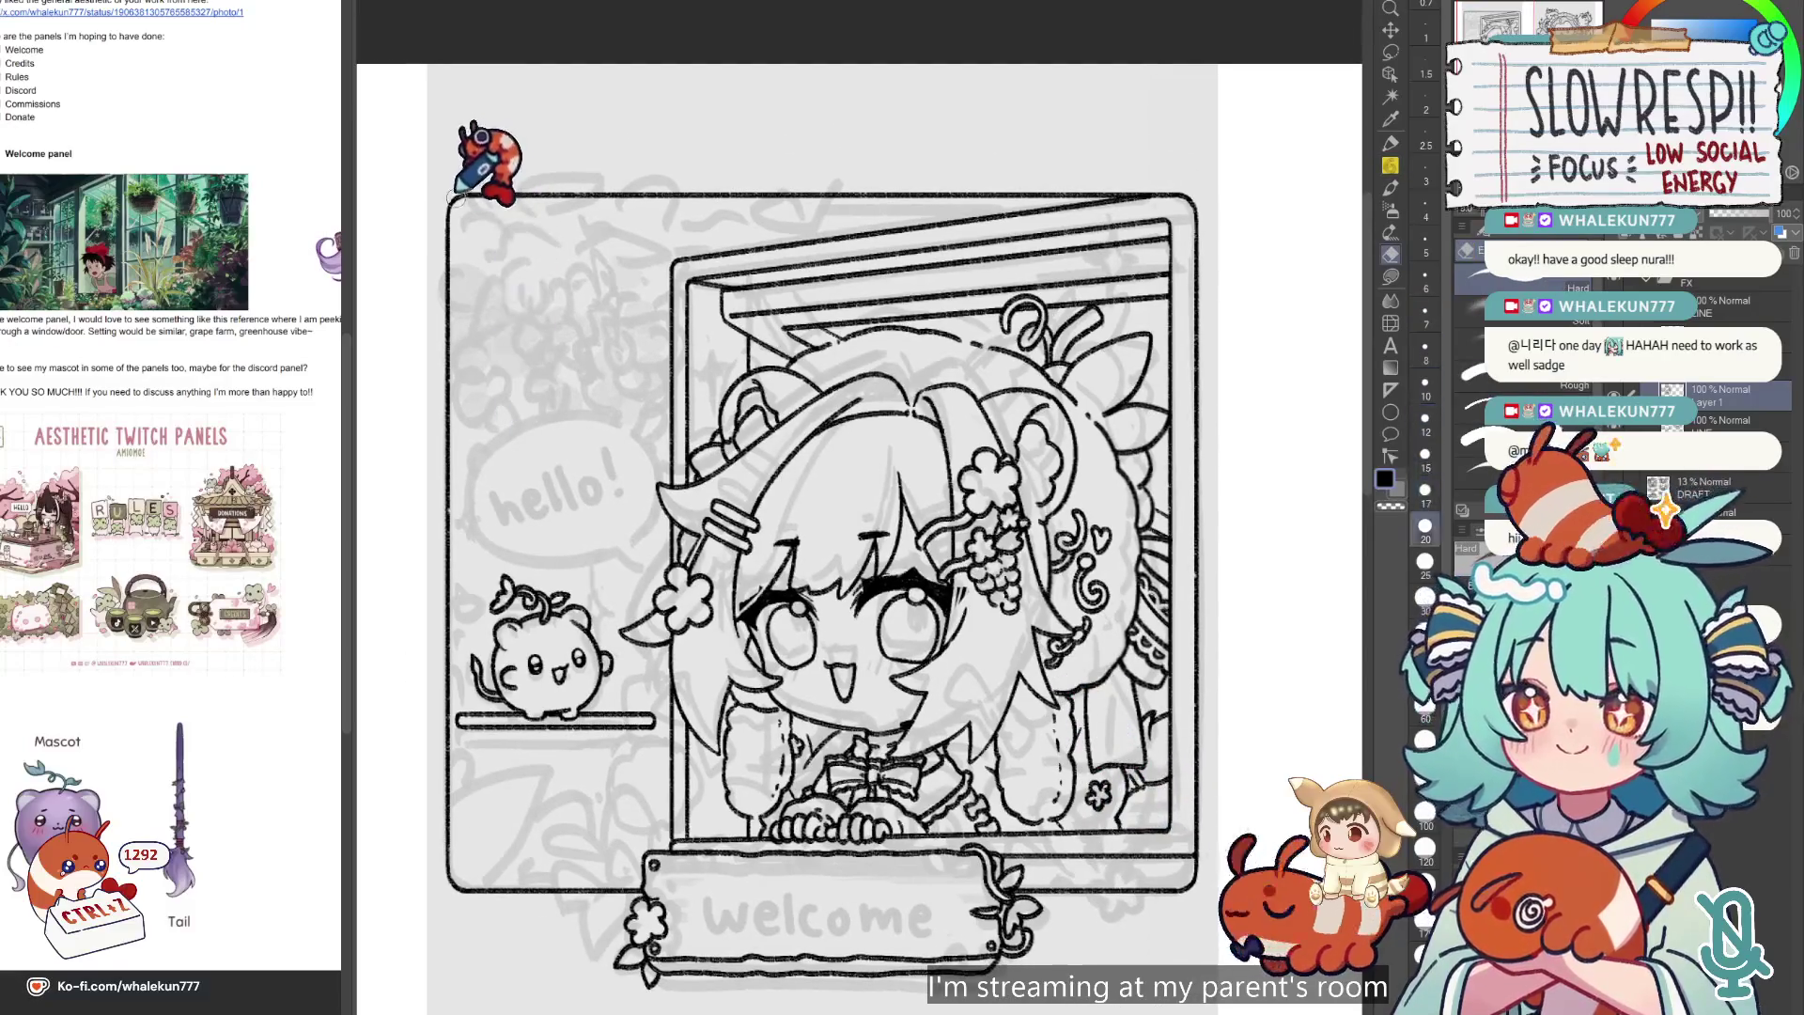
Erase the welcome frame's square top-left corner and top border.
left_click_drag(454, 197, 1085, 189)
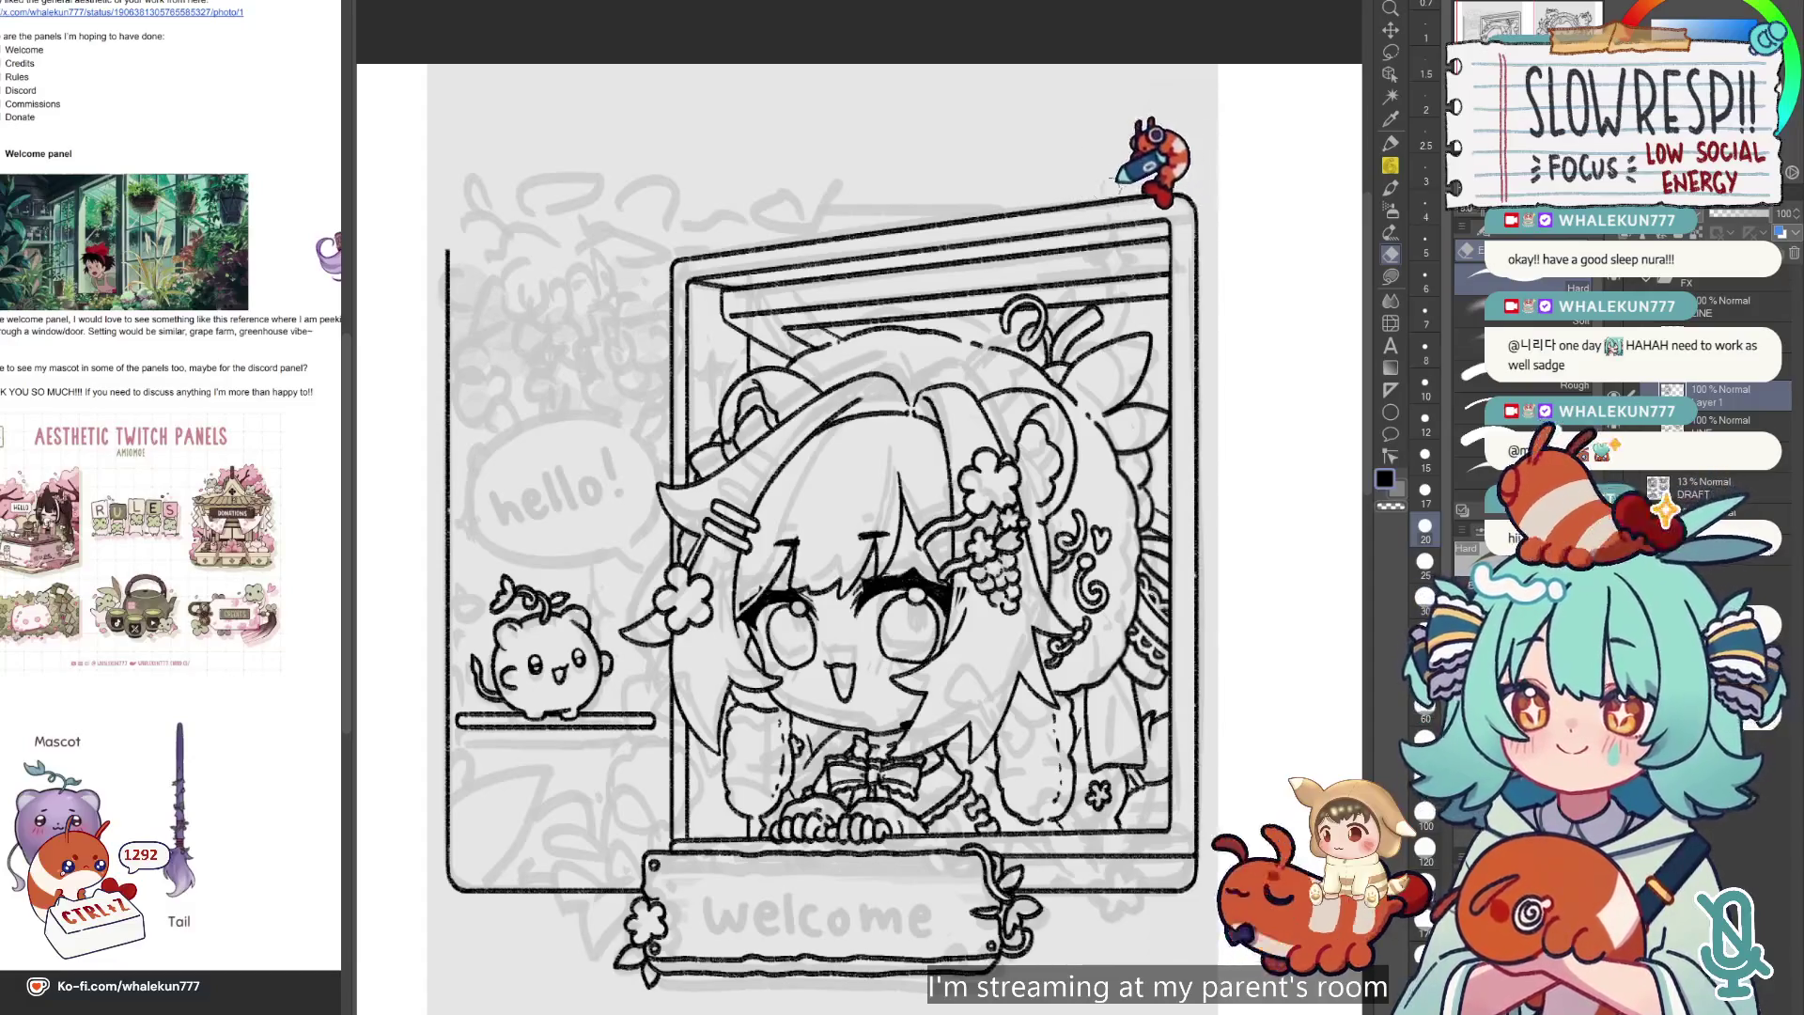
key("p")
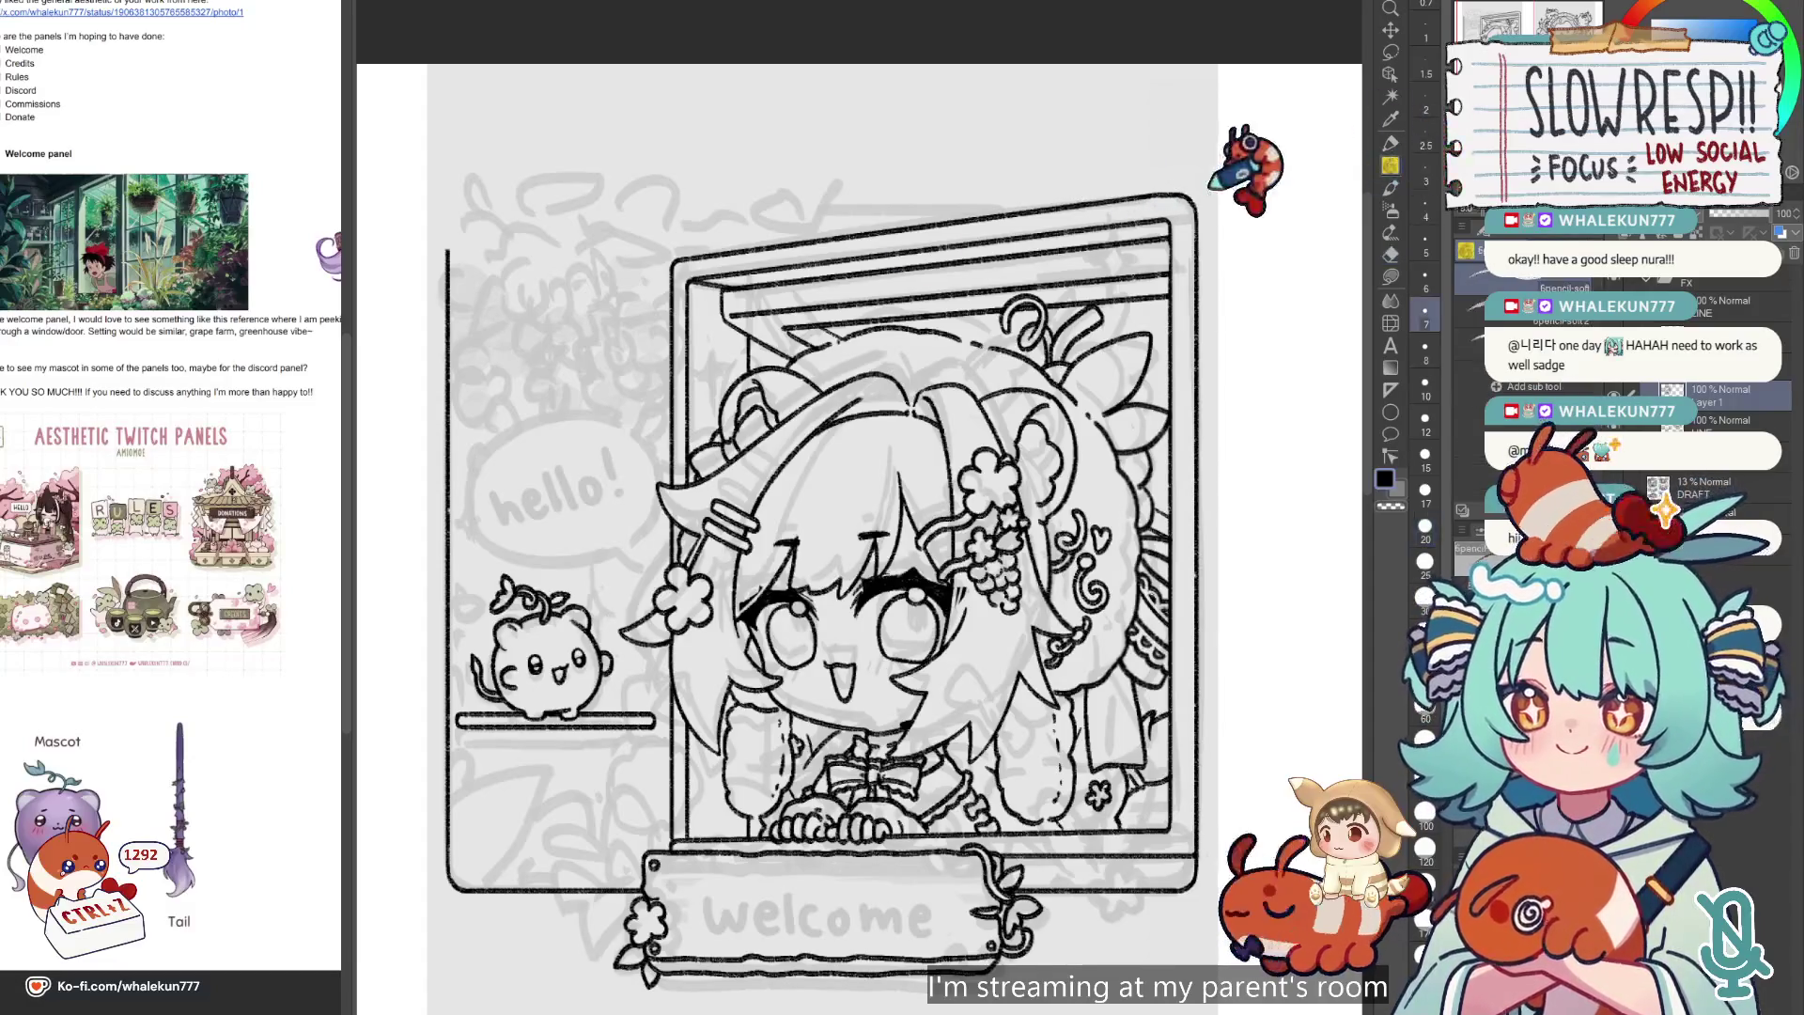
key("e")
key("p")
Pencil a puffy cloud outline rising from the hello bubble toward the window.
scroll(604, 435, "up", 2)
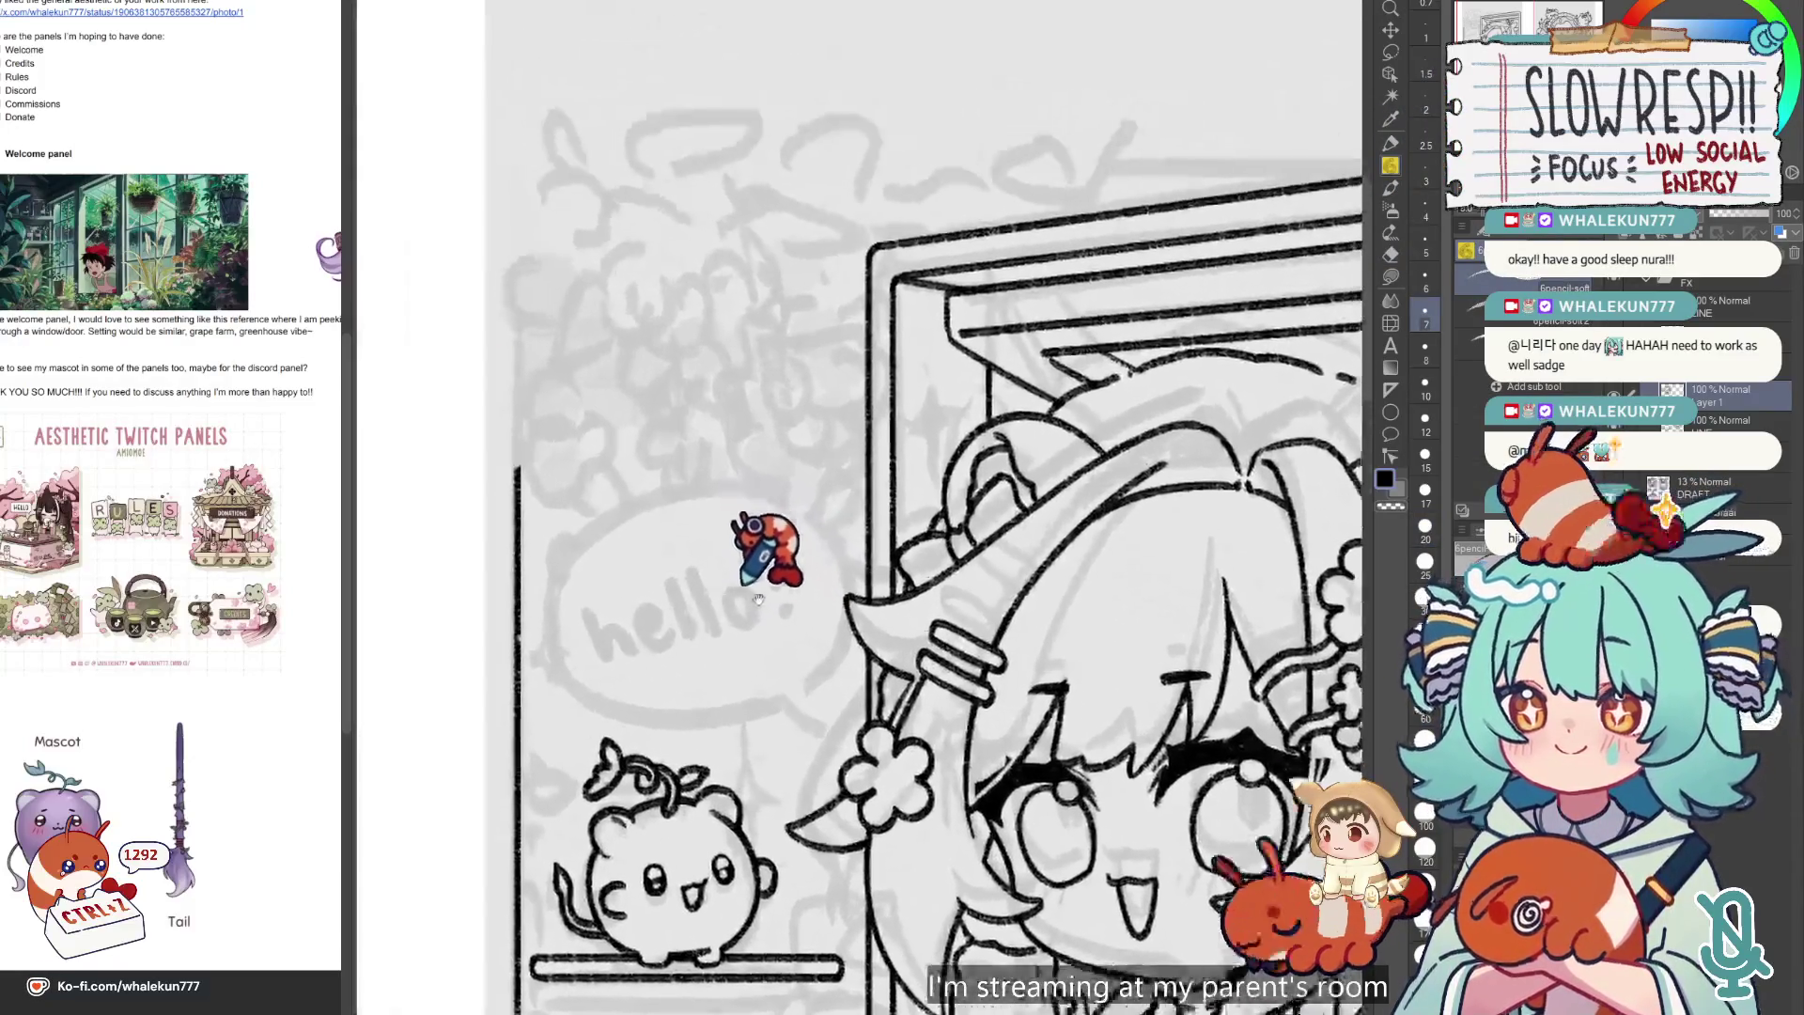
left_click_drag(758, 598, 803, 616)
key("e")
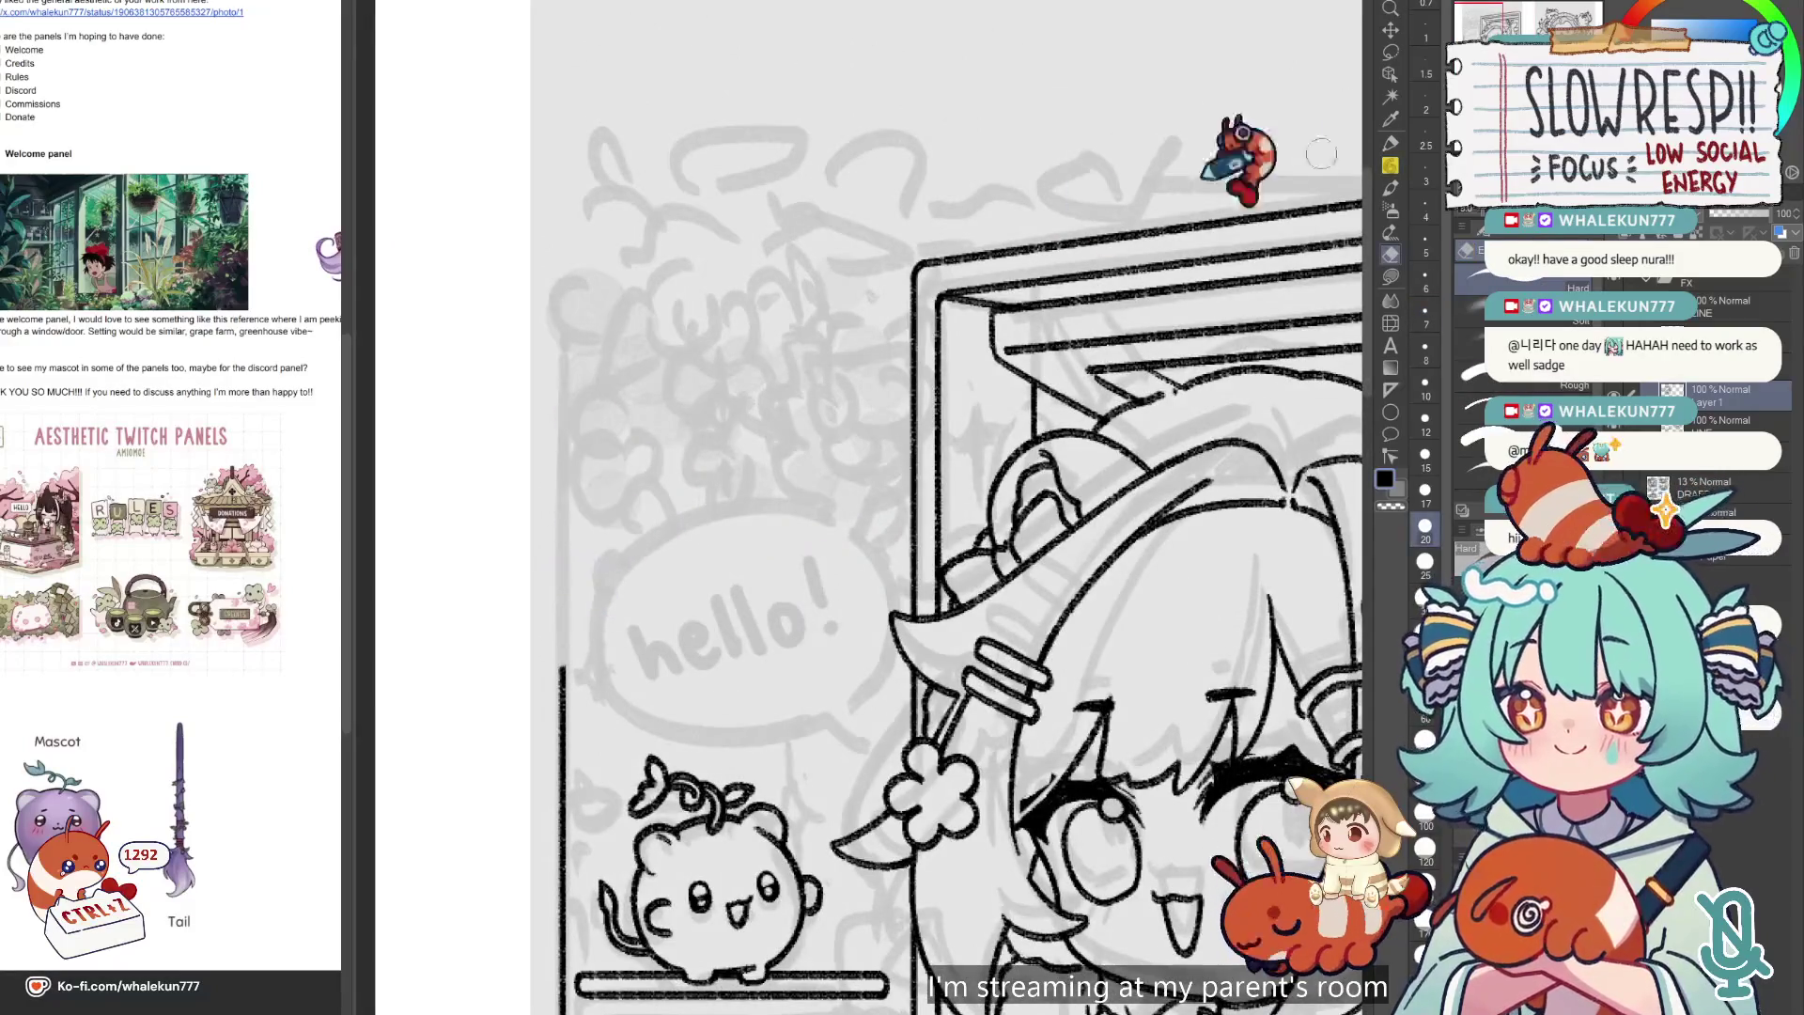
key("p")
mouse_move(562, 663)
left_mouse_down()
mouse_move(575, 609)
mouse_move(643, 567)
mouse_move(736, 430)
mouse_move(829, 395)
mouse_move(918, 320)
left_mouse_up()
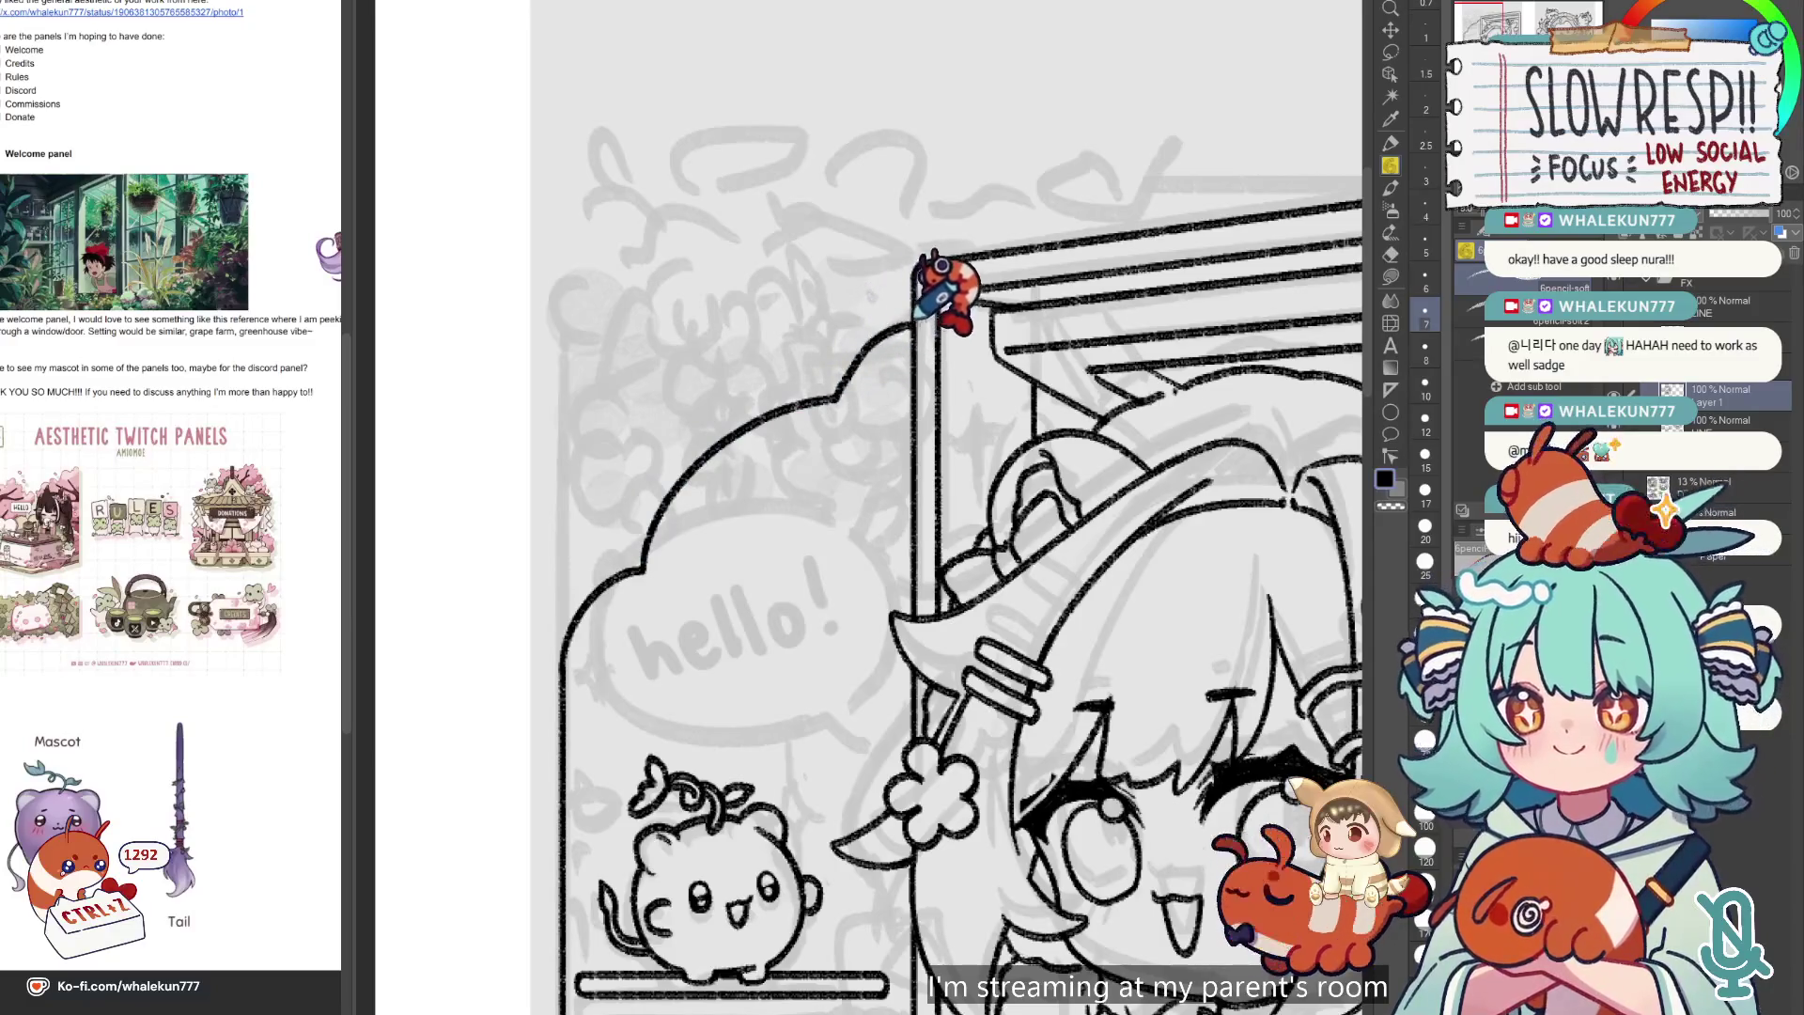
scroll(920, 315, "down", 5)
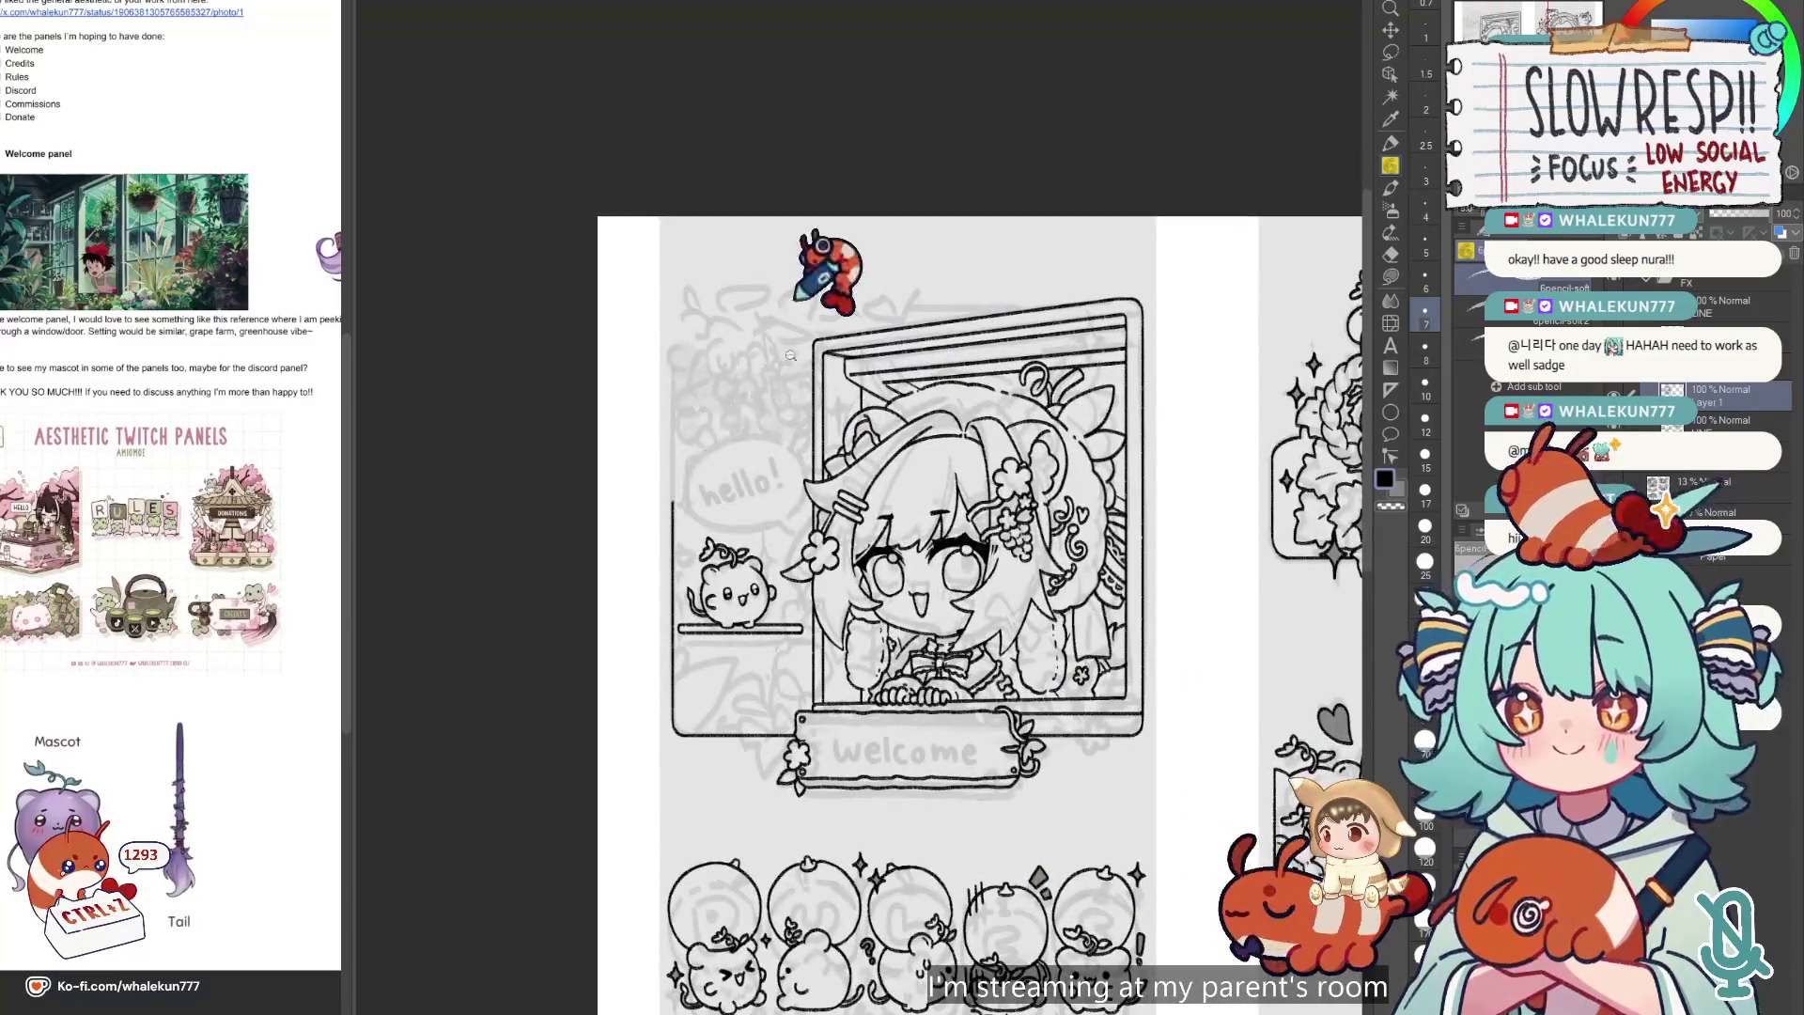
scroll(791, 355, "up", 2)
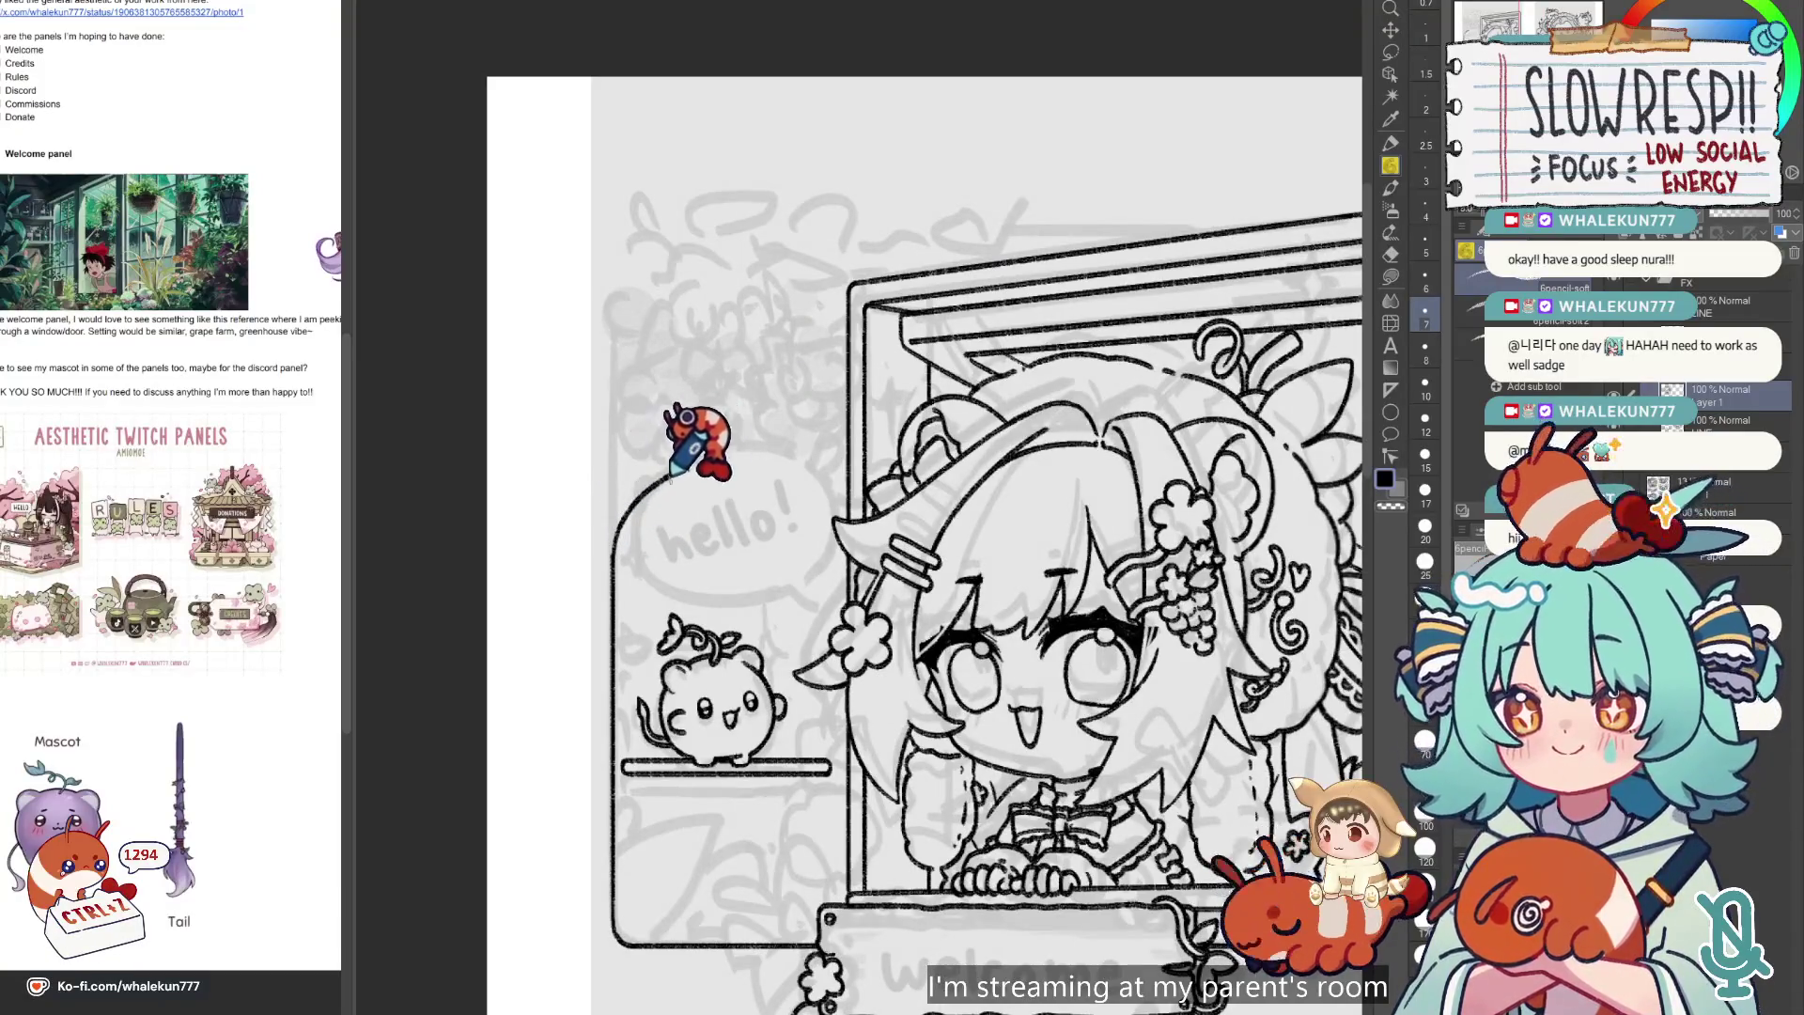
key("ctrl+z")
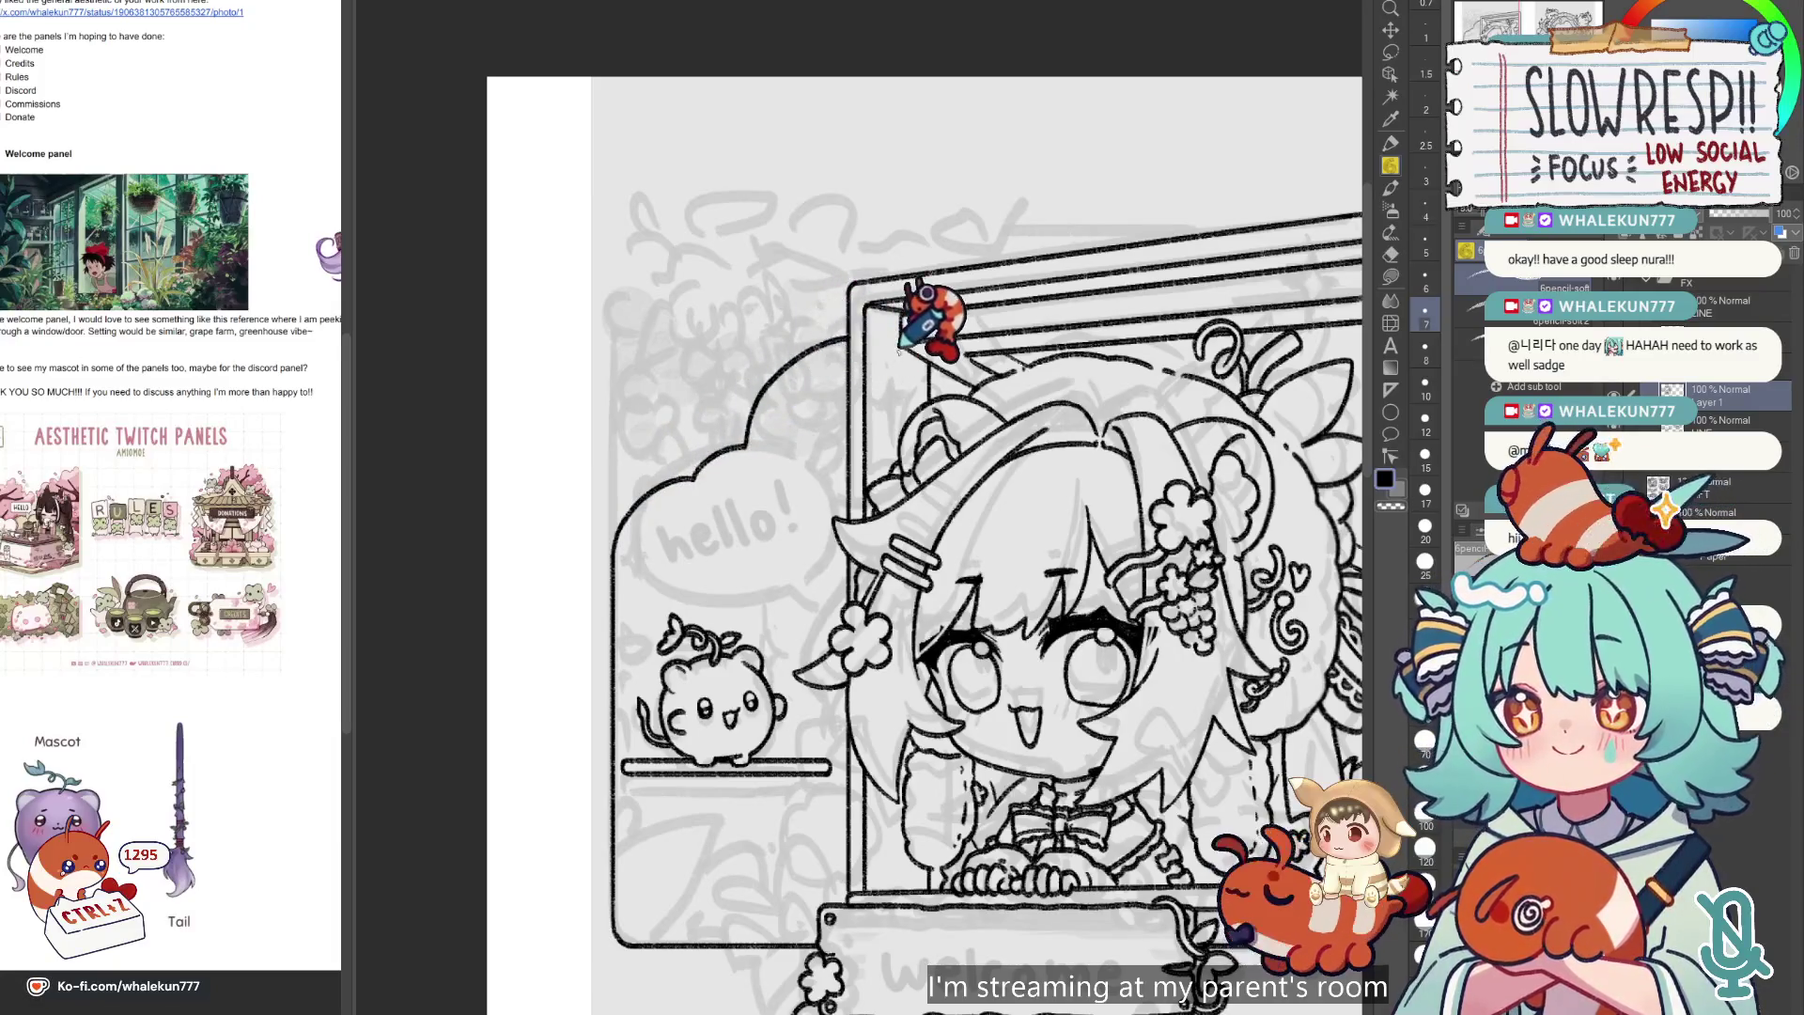
scroll(901, 345, "down", 5)
scroll(916, 362, "up", 4)
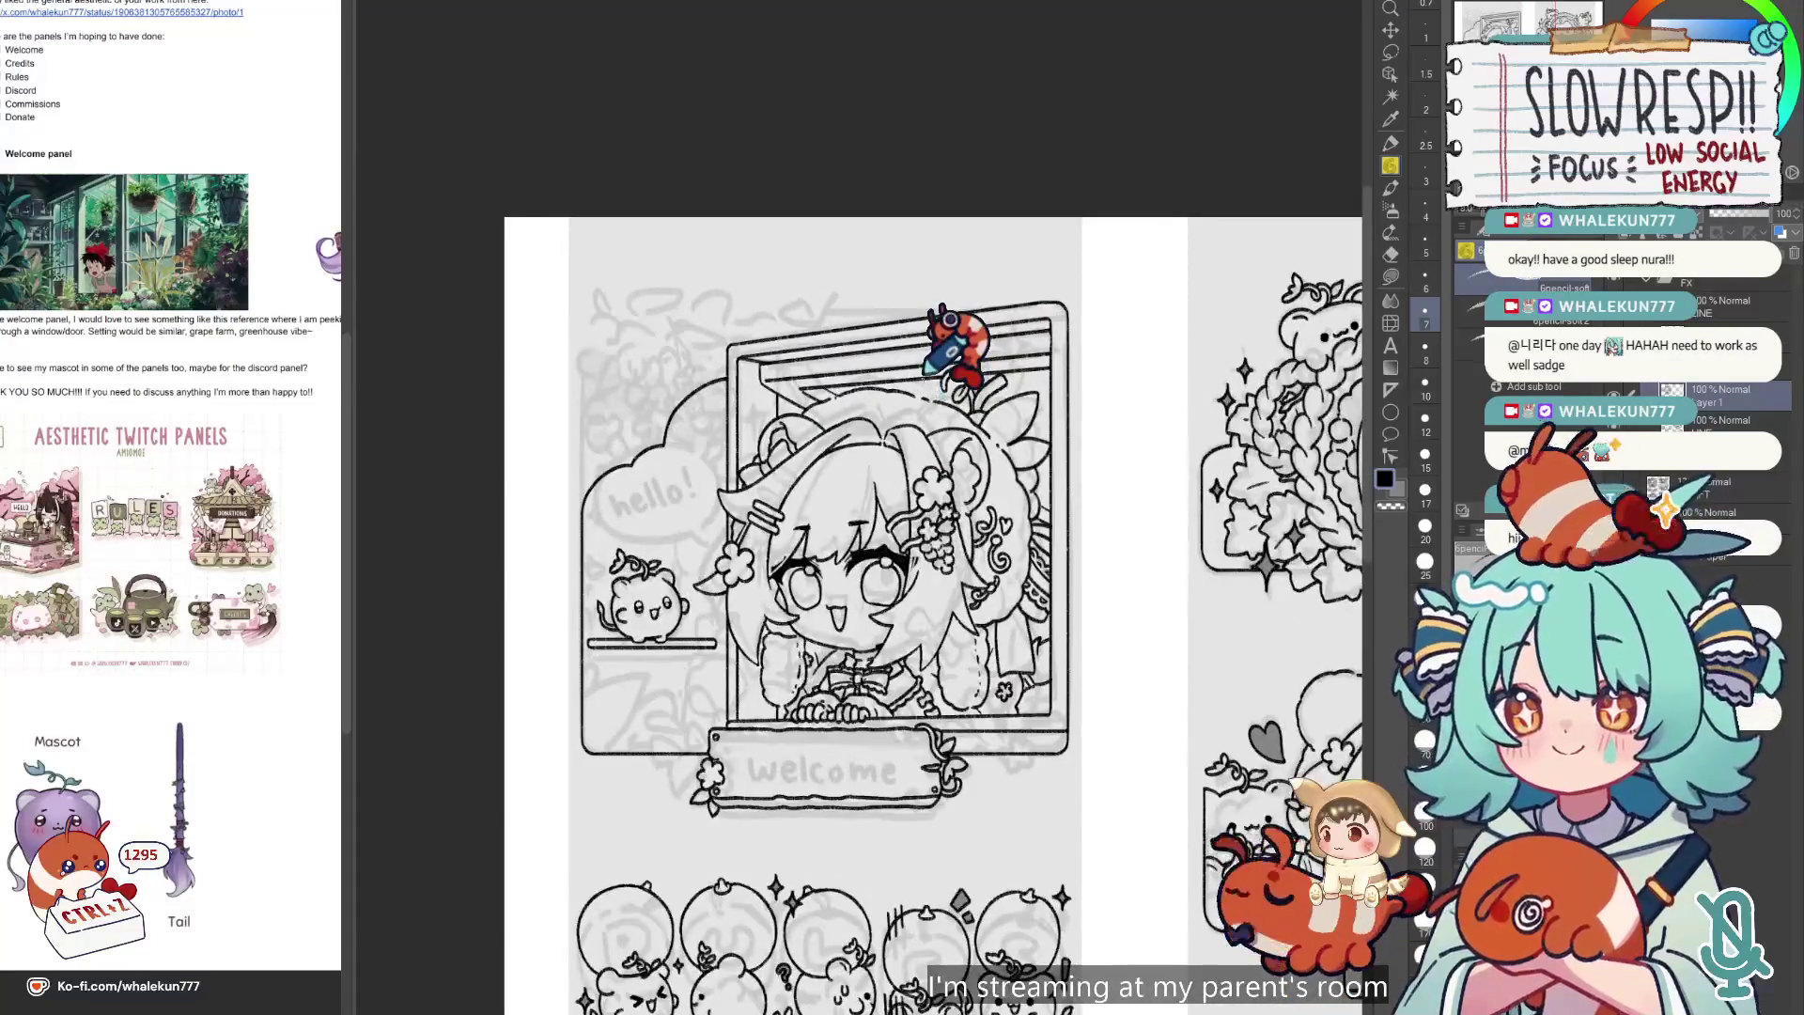
Flip the canvas view horizontally to check the cloud outline, then flip it back.
key("h")
key("h")
scroll(922, 376, "left", 5)
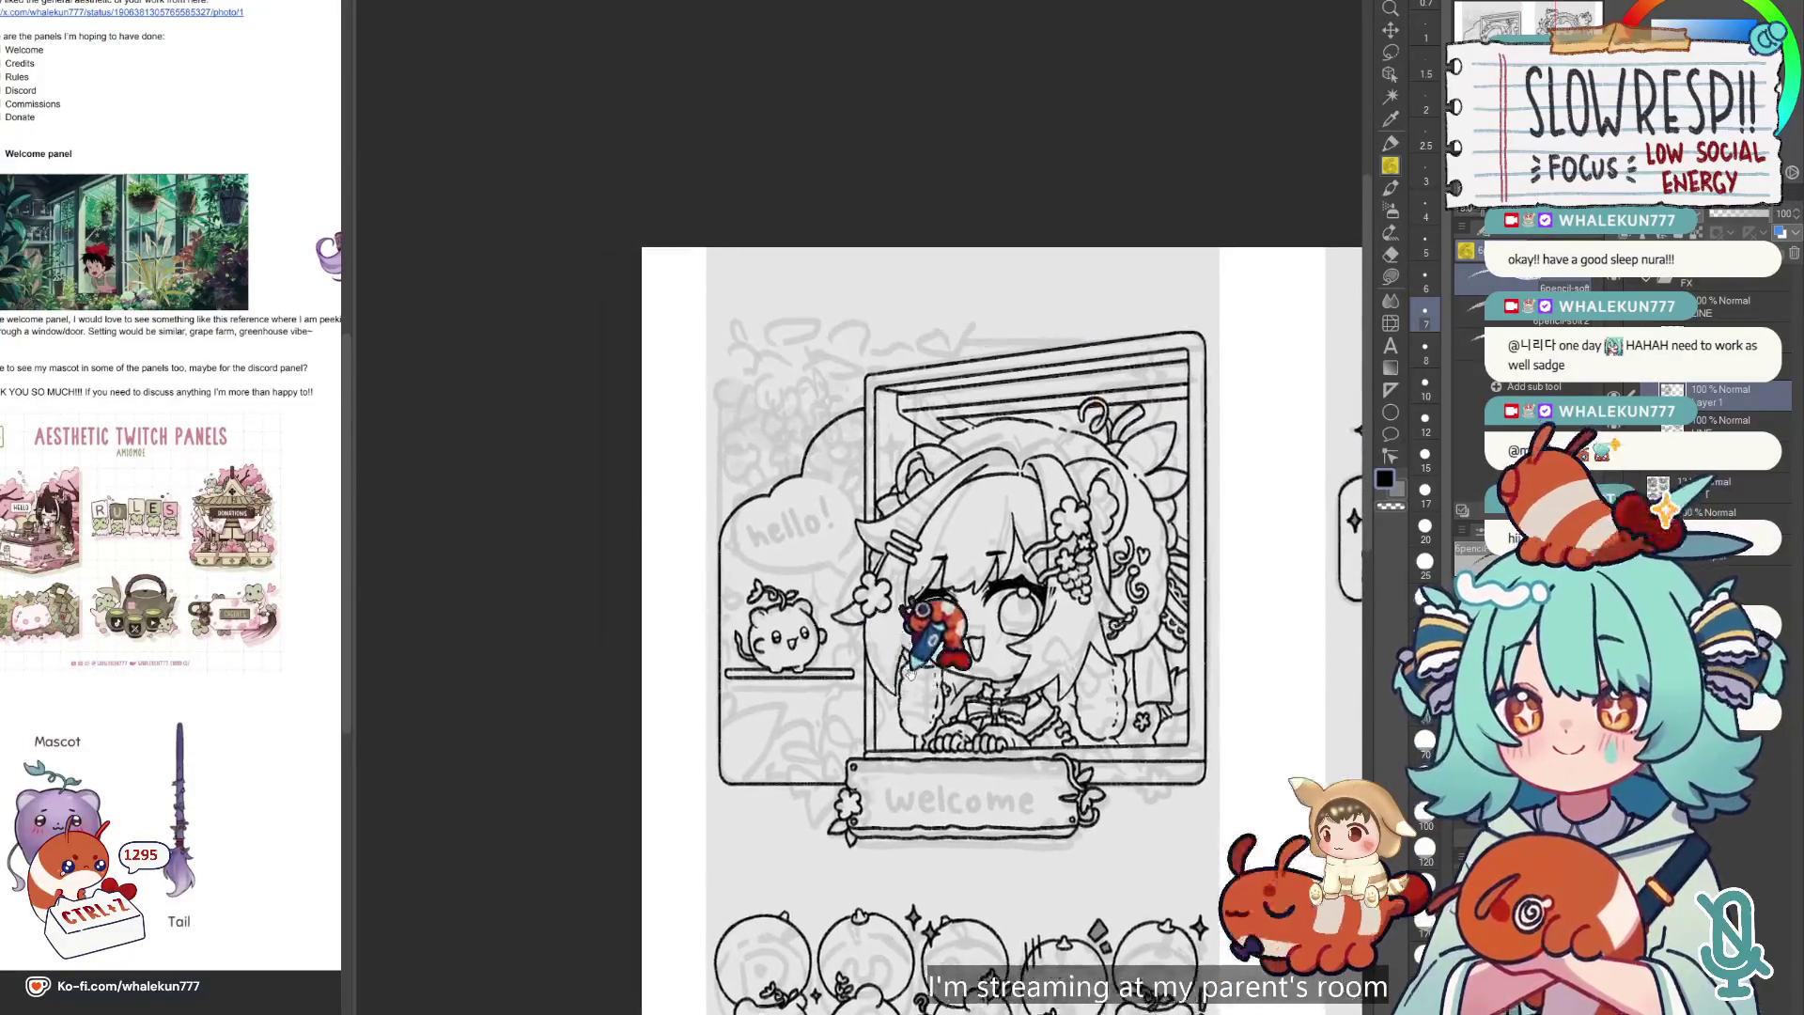
scroll(916, 648, "down", 4)
scroll(916, 648, "right", 4)
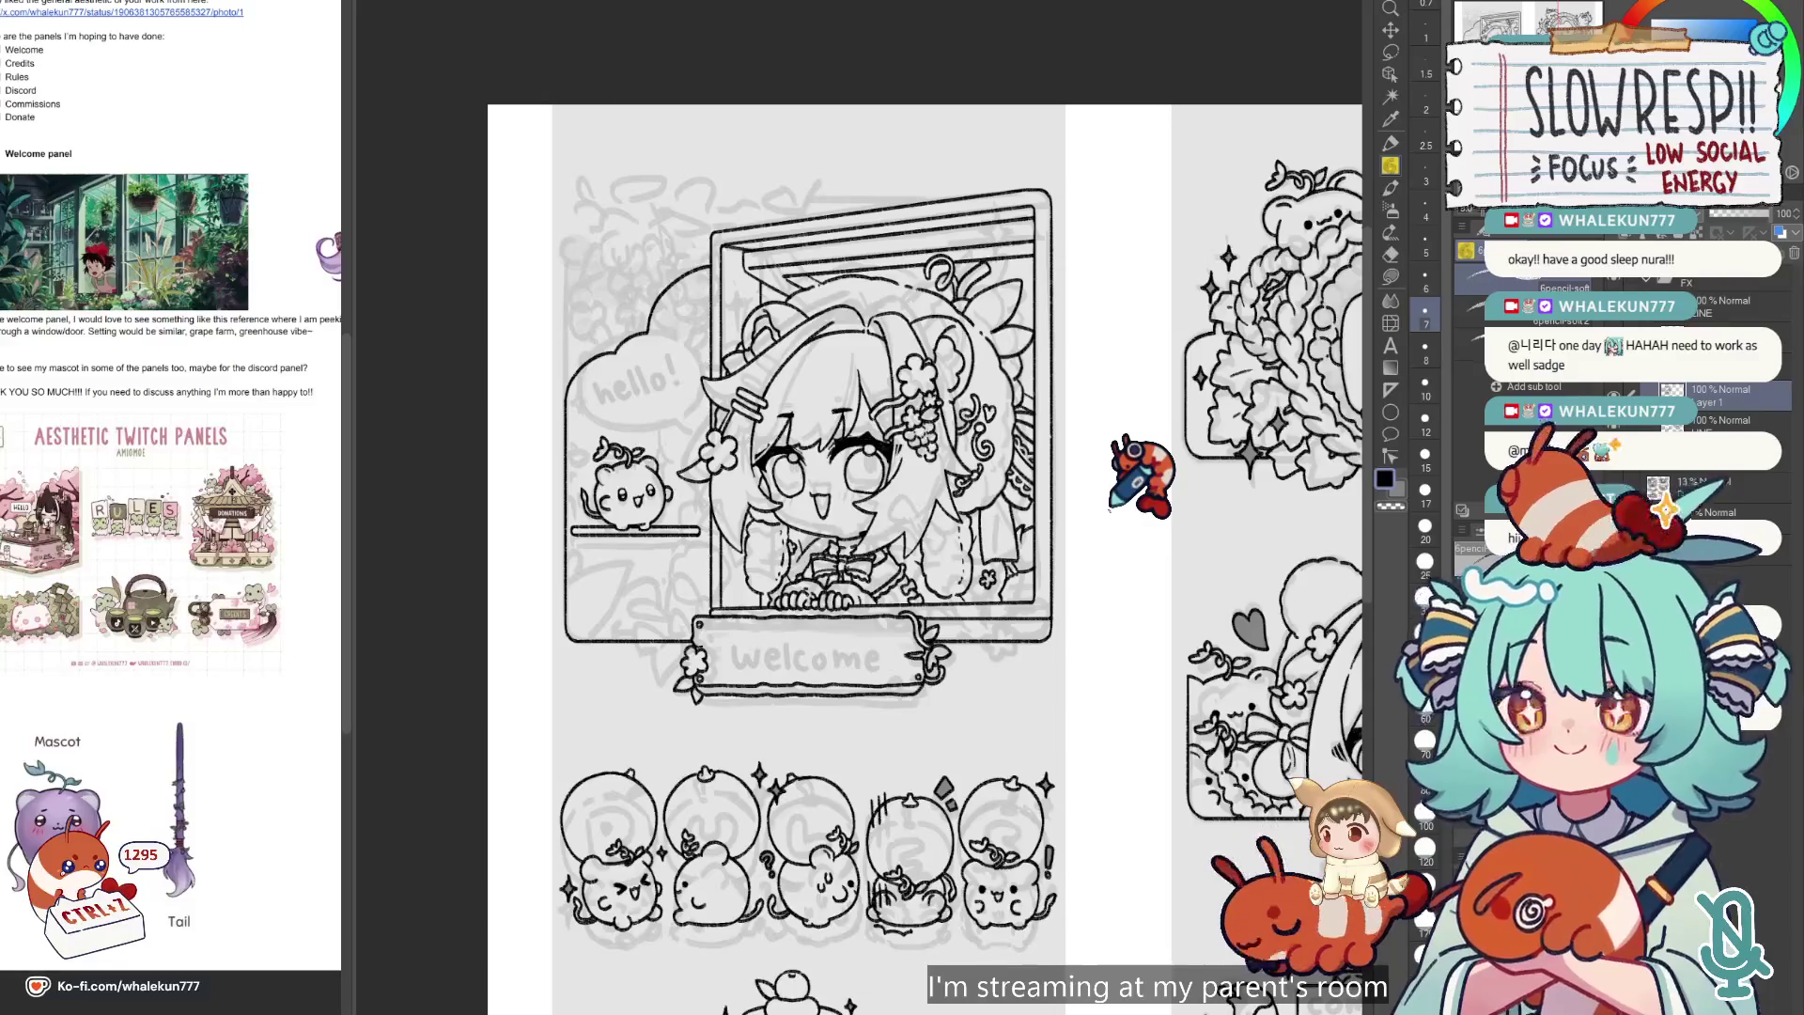
key("h")
key("h")
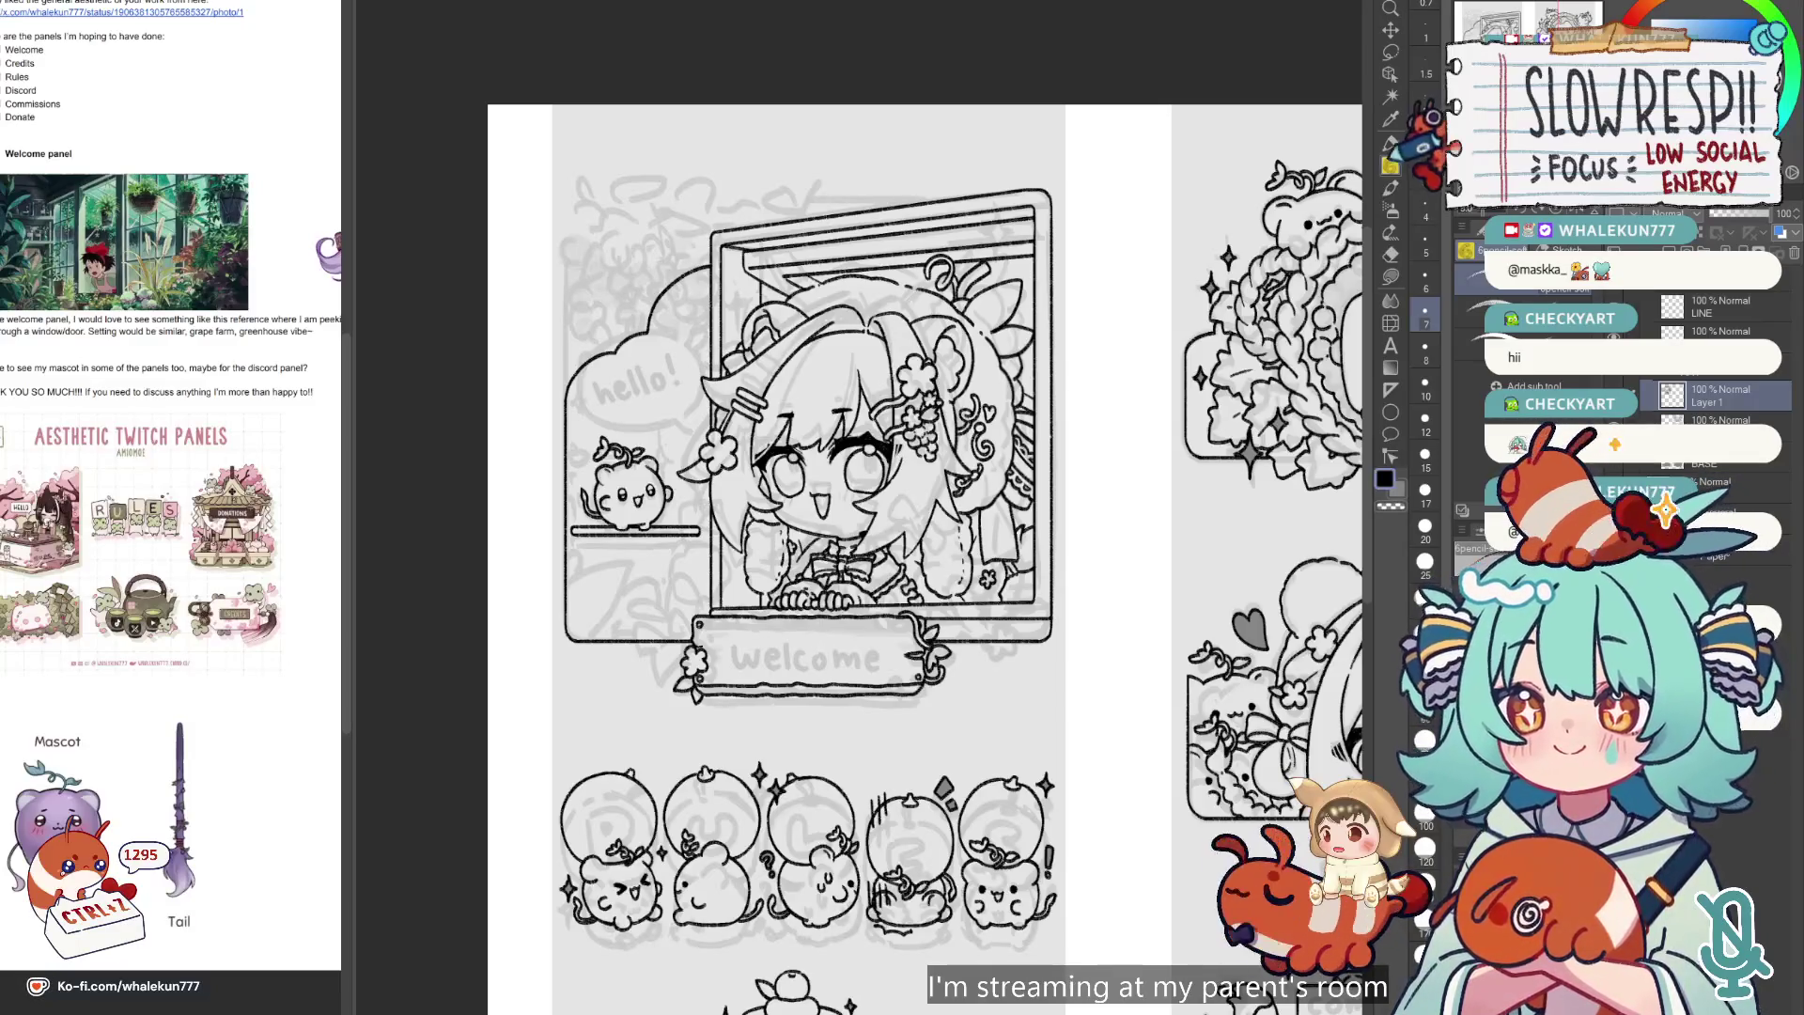
Mirror the view and toggle Layer 1's visibility off and on to check the gray fills.
key("h")
key("h")
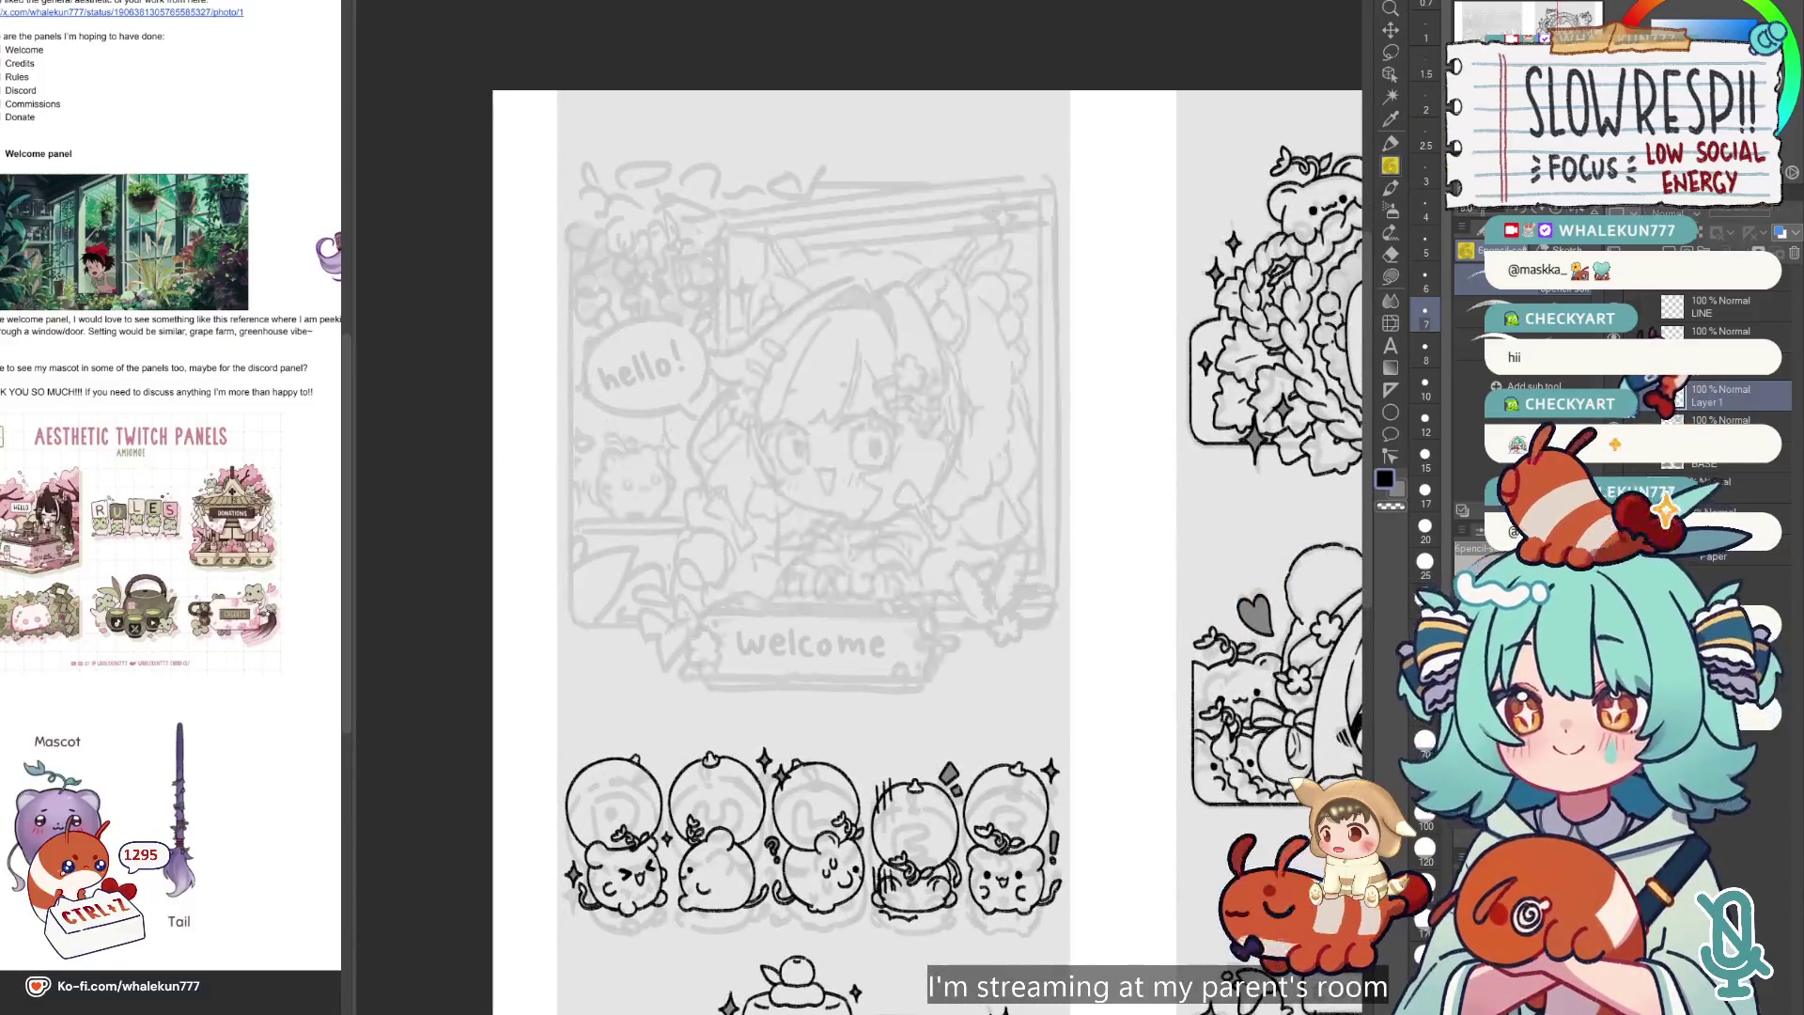
left_click(1691, 395)
left_click(1691, 395)
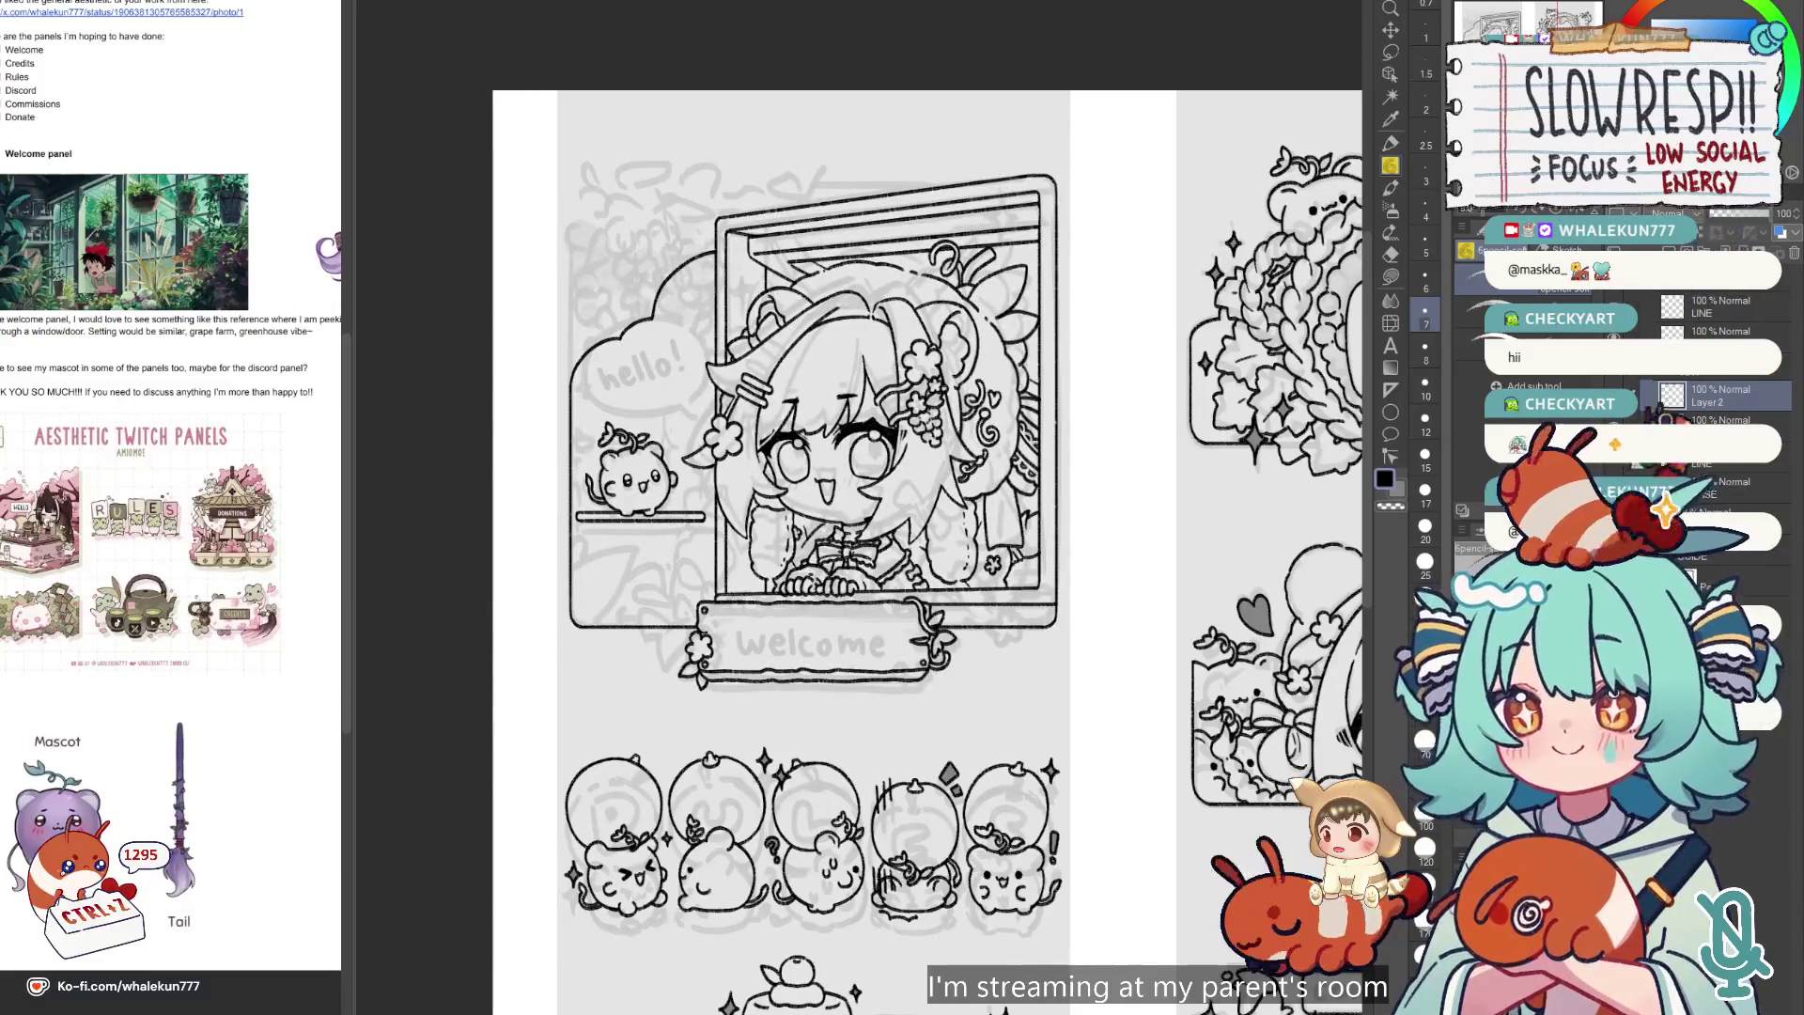
Select Layer 2, then add a new raster layer and undo it.
left_click(1691, 394)
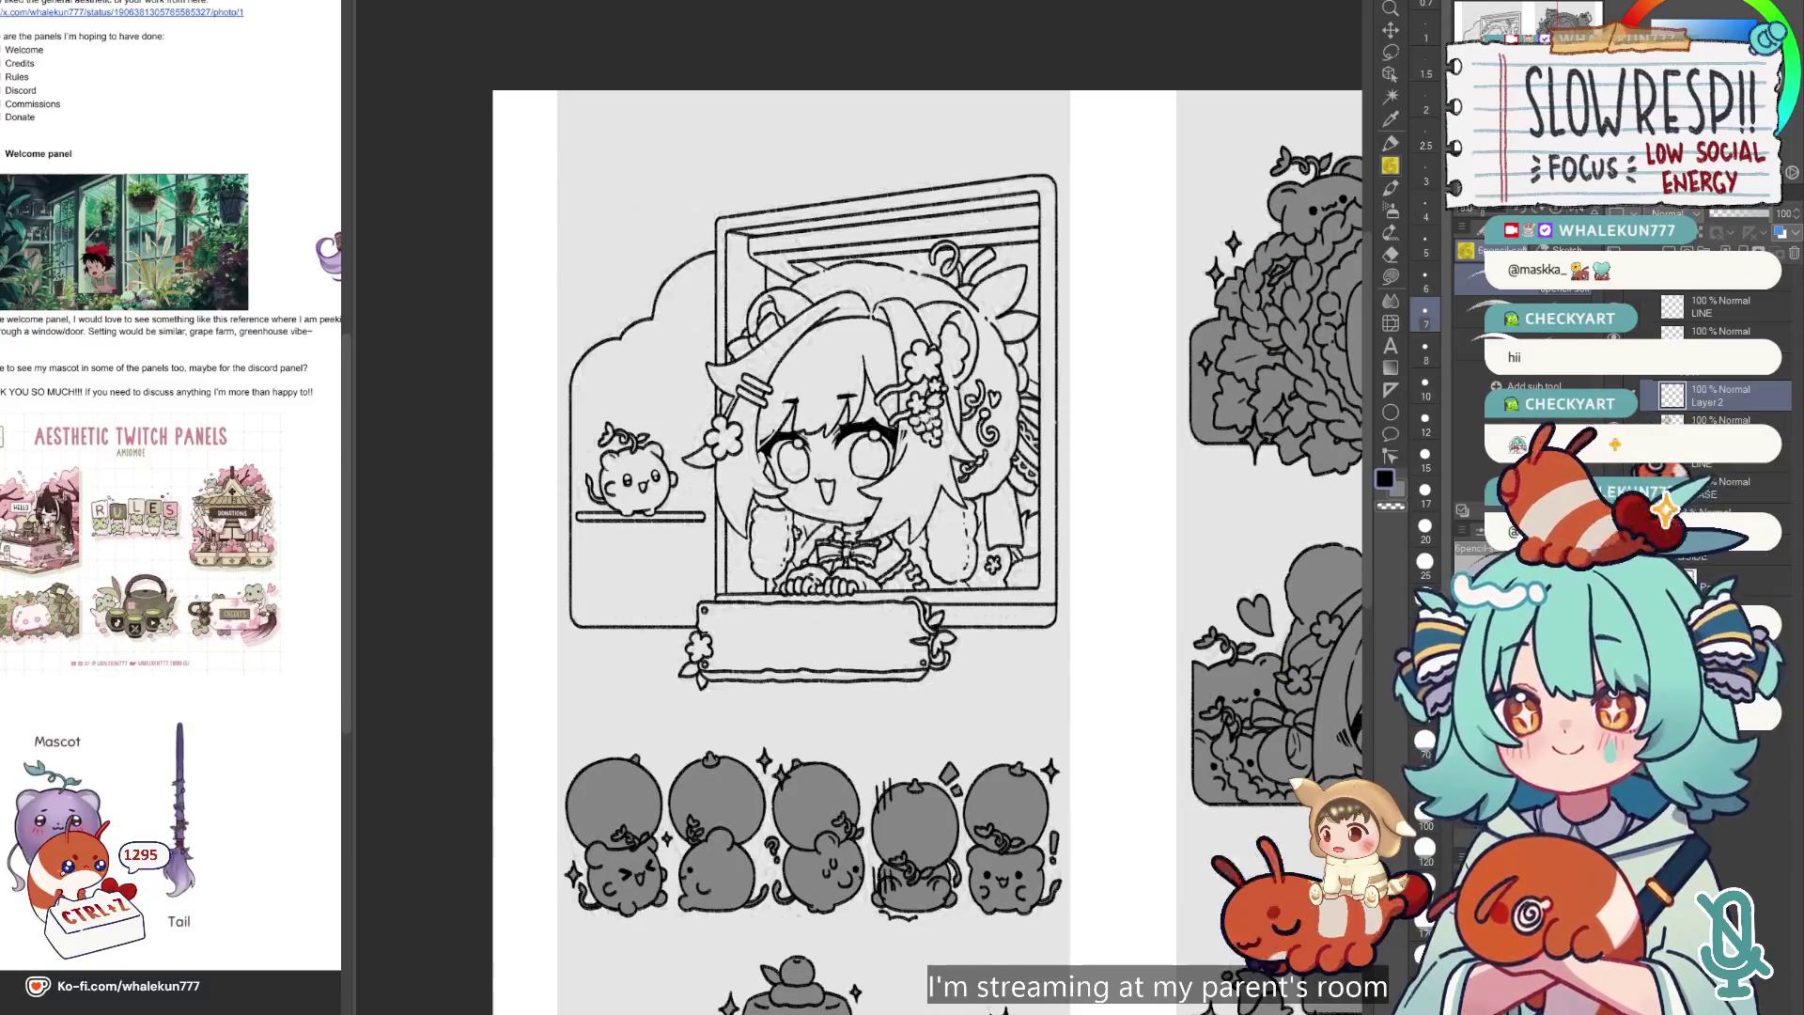
left_click(1667, 250)
key("ctrl+z")
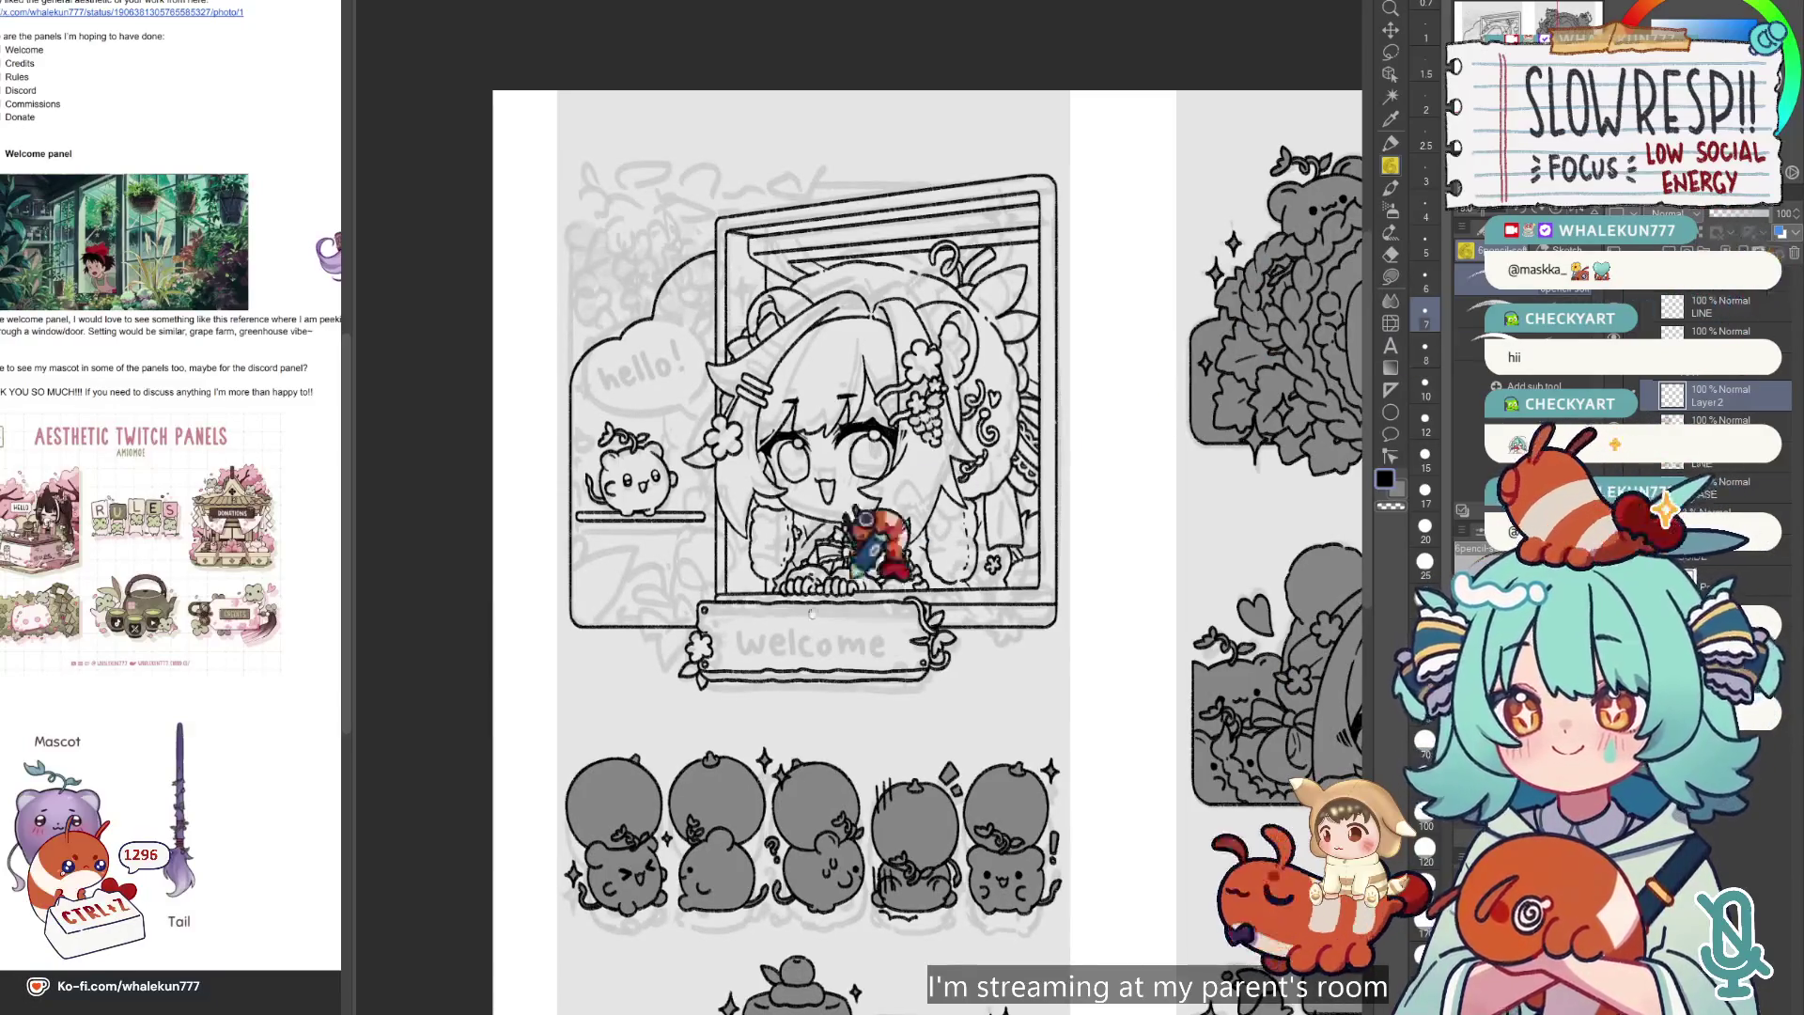
scroll(807, 559, "up", 4)
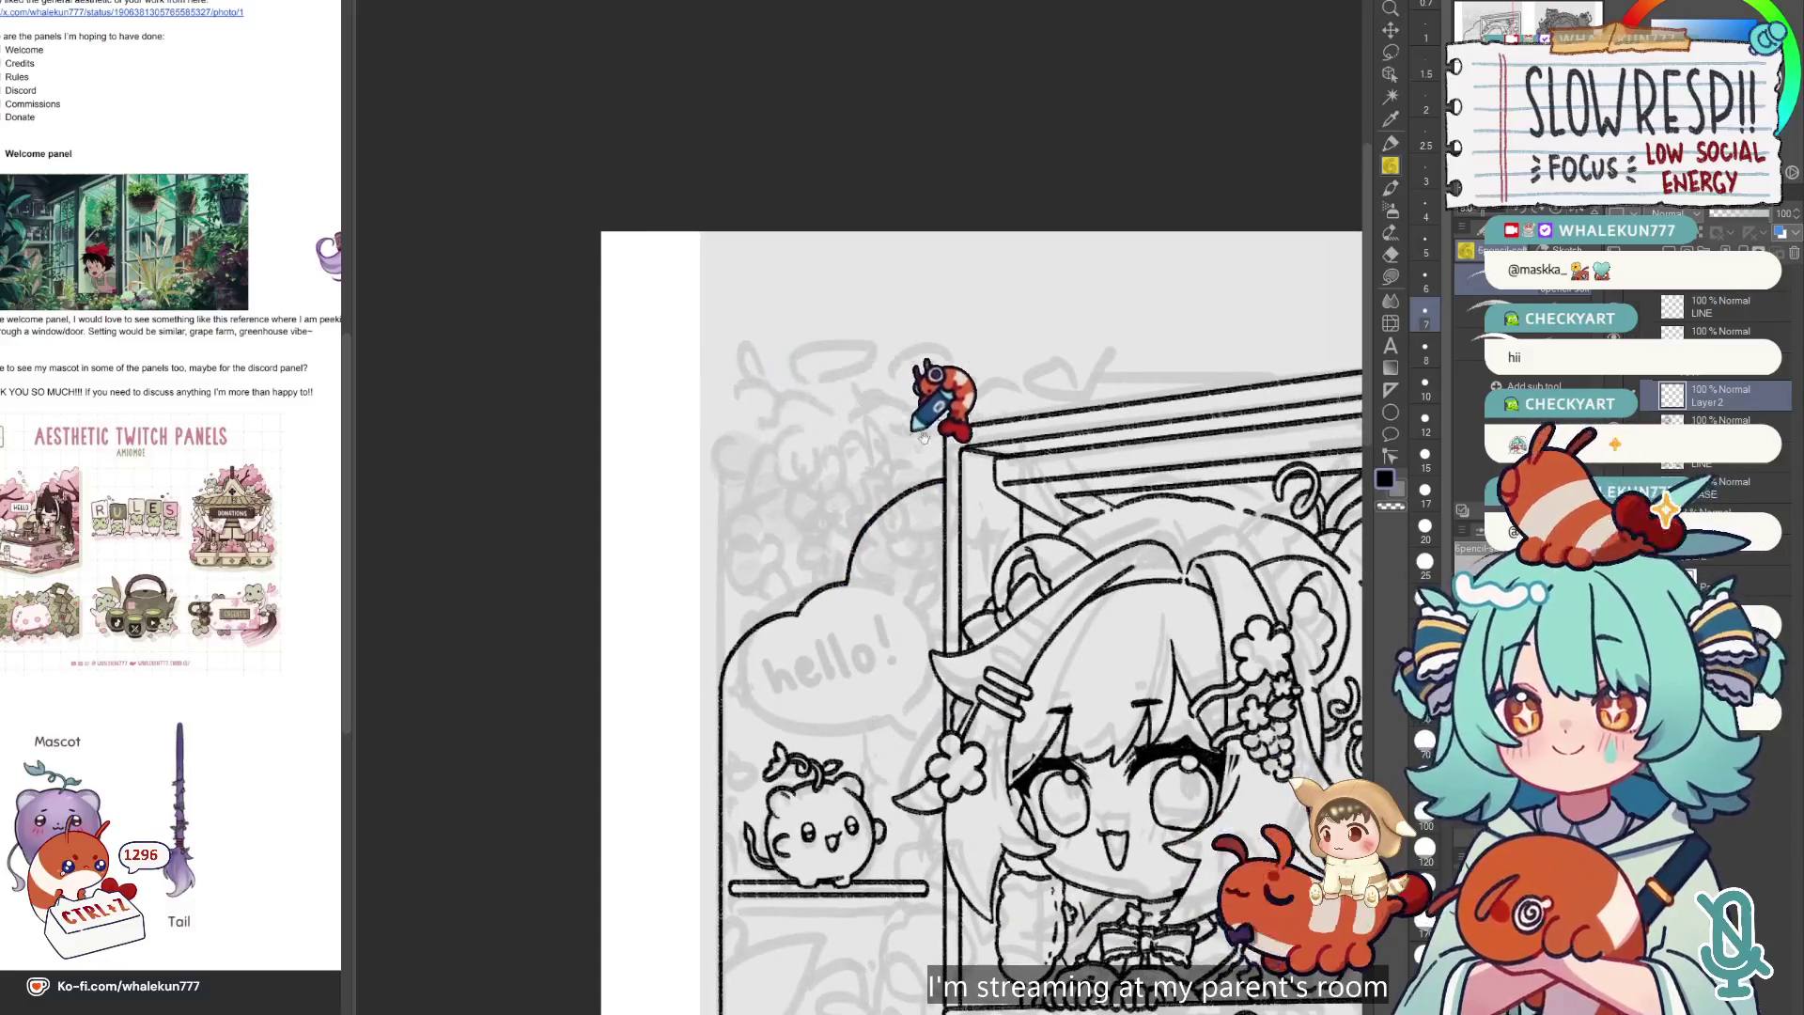
Frame the window's top corner in the mirrored canvas view.
left_click_drag(909, 442, 838, 303)
left_click_drag(1100, 515, 1124, 586)
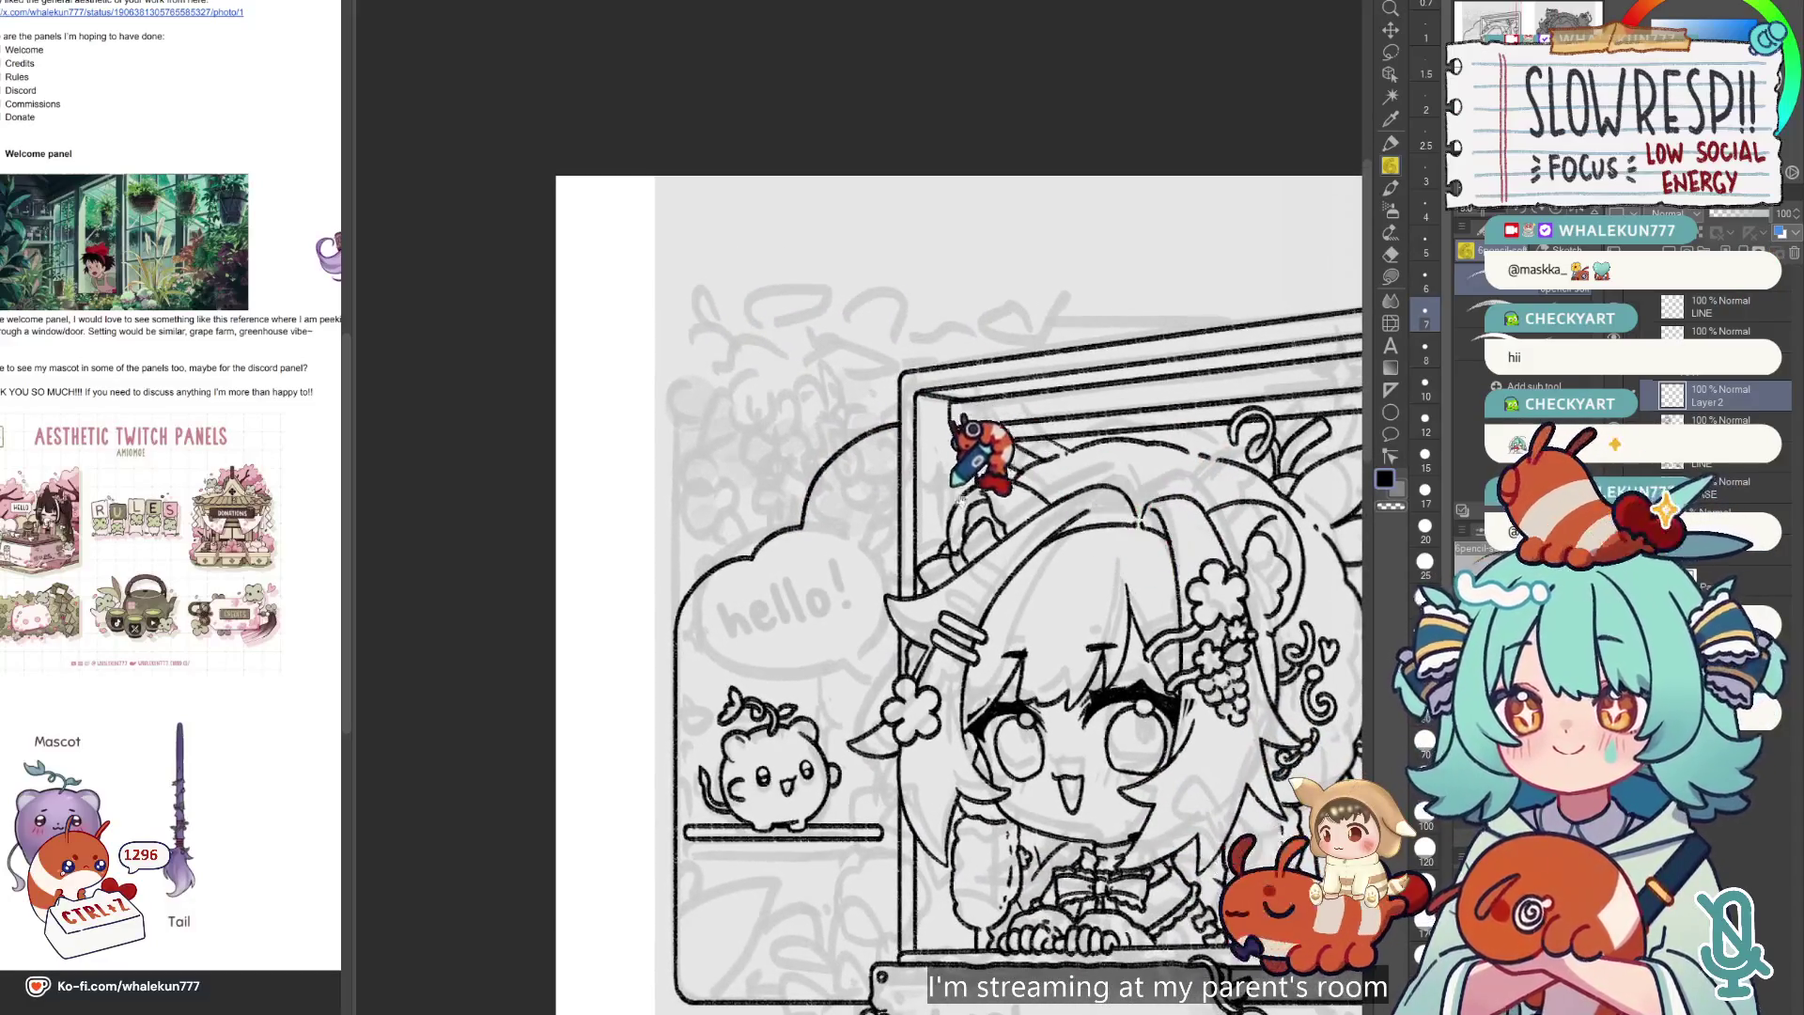
key("h")
key("h")
key("h")
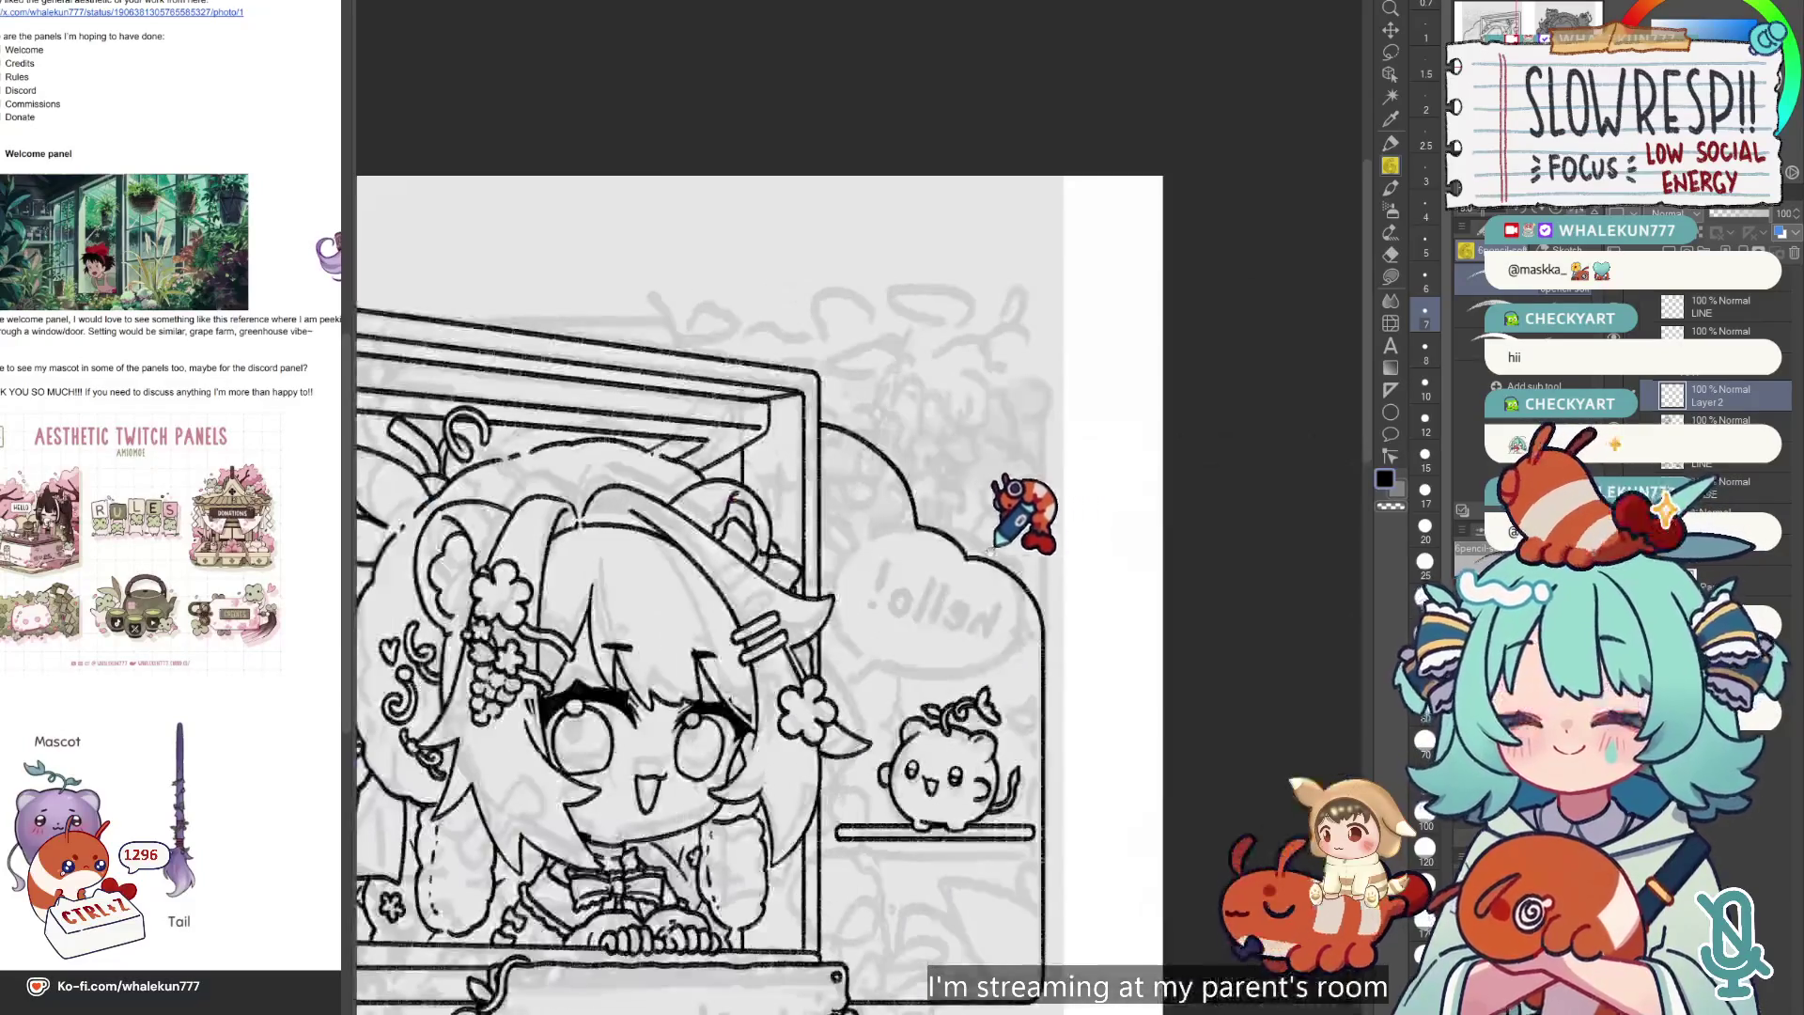
scroll(1014, 511, "down", 1)
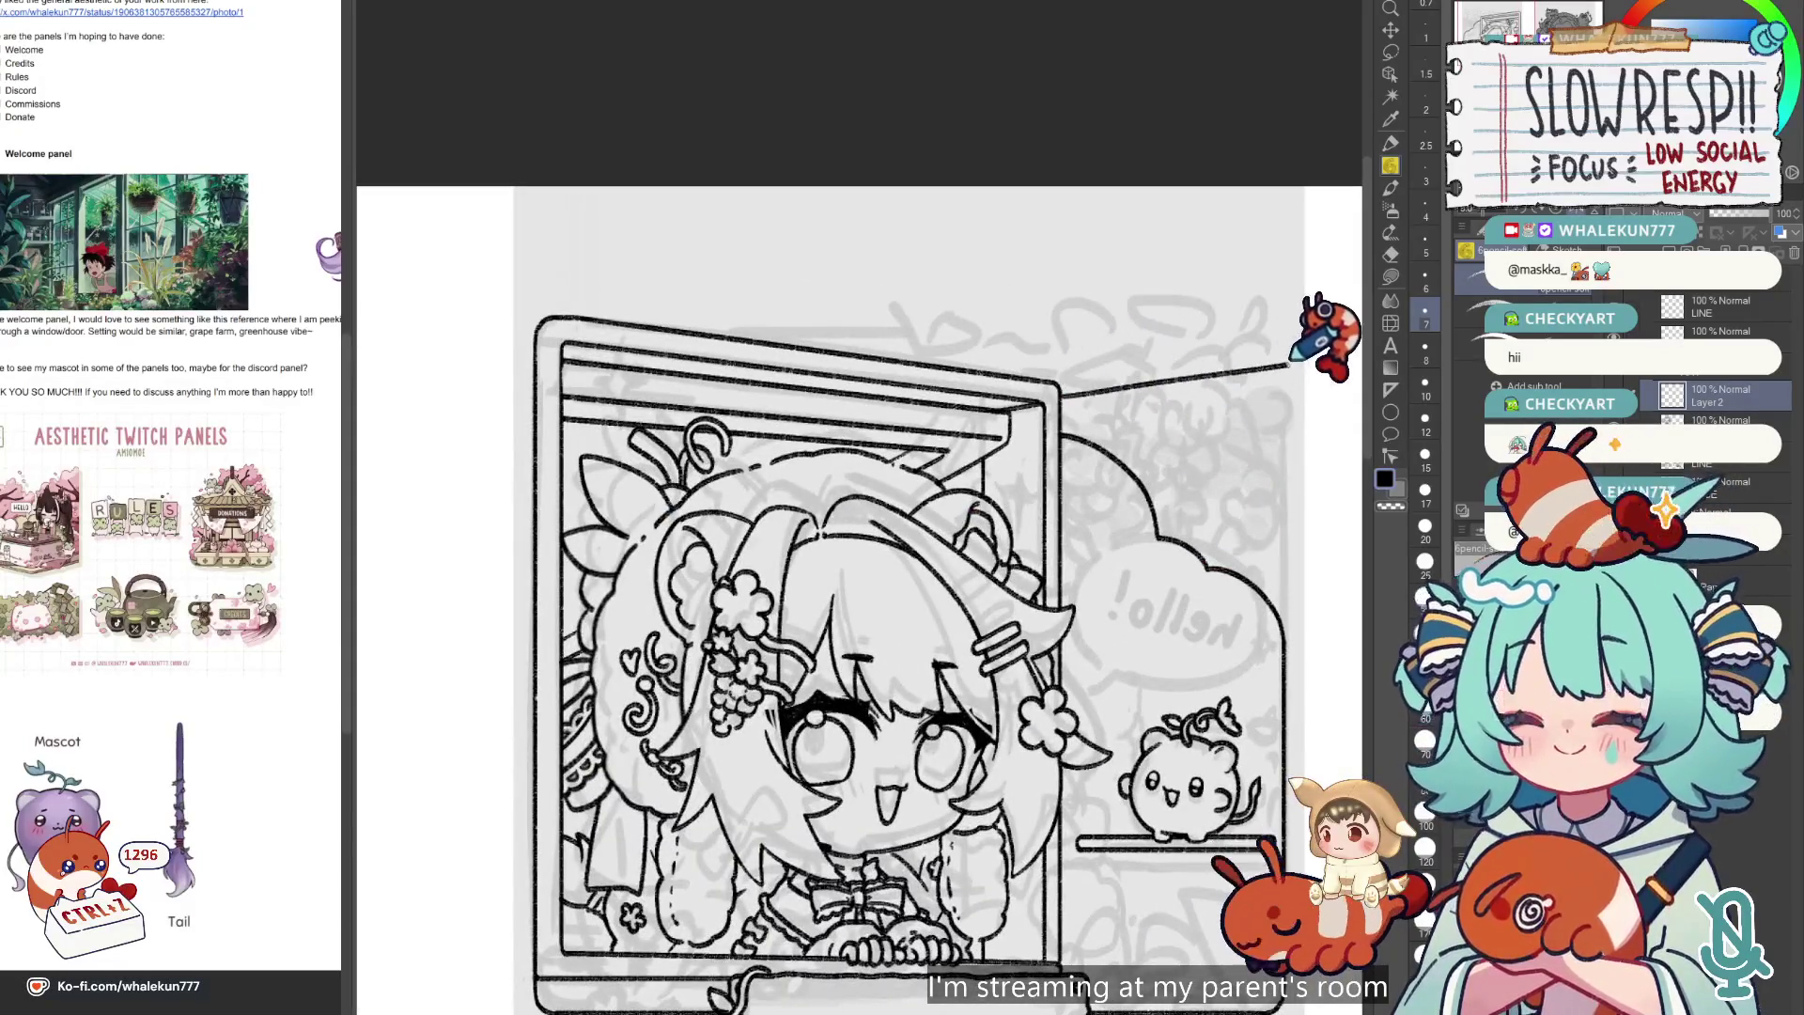
left_click_drag(1172, 344, 1078, 341)
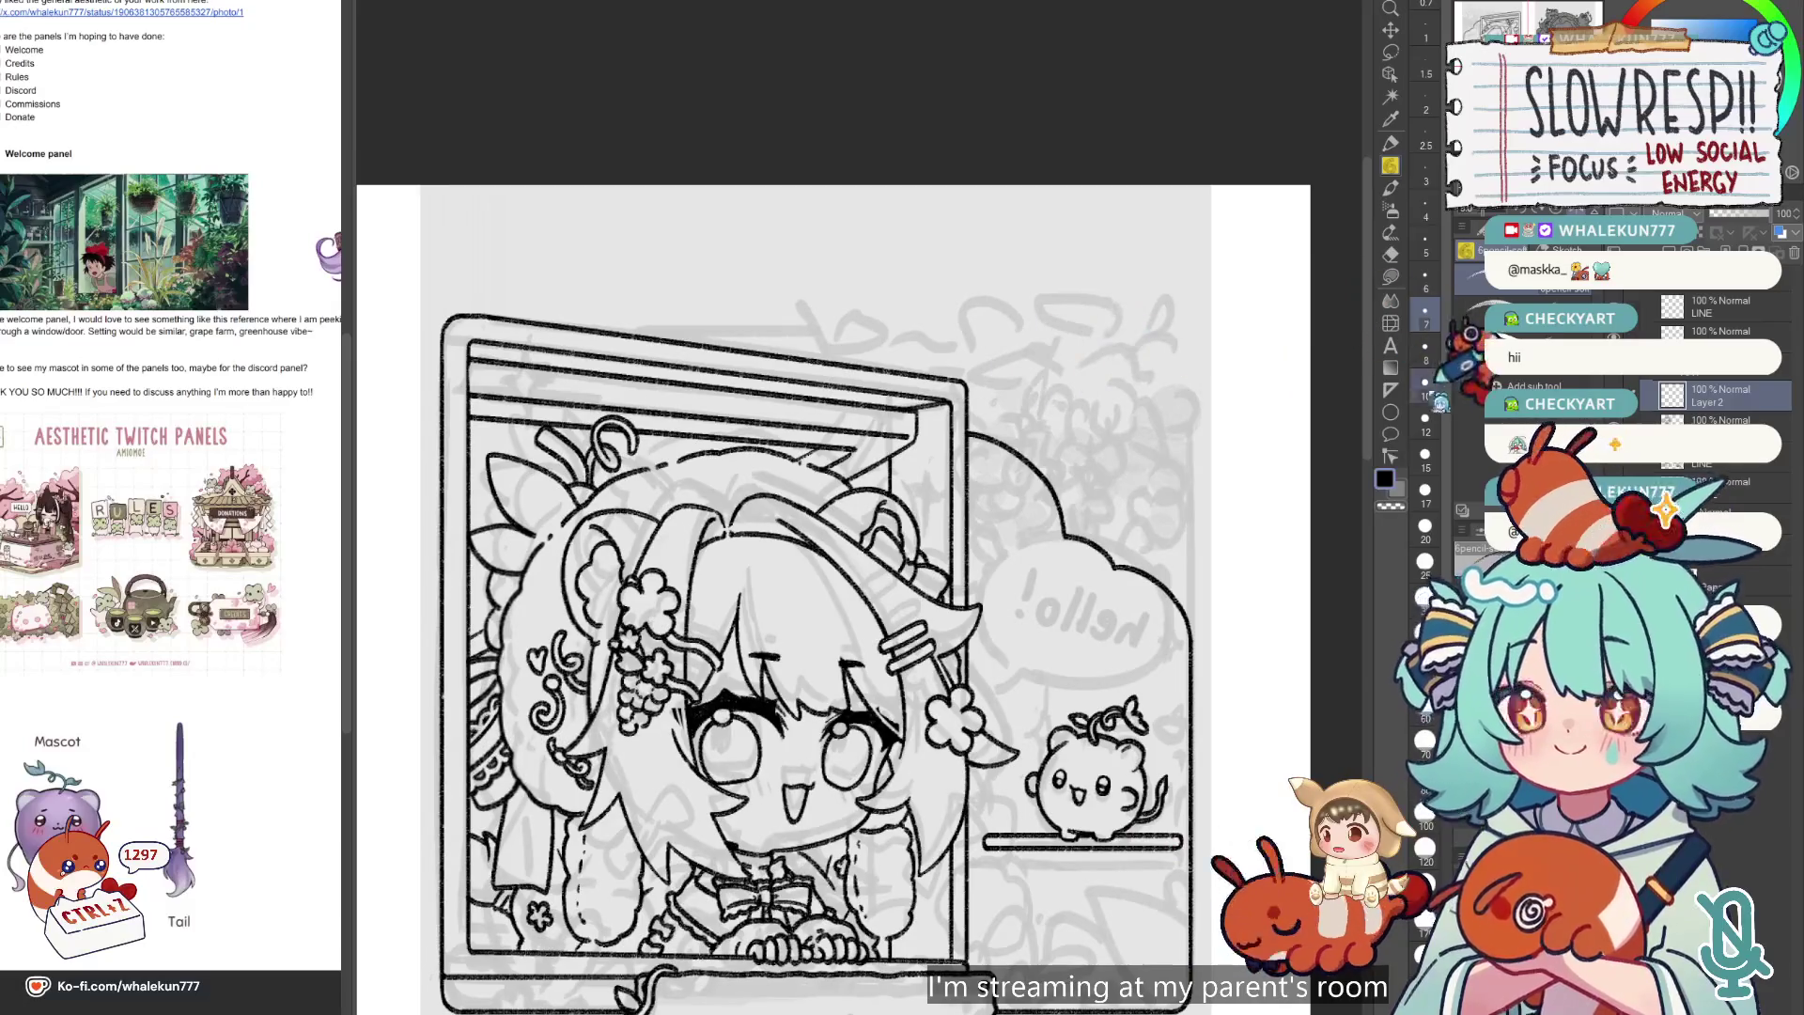
Draw a straight roof line from the frame's top corner, retrying its angle and length.
left_click_drag(972, 387, 1200, 350)
key("ctrl+z")
left_click_drag(972, 386, 1200, 340)
key("ctrl+z")
mouse_move(973, 385)
left_mouse_down()
mouse_move(1132, 357)
mouse_move(972, 414)
mouse_move(1201, 368)
left_mouse_up()
key("ctrl+z")
key("ctrl+z")
Flip the view back and forth to check the roof lines, undoing stray strokes.
key("h")
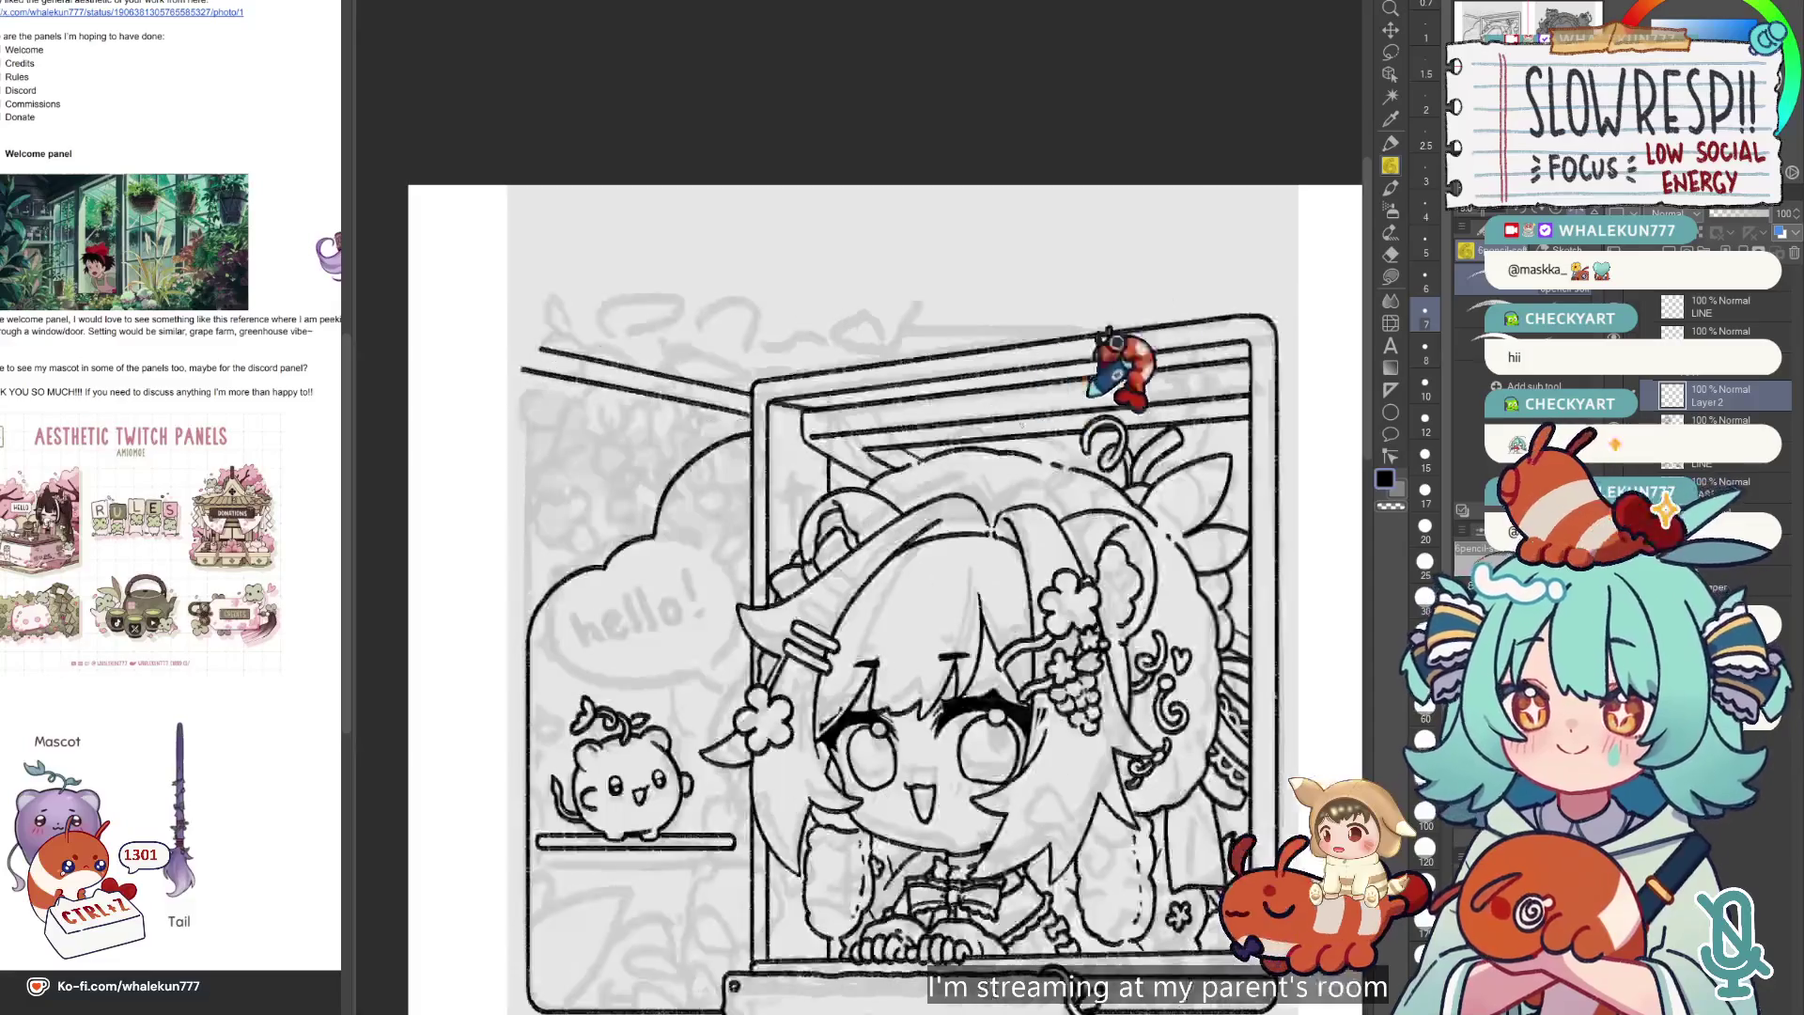
scroll(1112, 363, "up", 2)
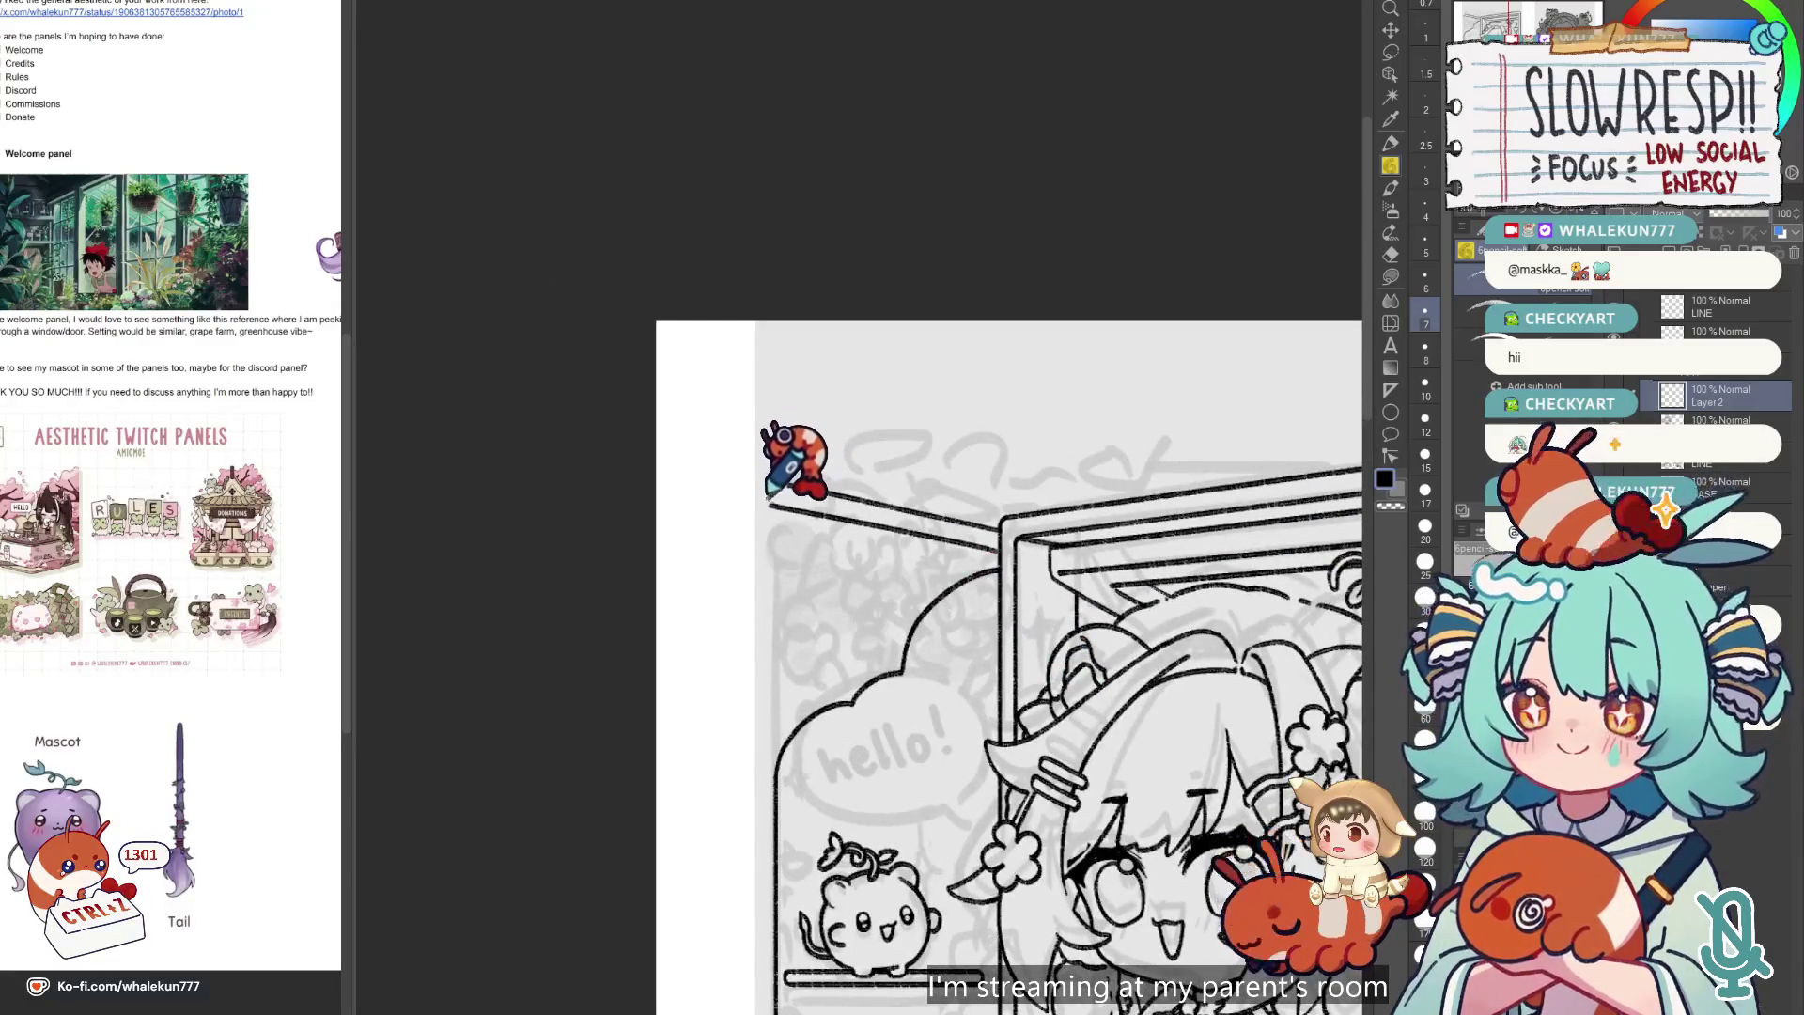
key("ctrl+z")
key("h")
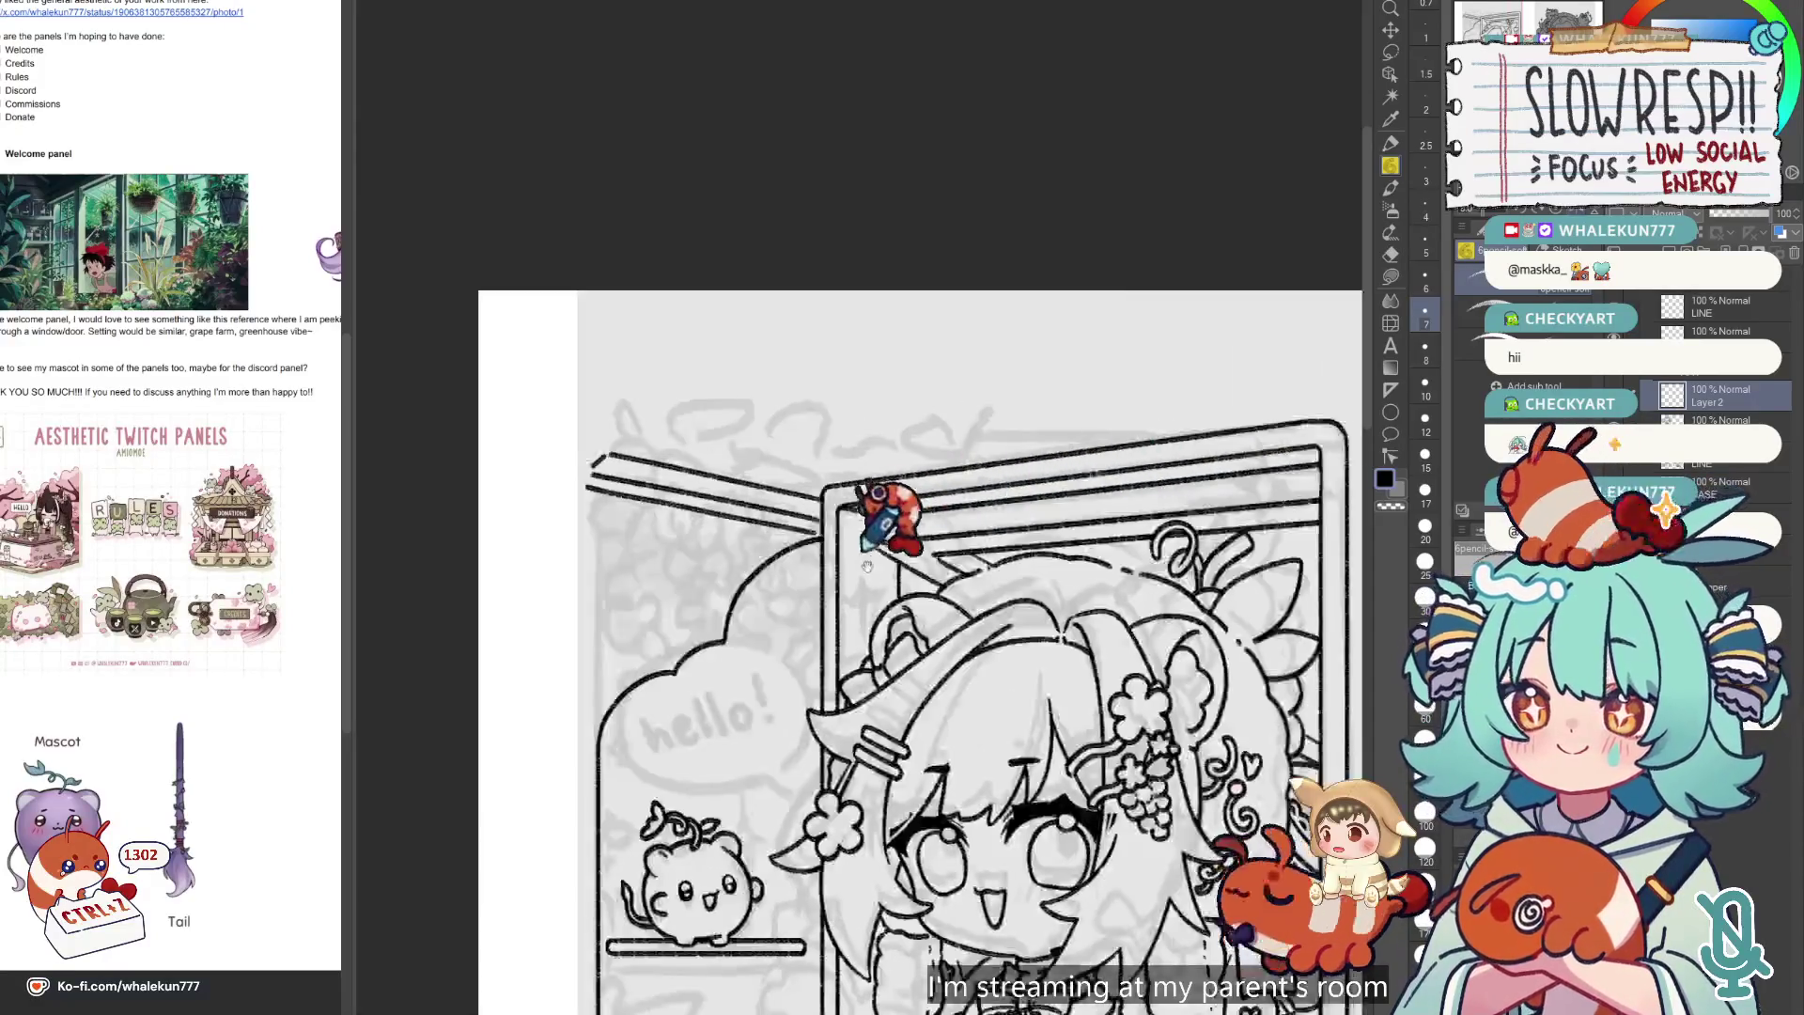
key("h")
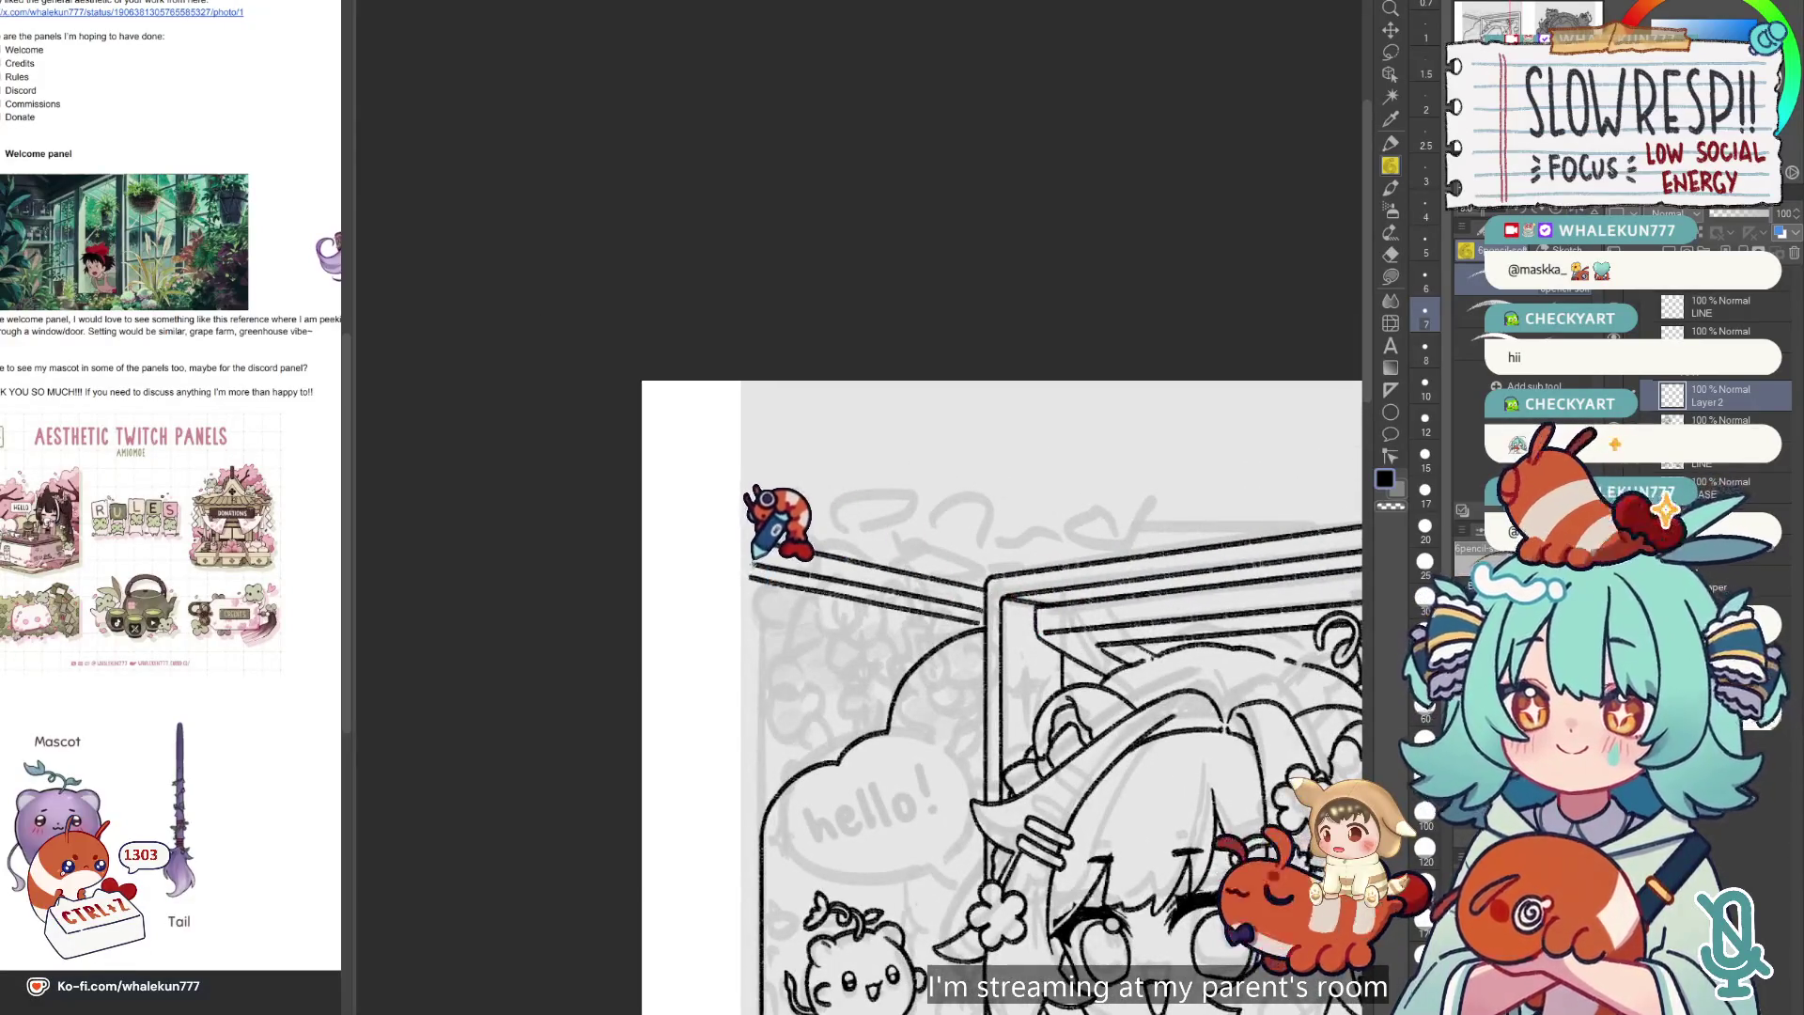
key("h")
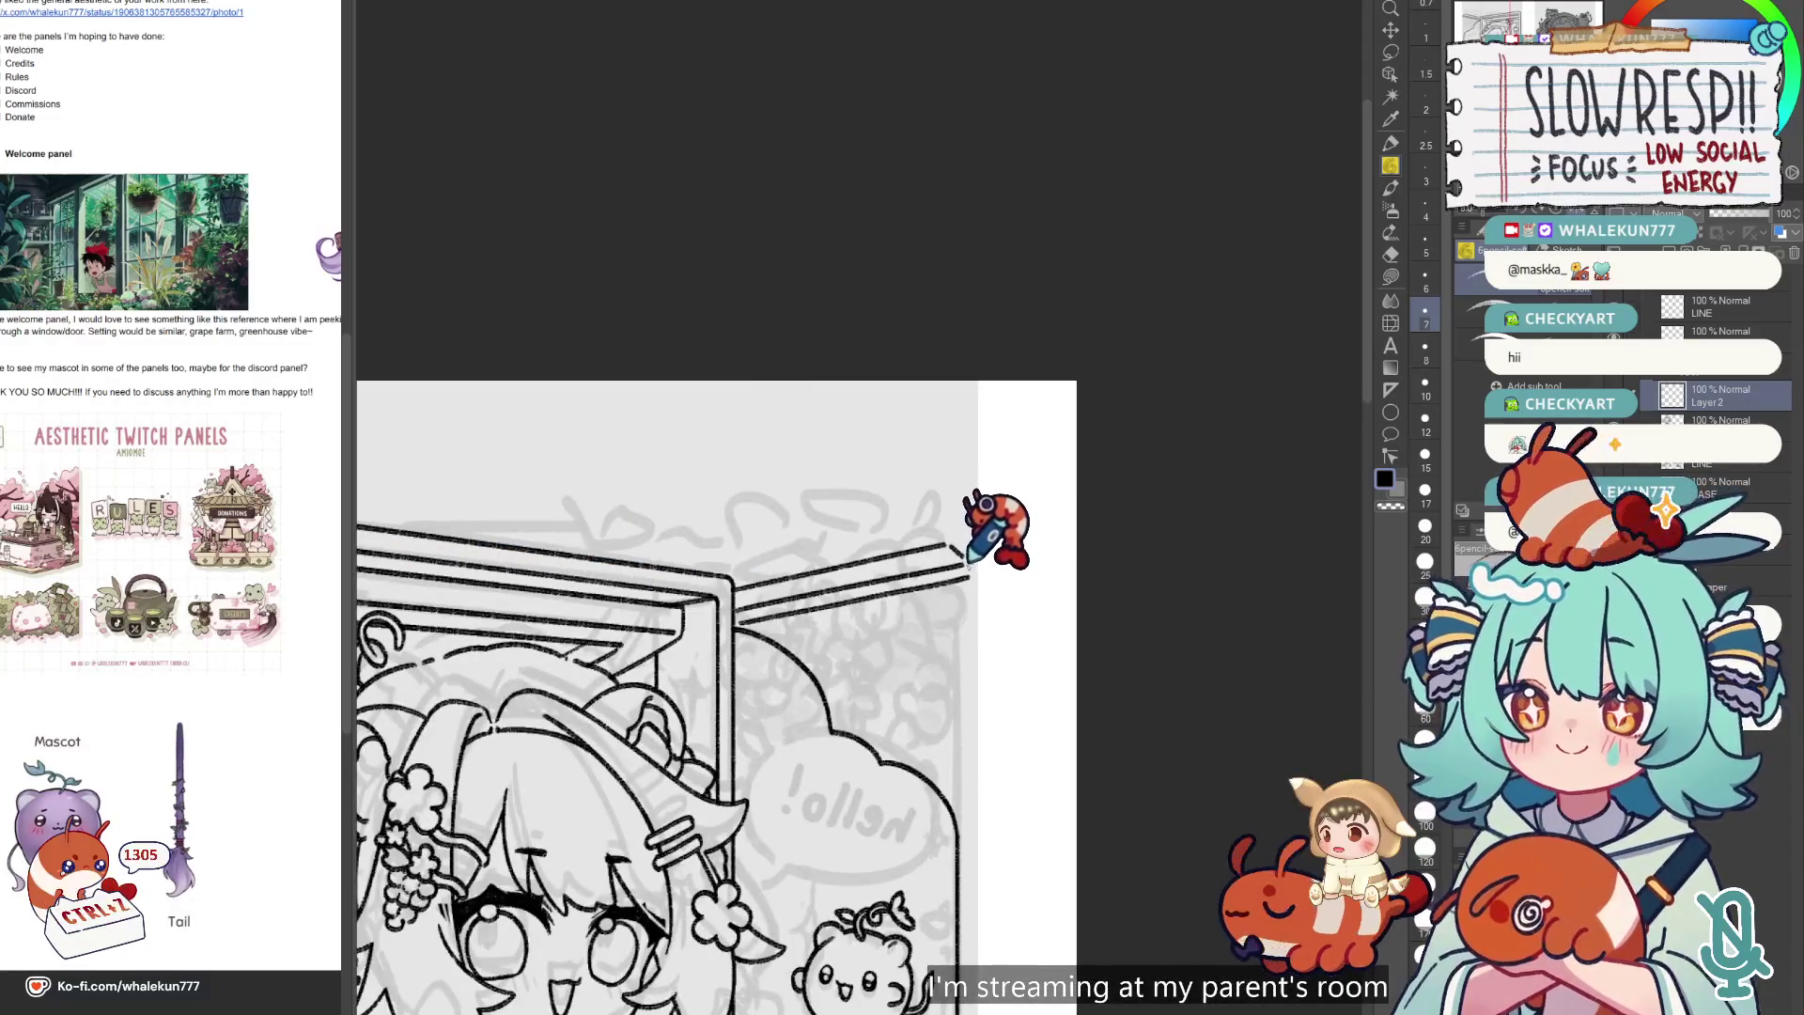
key("h")
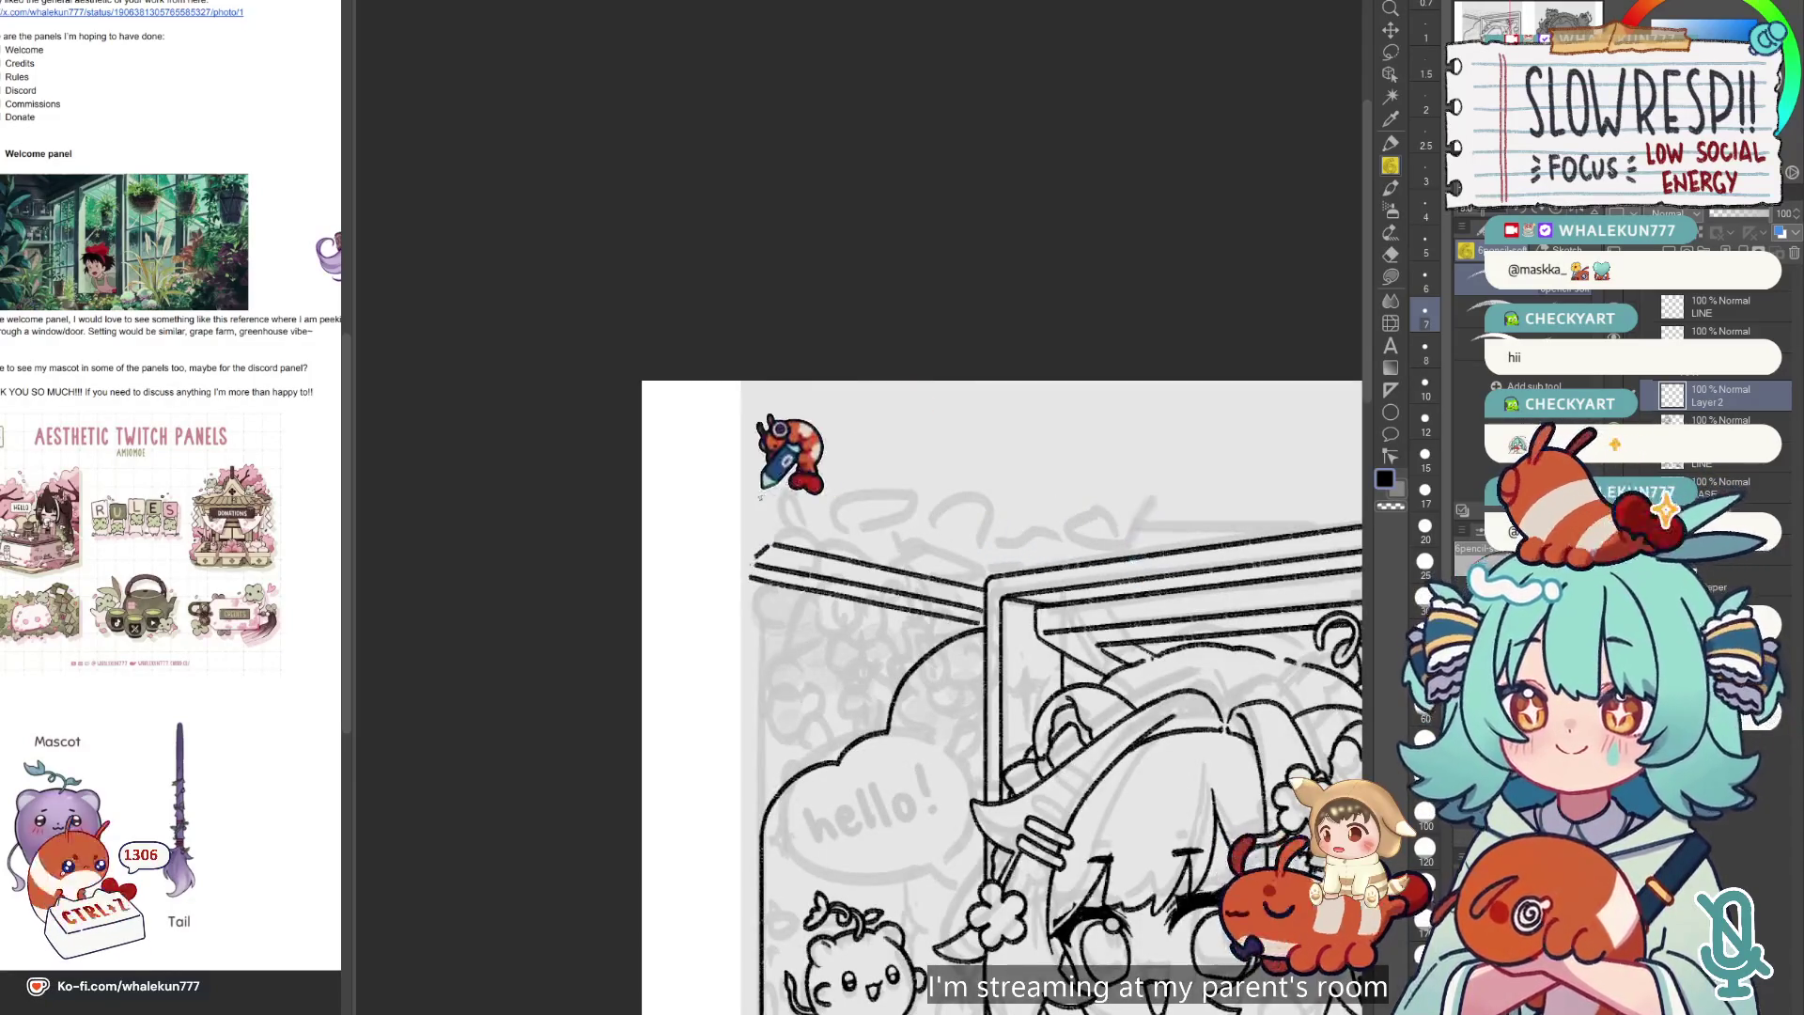
scroll(762, 564, "up", 2)
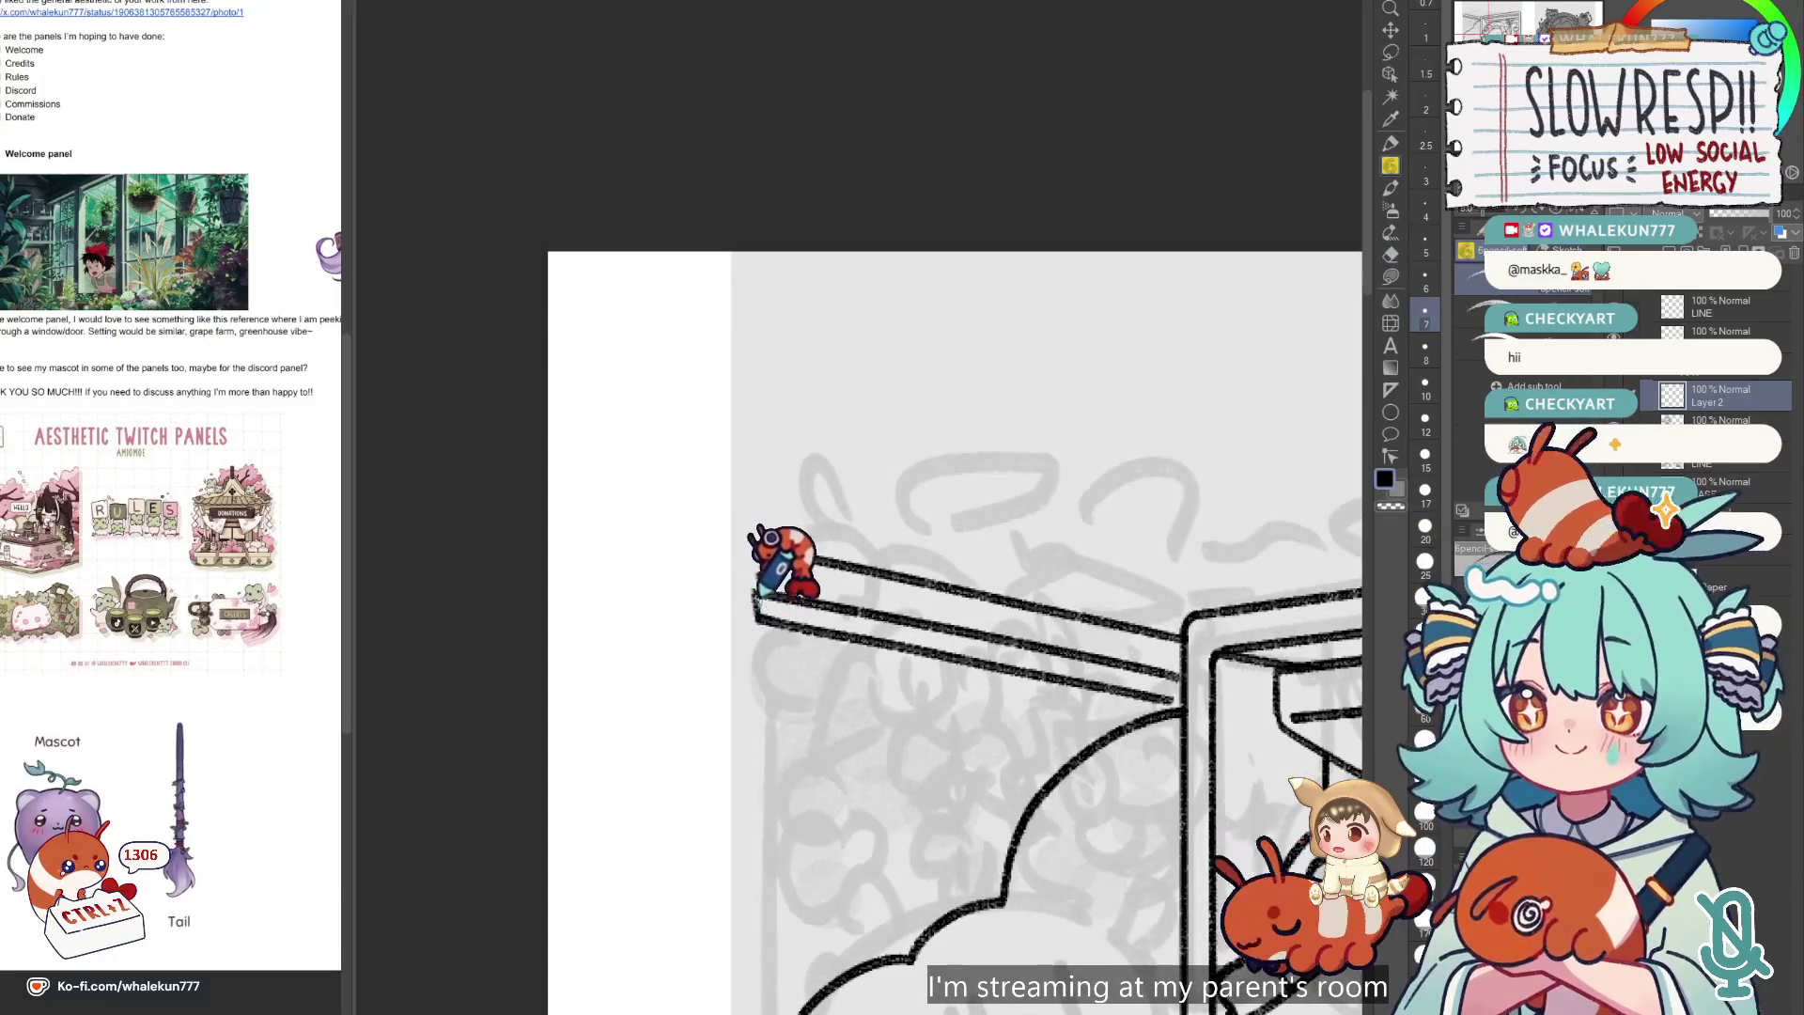
scroll(1008, 379, "down", 3)
key("h")
key("h")
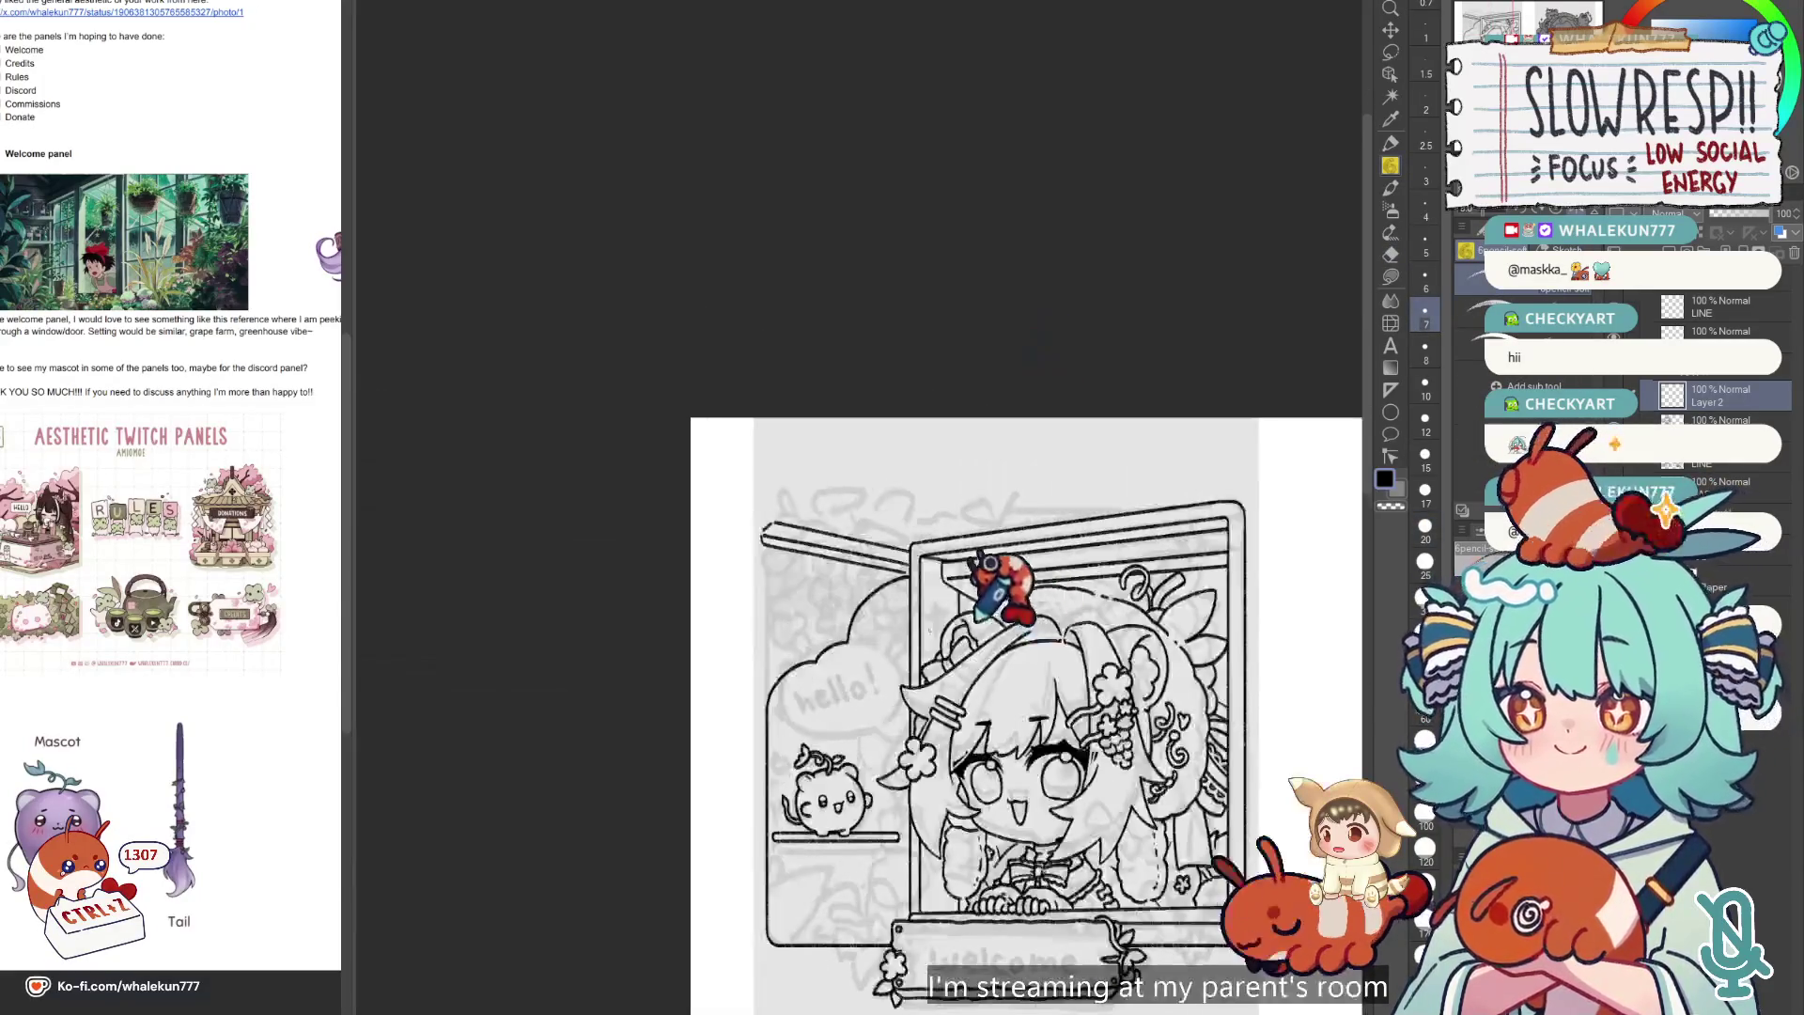
scroll(1013, 606, "up", 3)
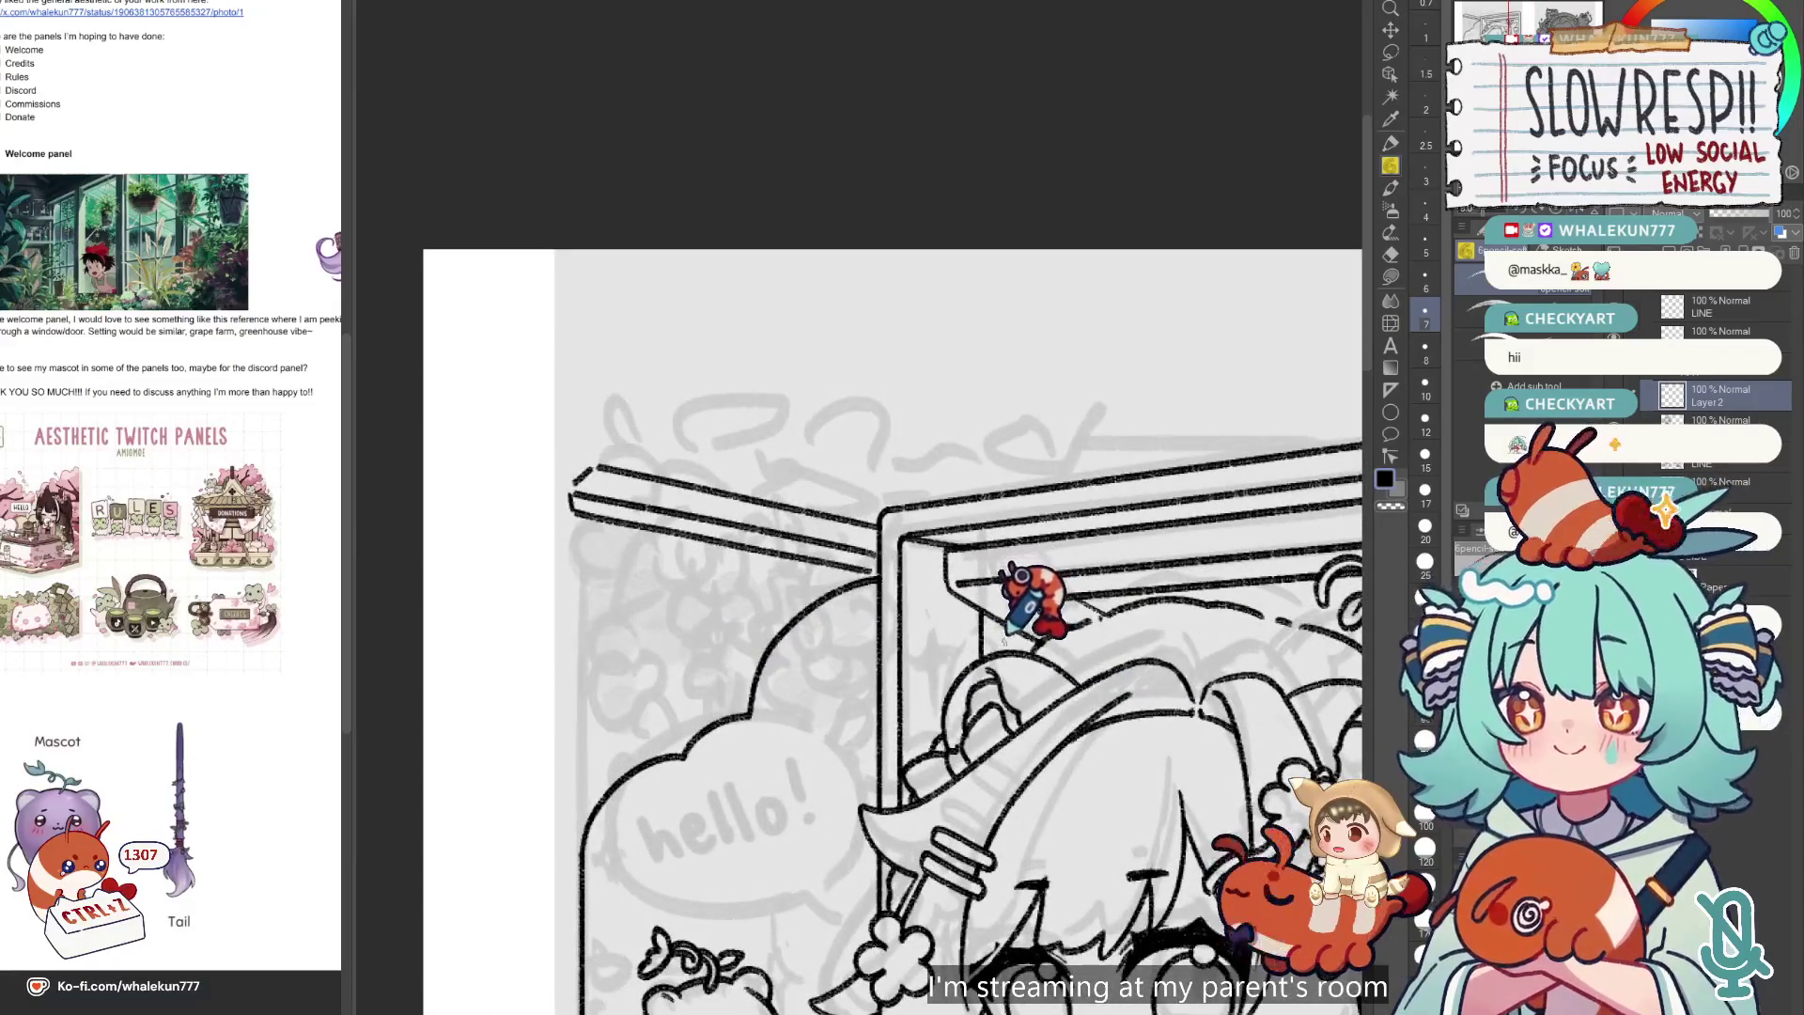
Undo strokes near the frame's upper-left corner and retry the lower roof line.
key("ctrl+z")
key("ctrl+z")
key("ctrl+z")
key("ctrl+z")
key("h")
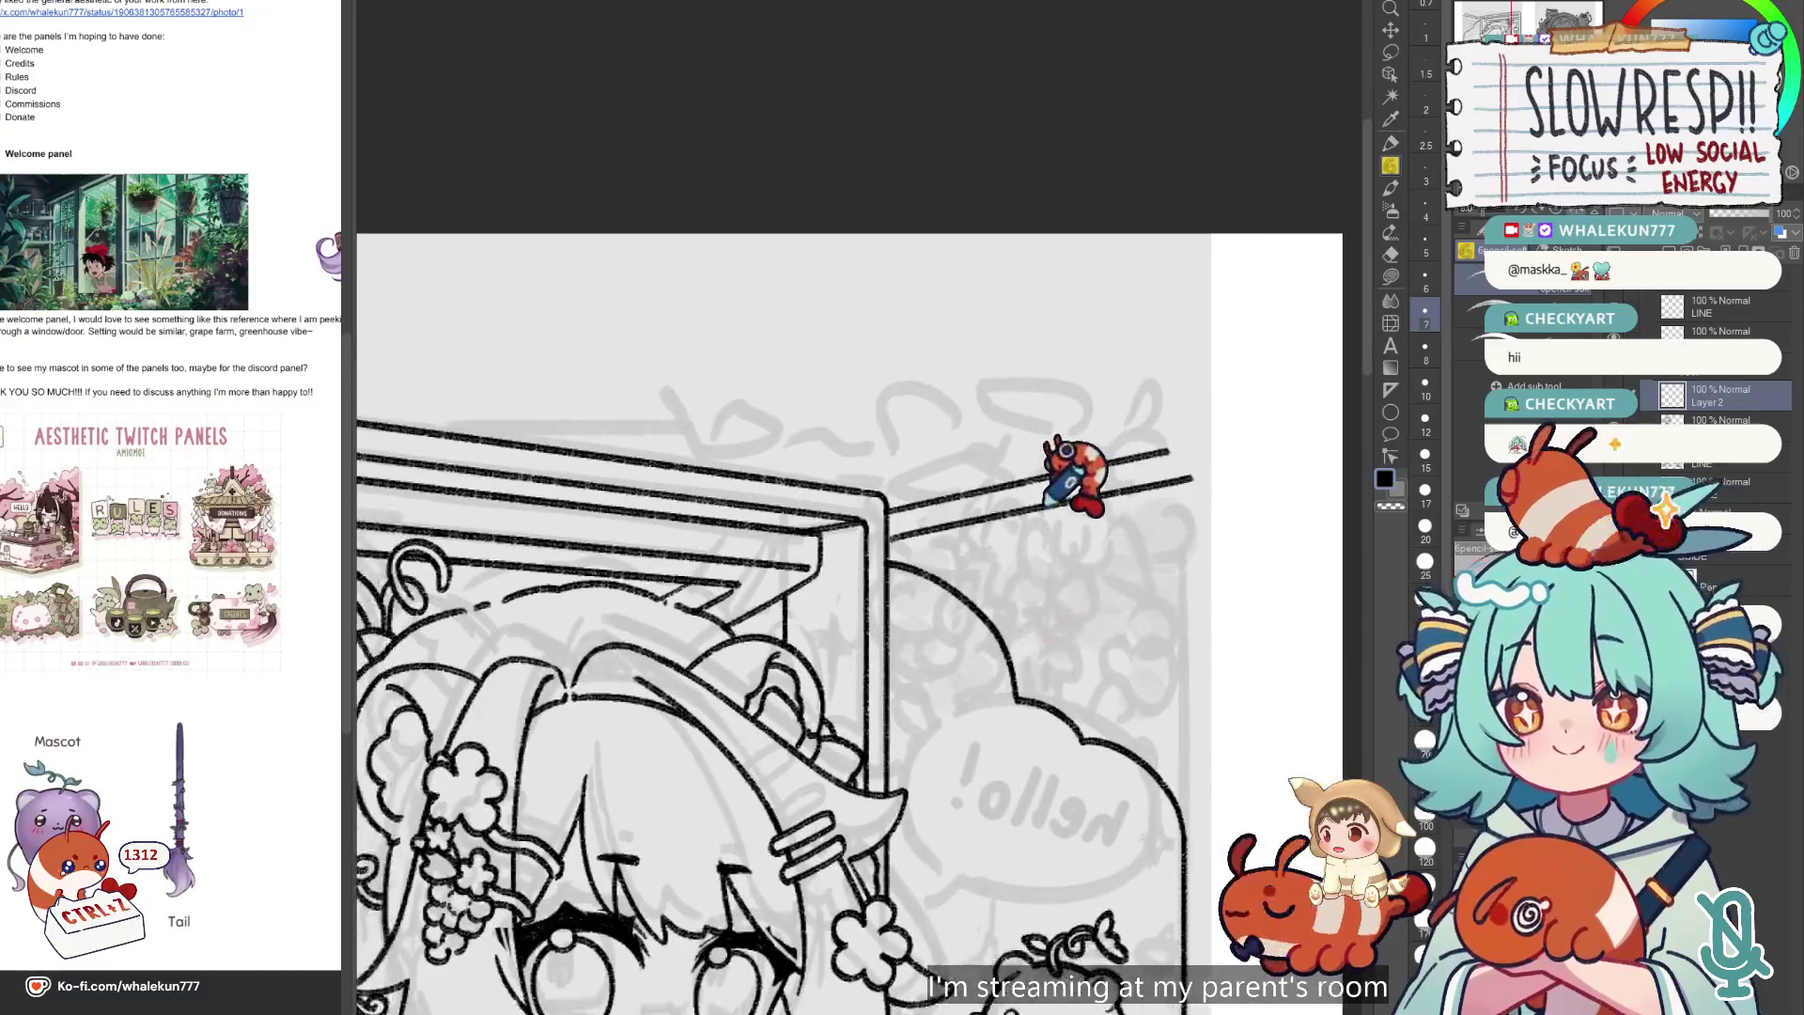
key("ctrl+z")
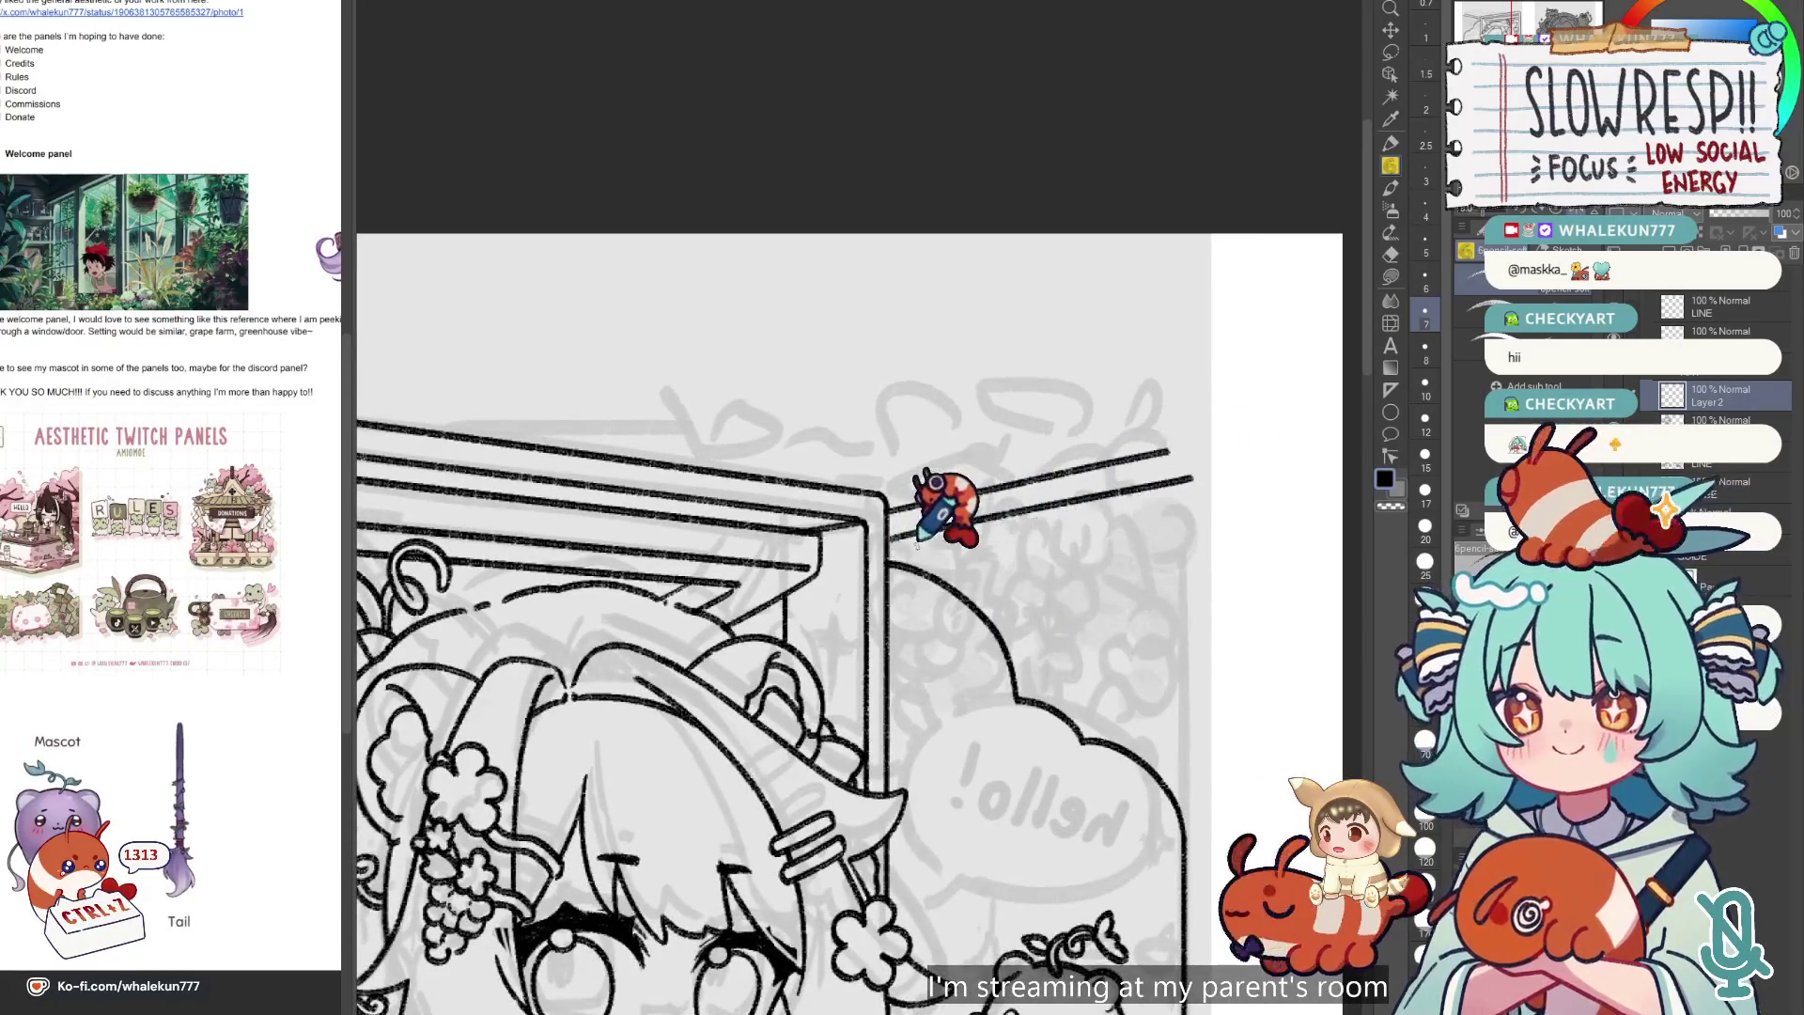
key("ctrl+z")
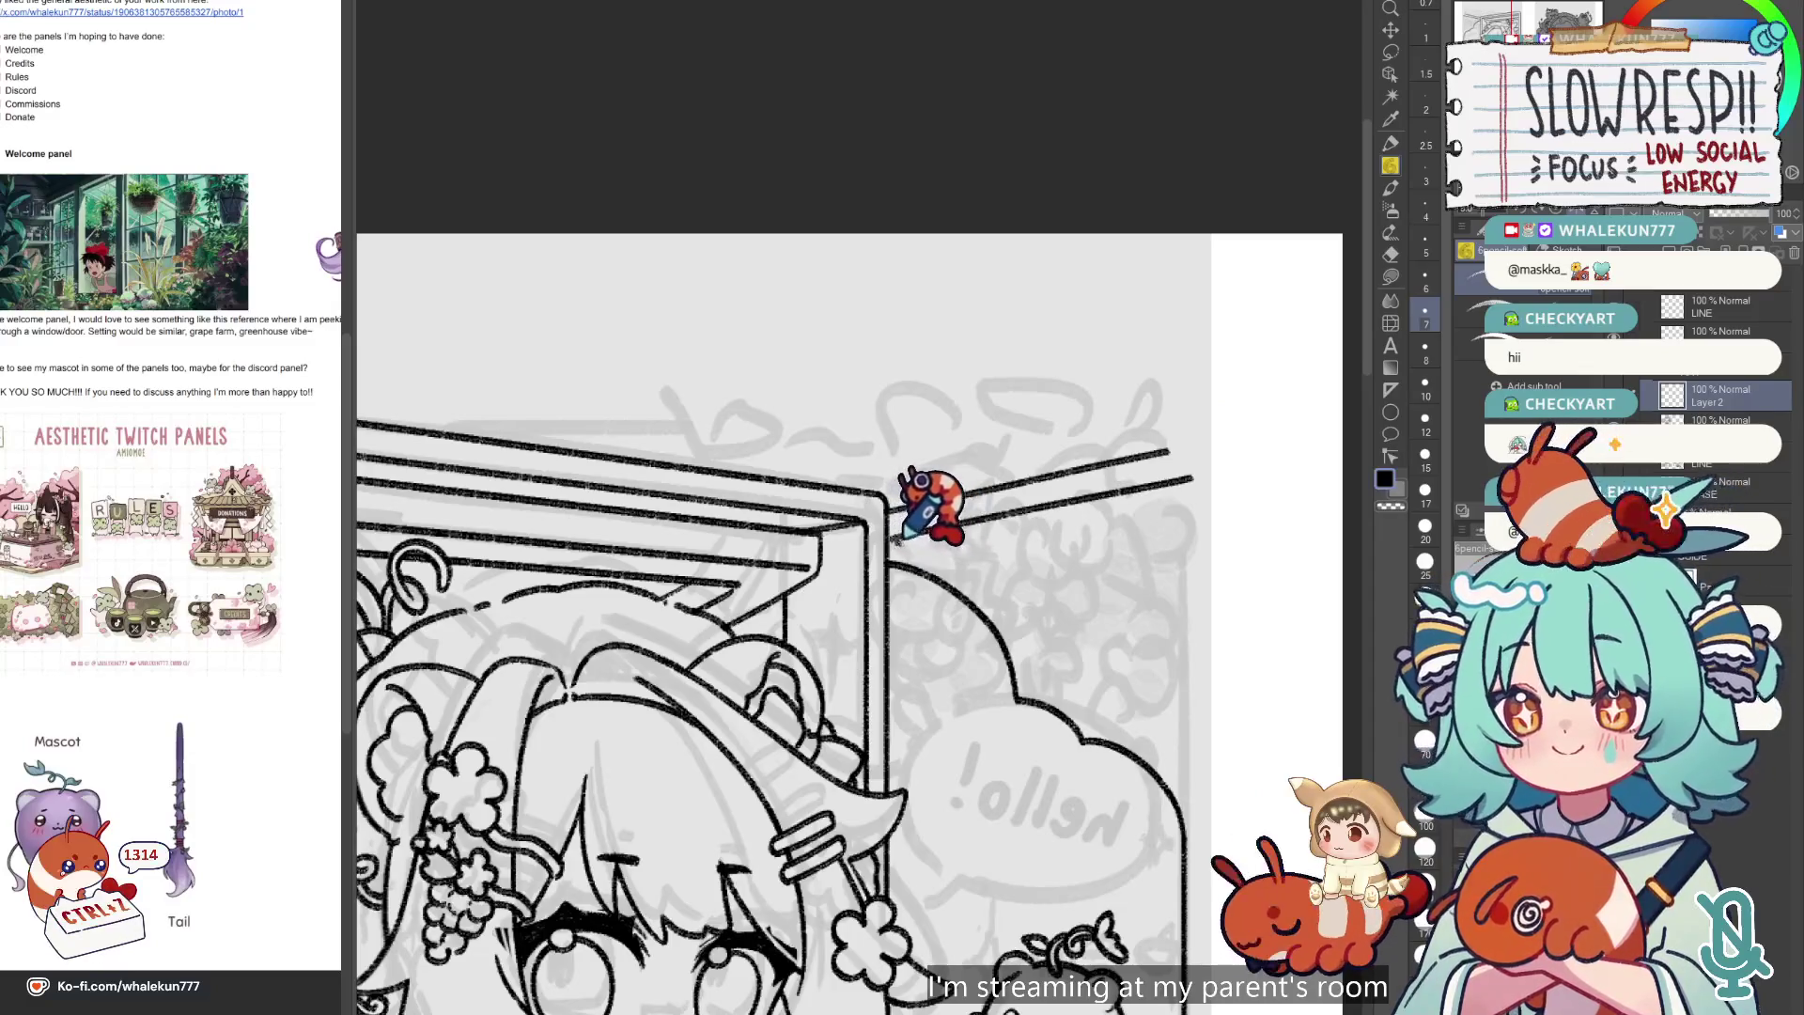
key("ctrl+z")
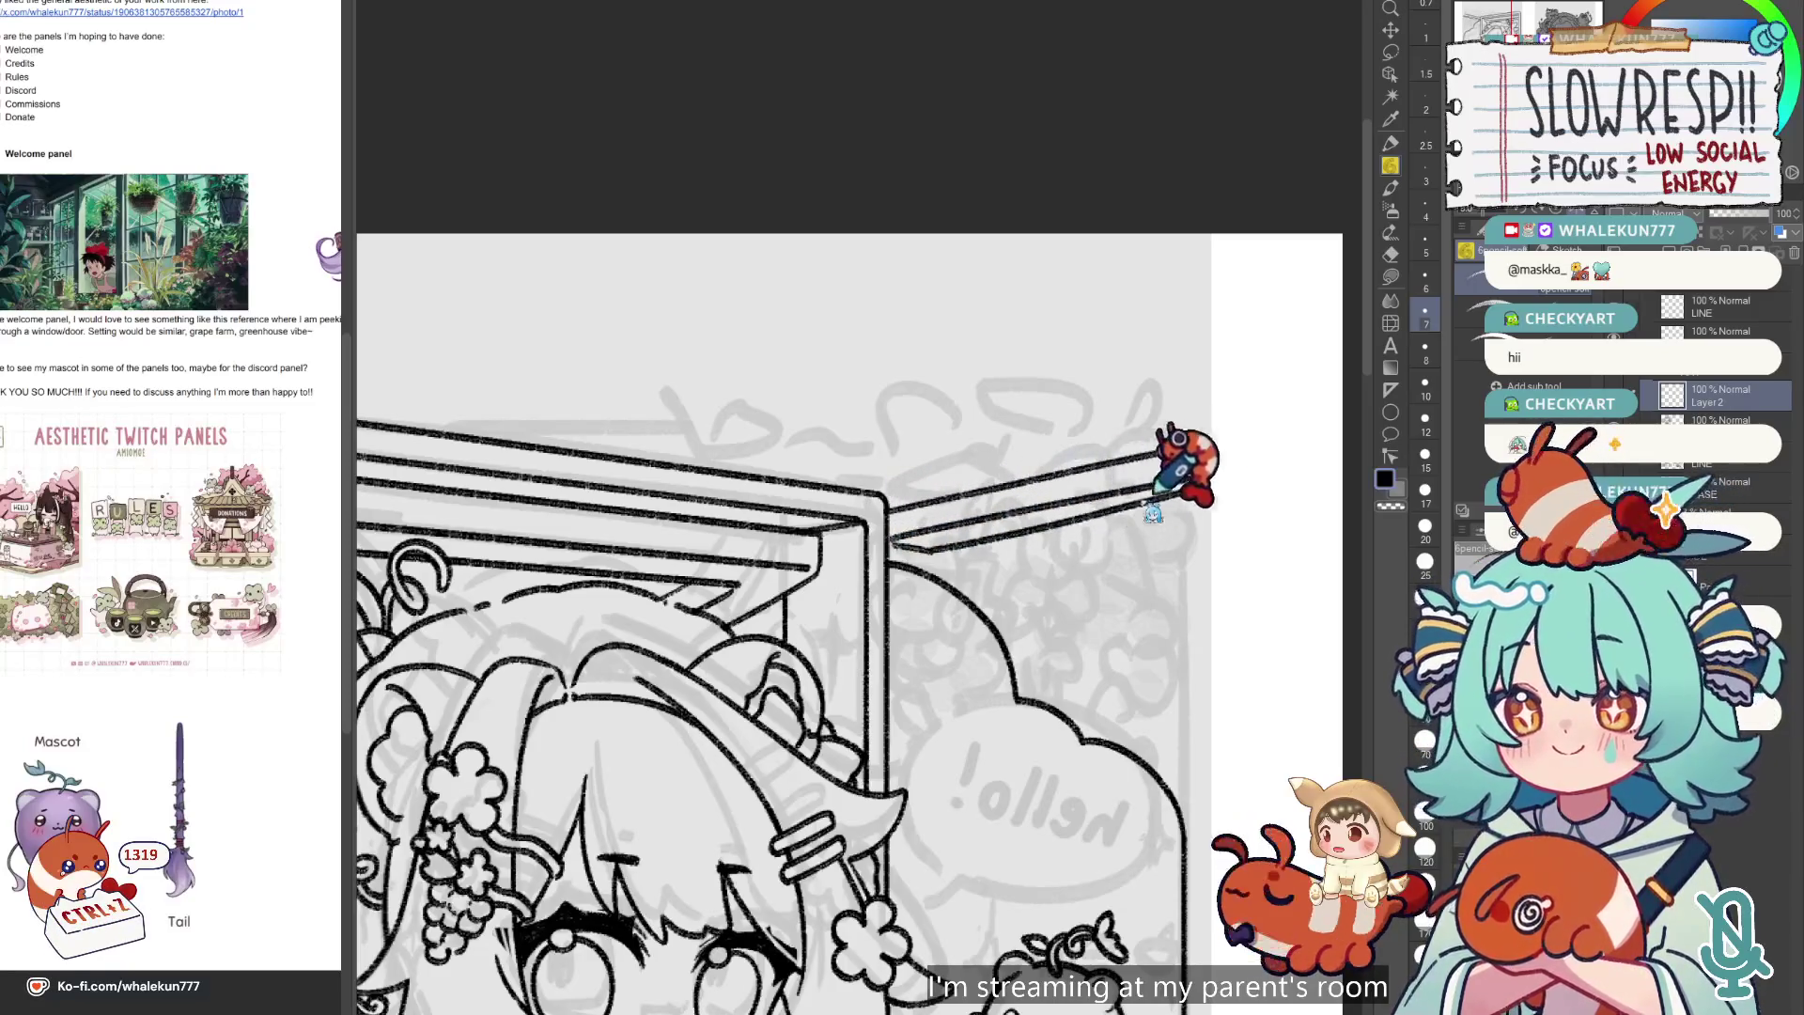
key("ctrl+z")
mouse_move(894, 544)
left_mouse_down()
mouse_move(1165, 498)
mouse_move(977, 528)
left_mouse_up()
key("ctrl+z")
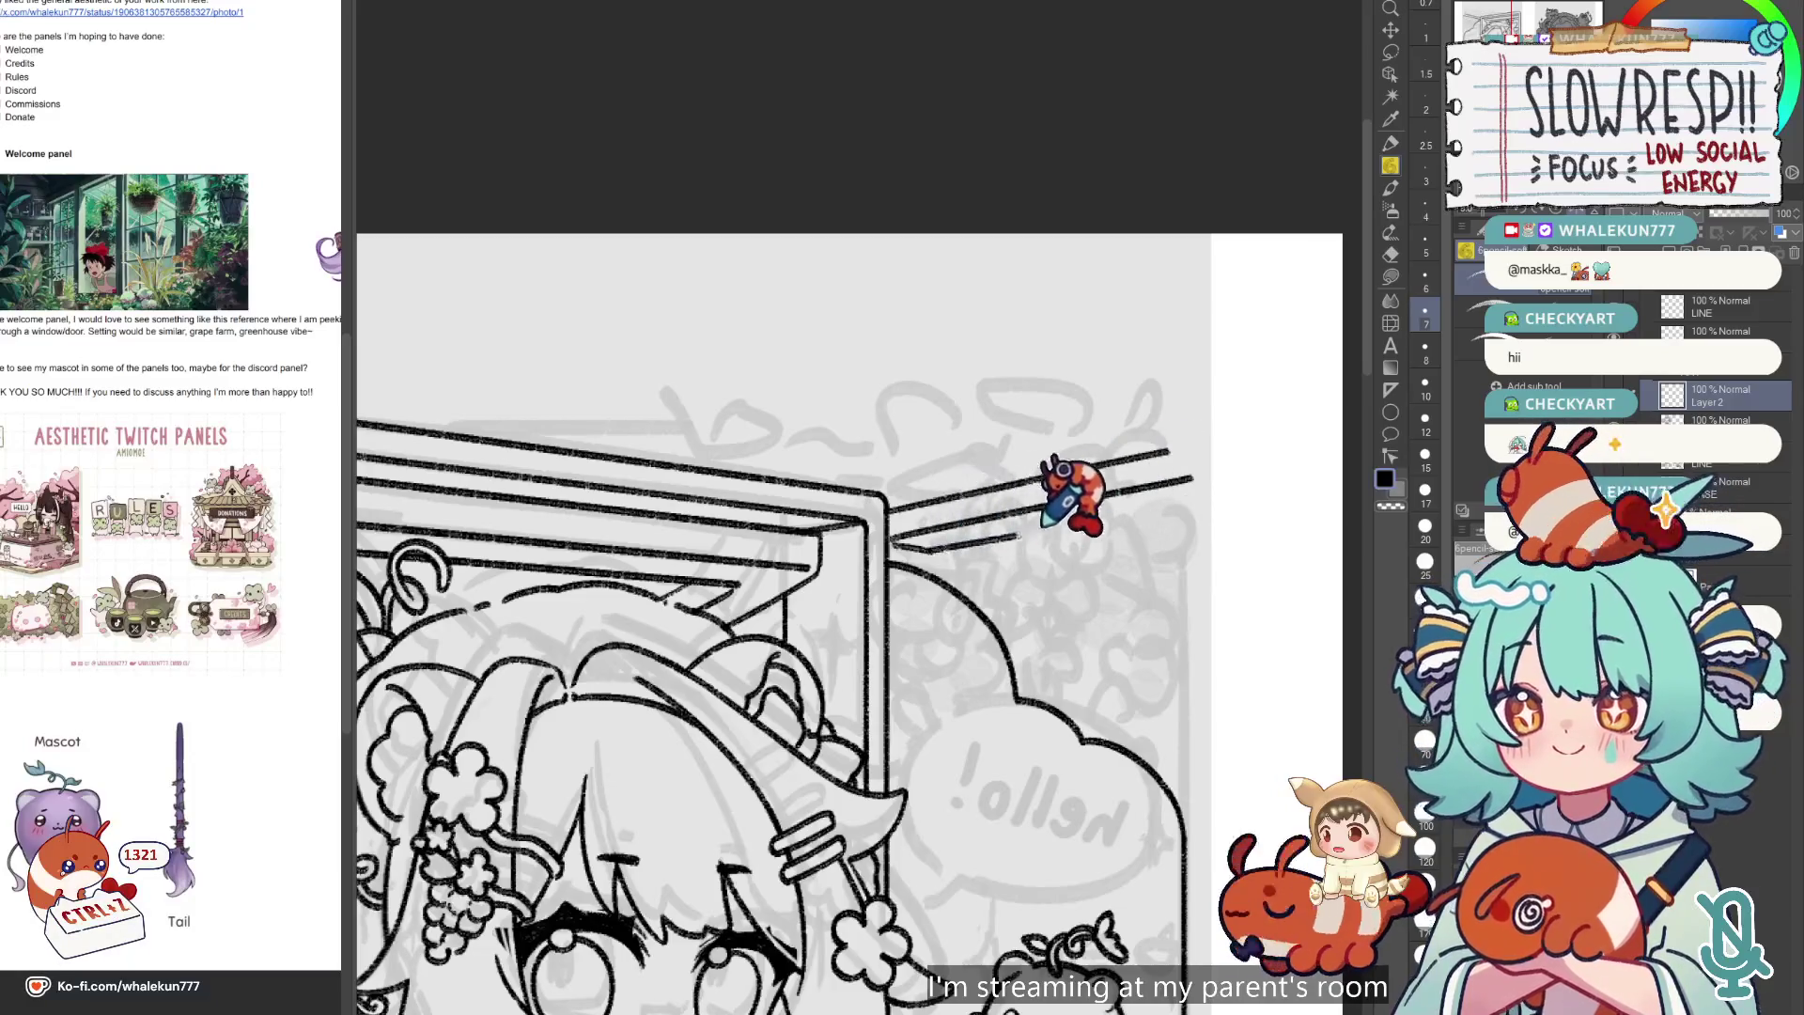
key("h")
scroll(1067, 583, "down", 3)
scroll(958, 620, "up", 2)
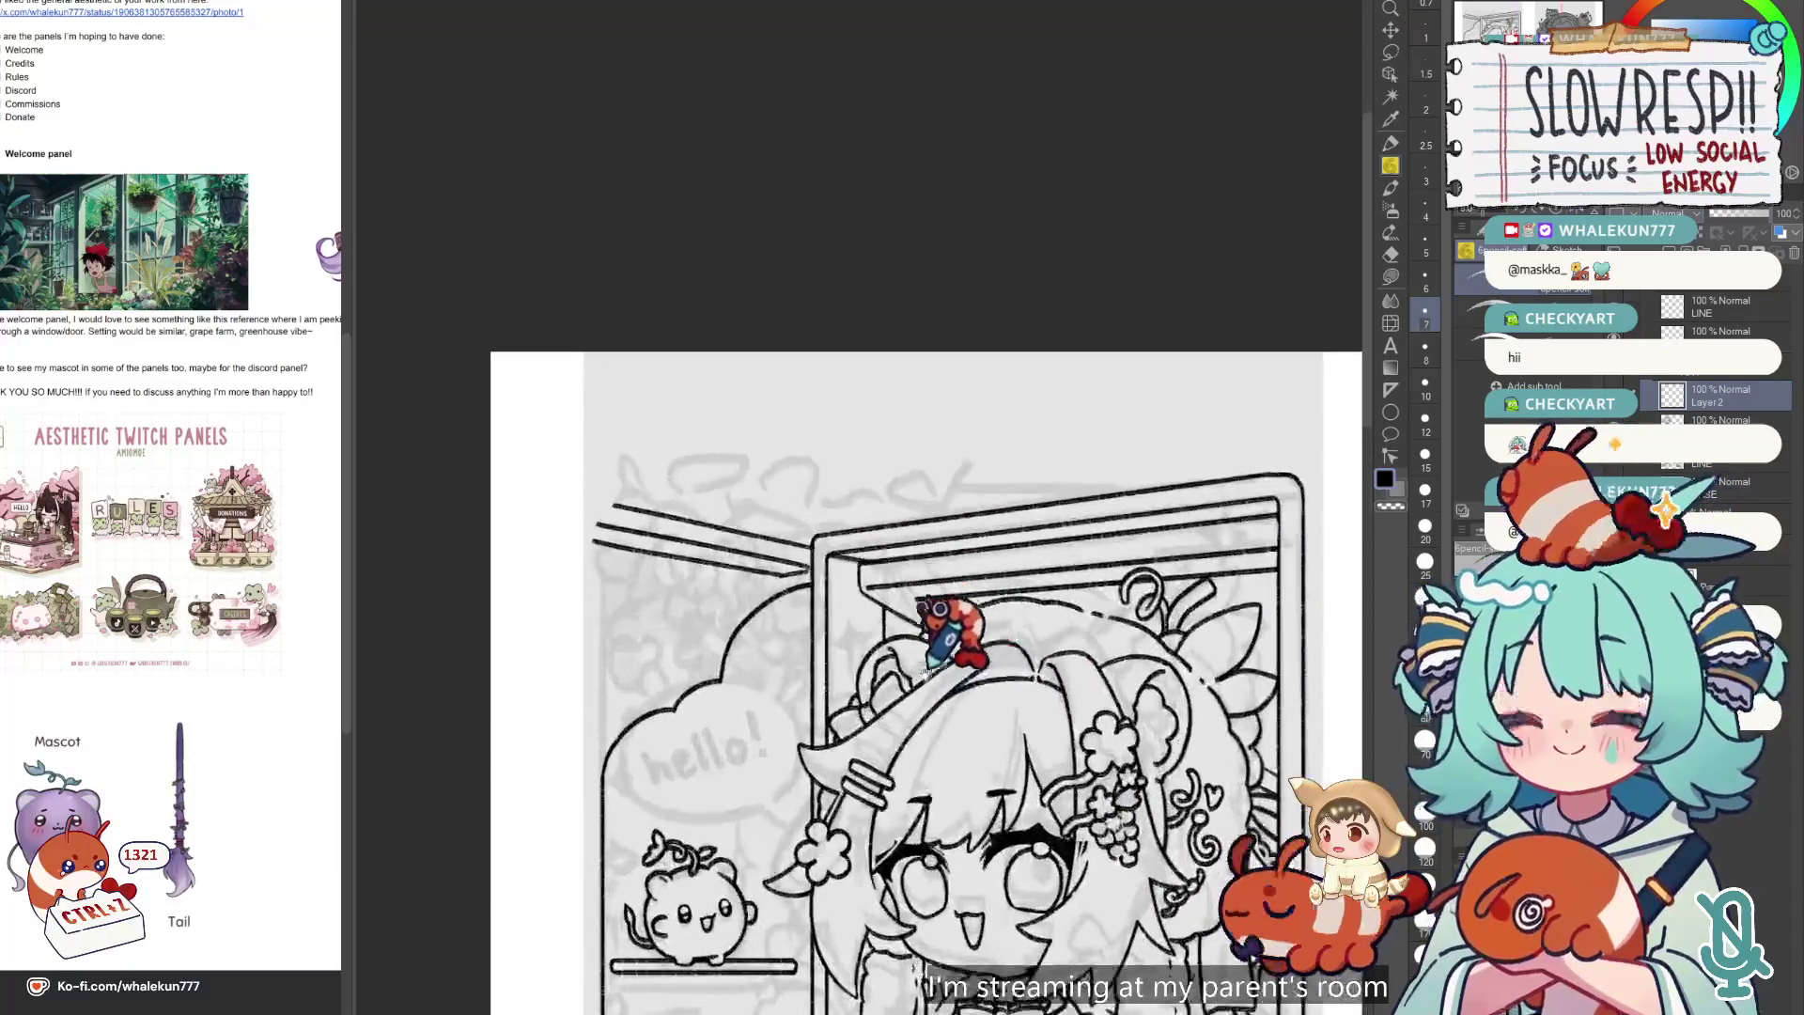
scroll(940, 629, "down", 1)
key("ctrl+z")
key("ctrl+z")
key("ctrl+z")
scroll(780, 451, "up", 1)
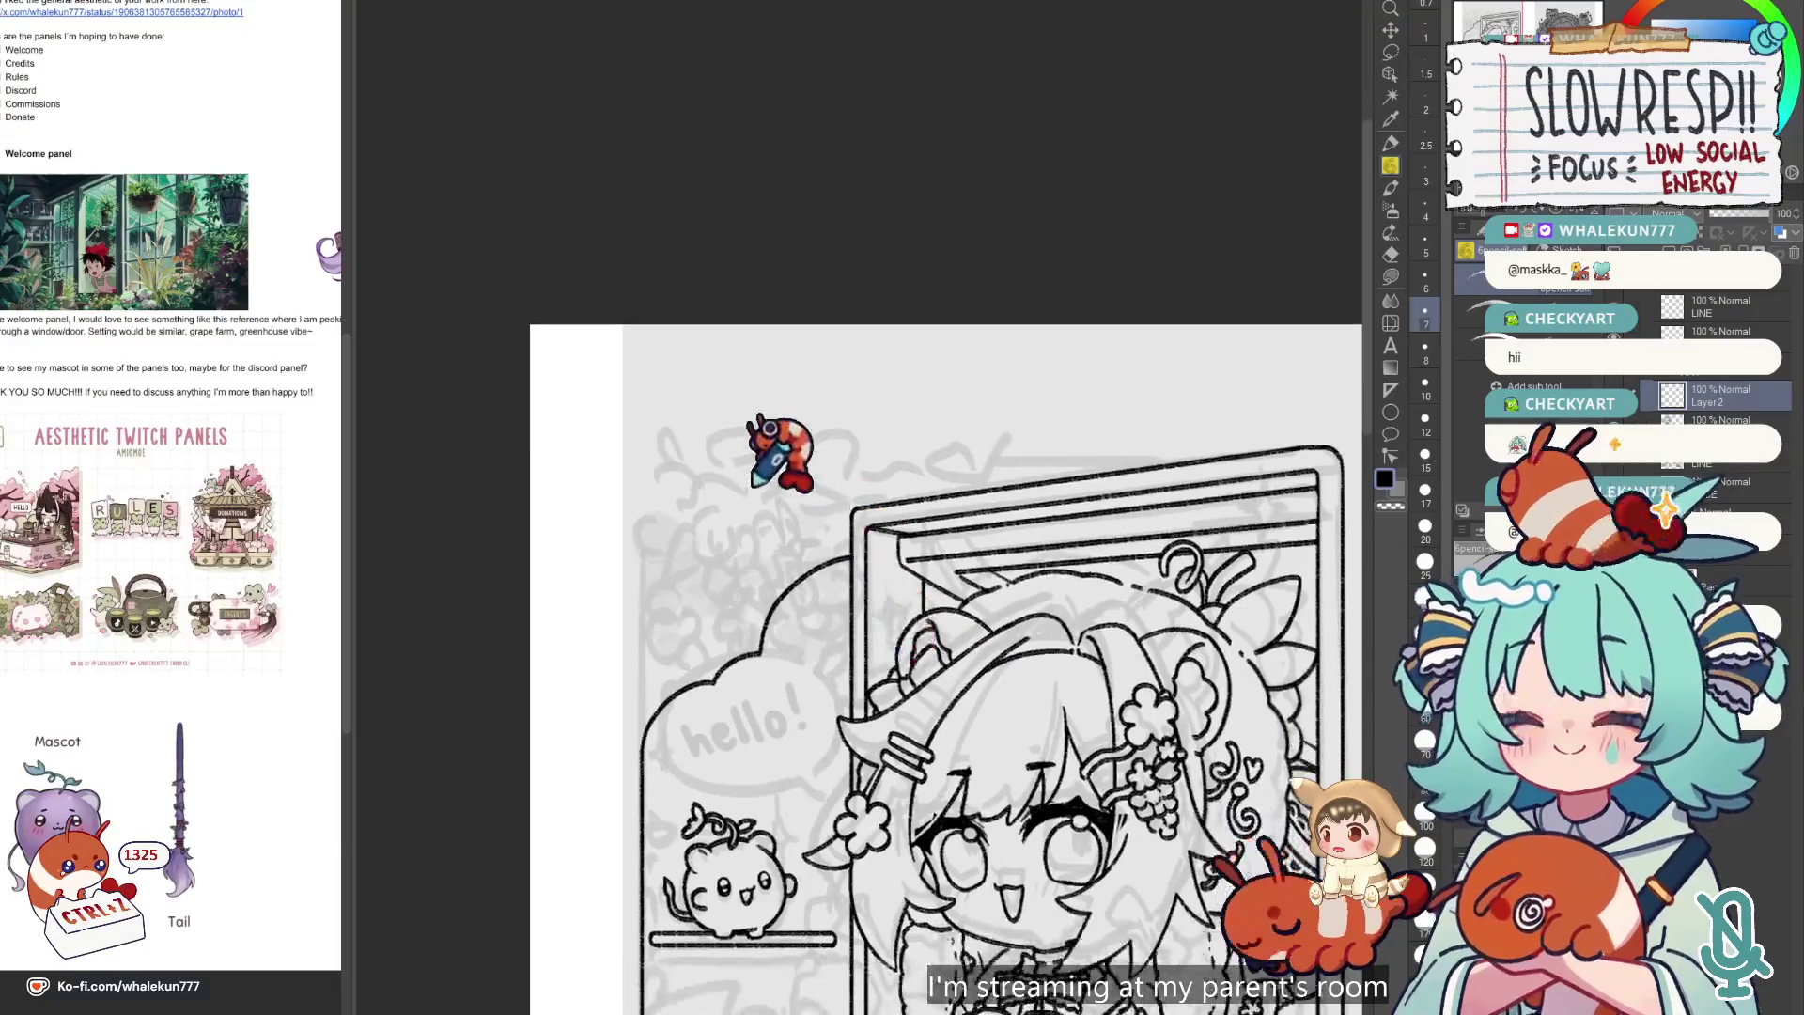
scroll(746, 498, "up", 1)
scroll(263, 742, "up", 3)
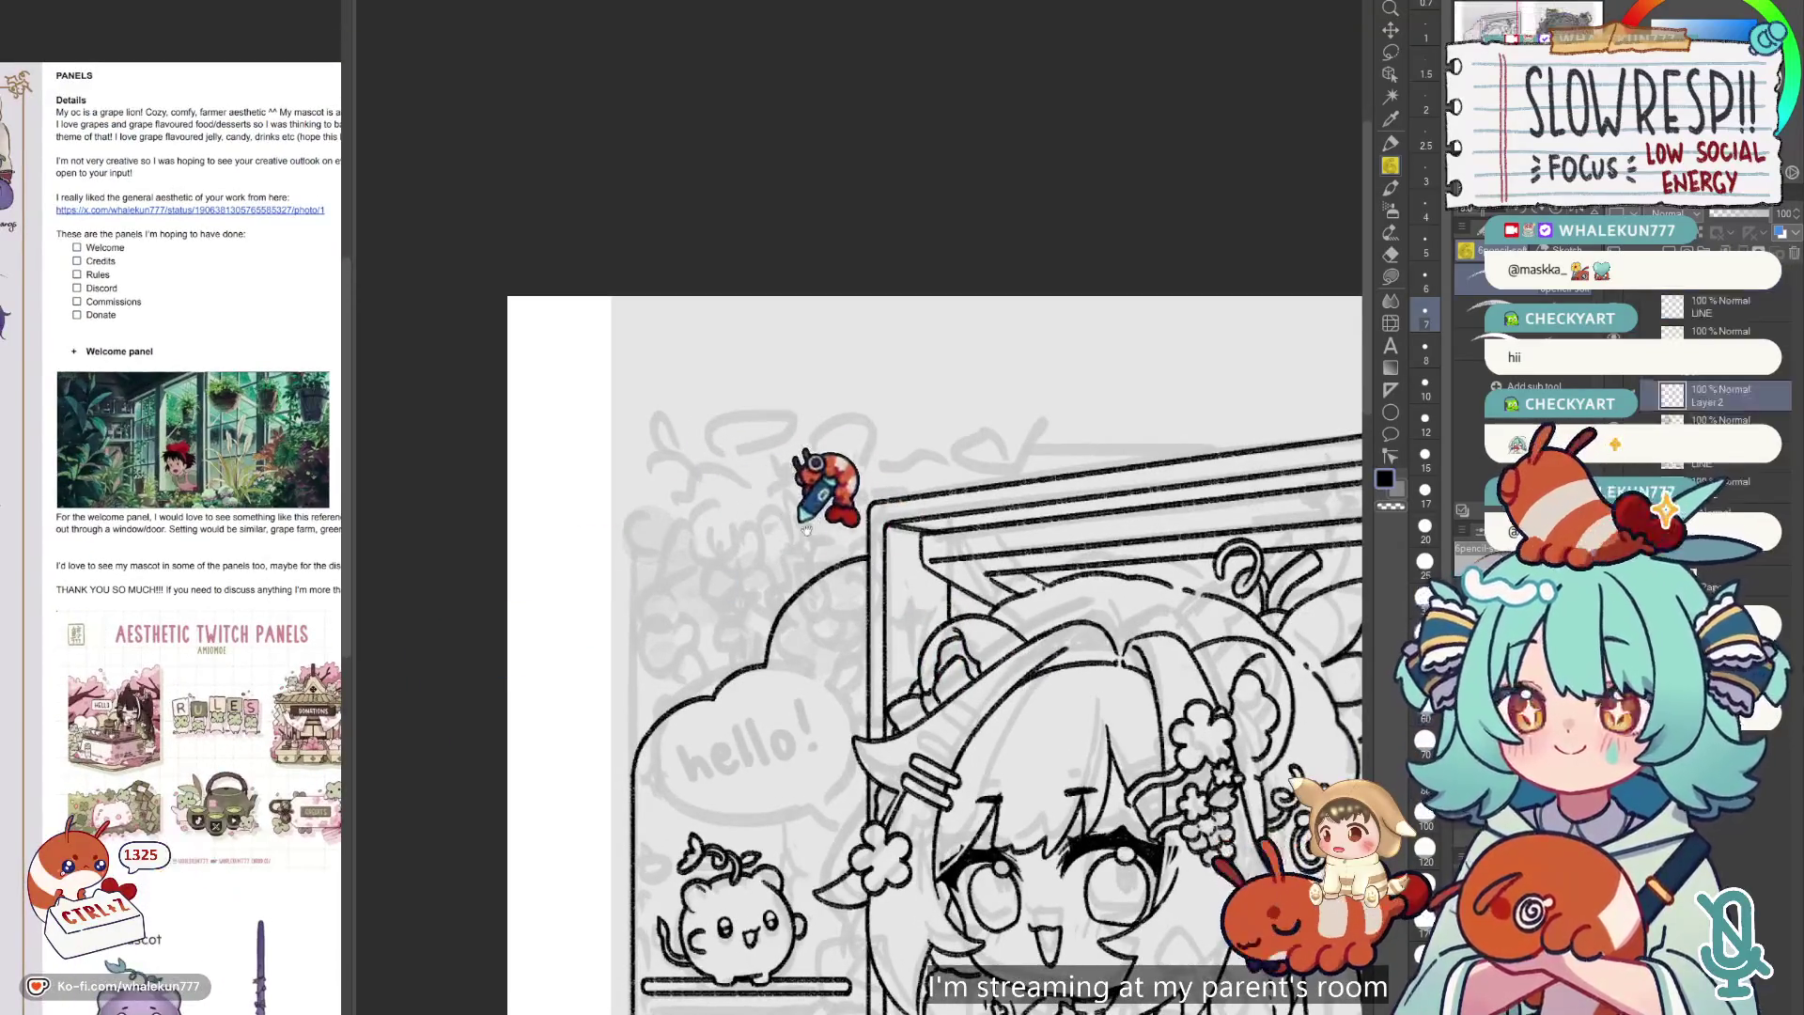
scroll(806, 531, "down", 3)
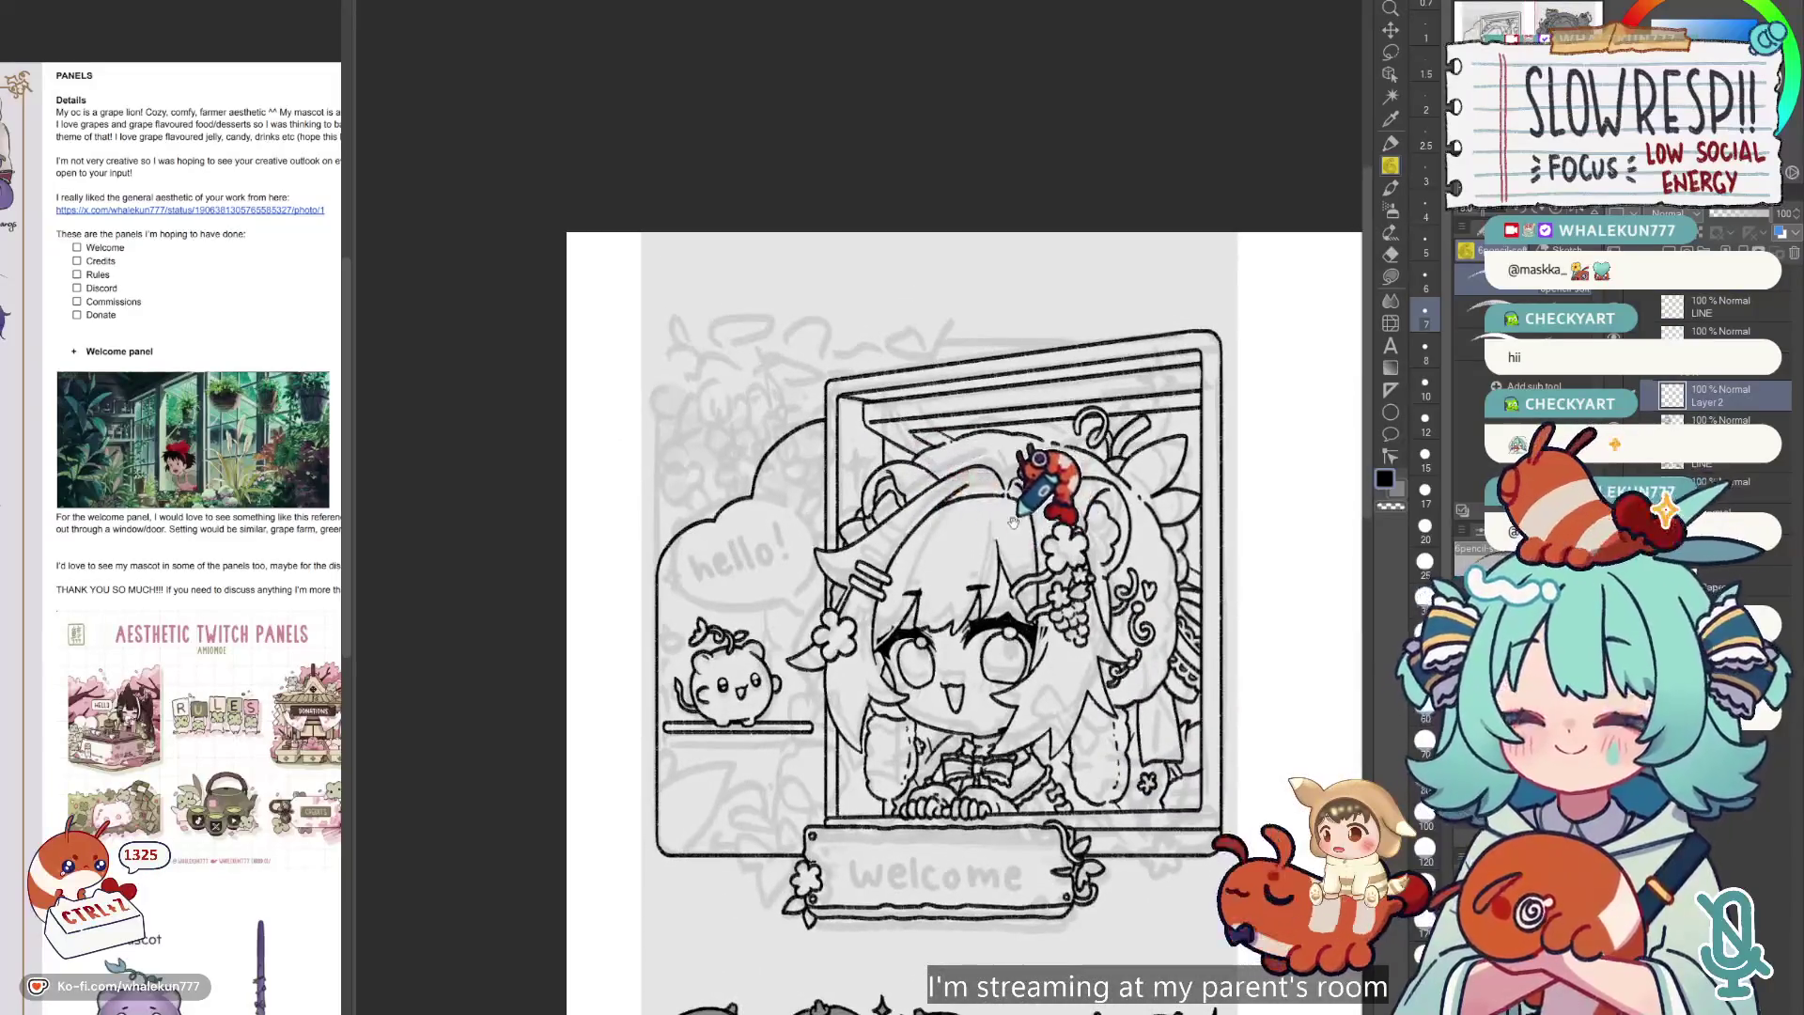
scroll(1012, 521, "up", 1)
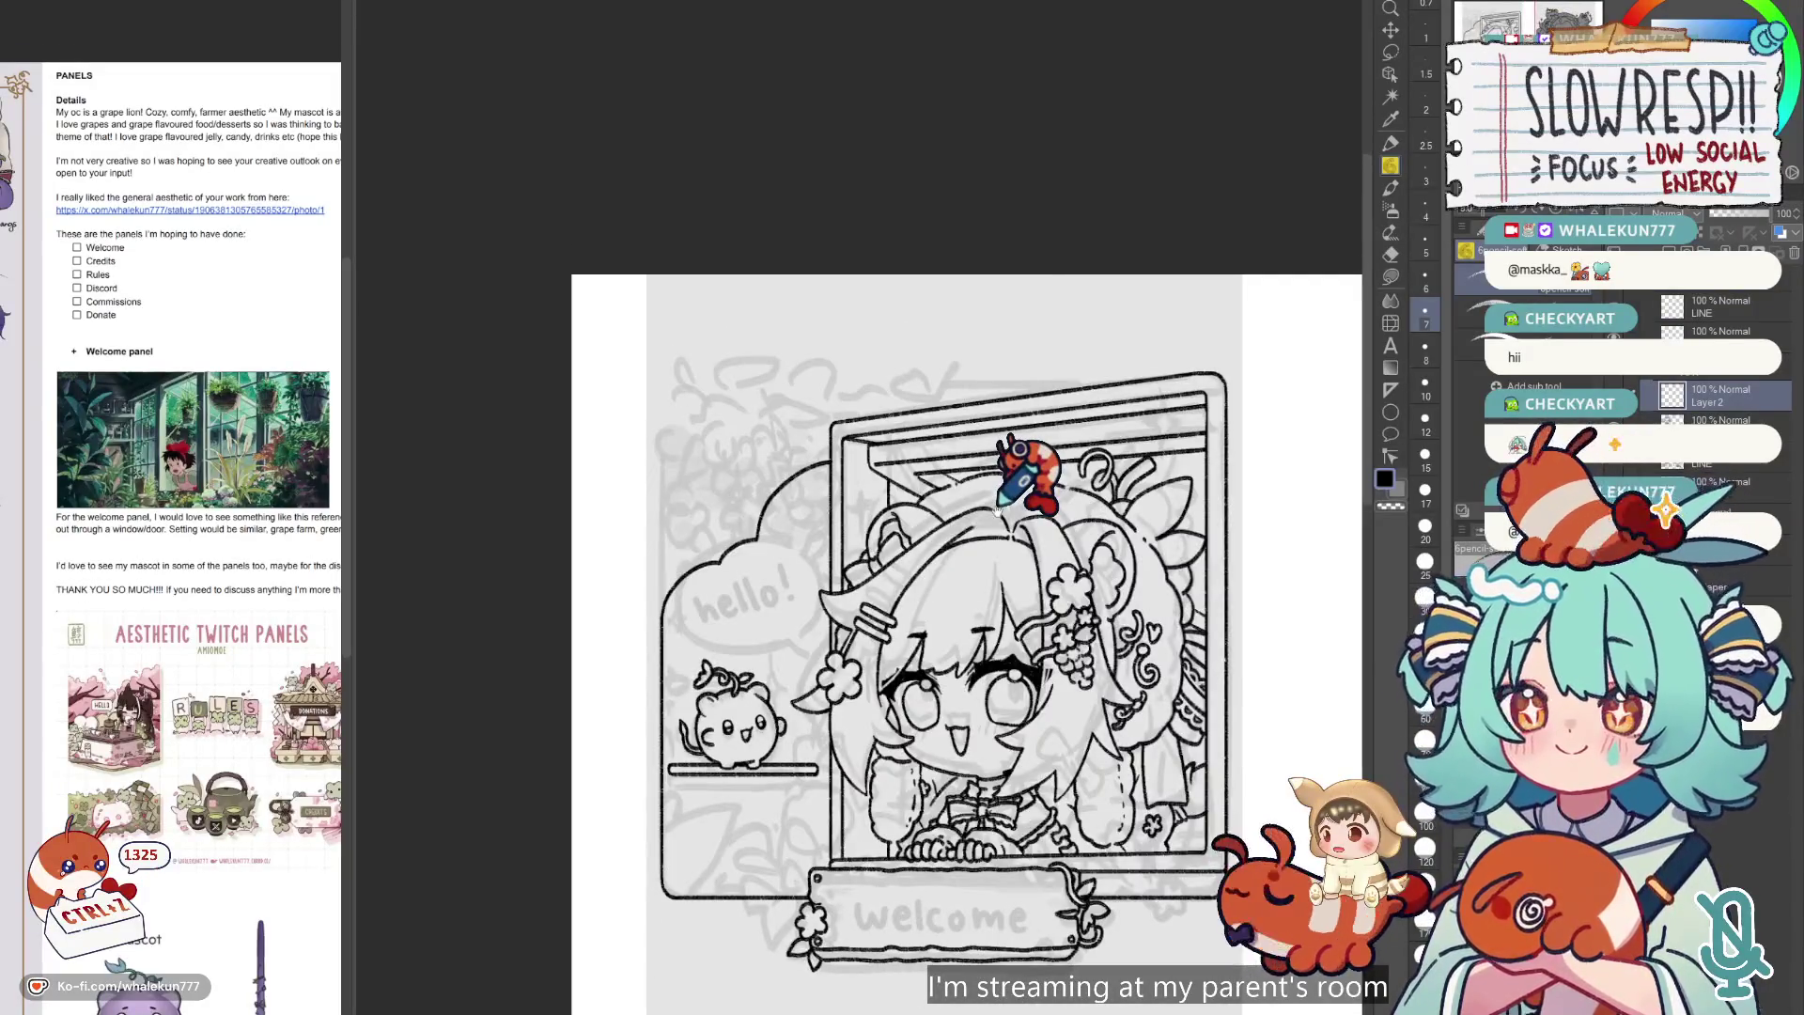
scroll(1000, 502, "down", 1)
scroll(951, 554, "up", 1)
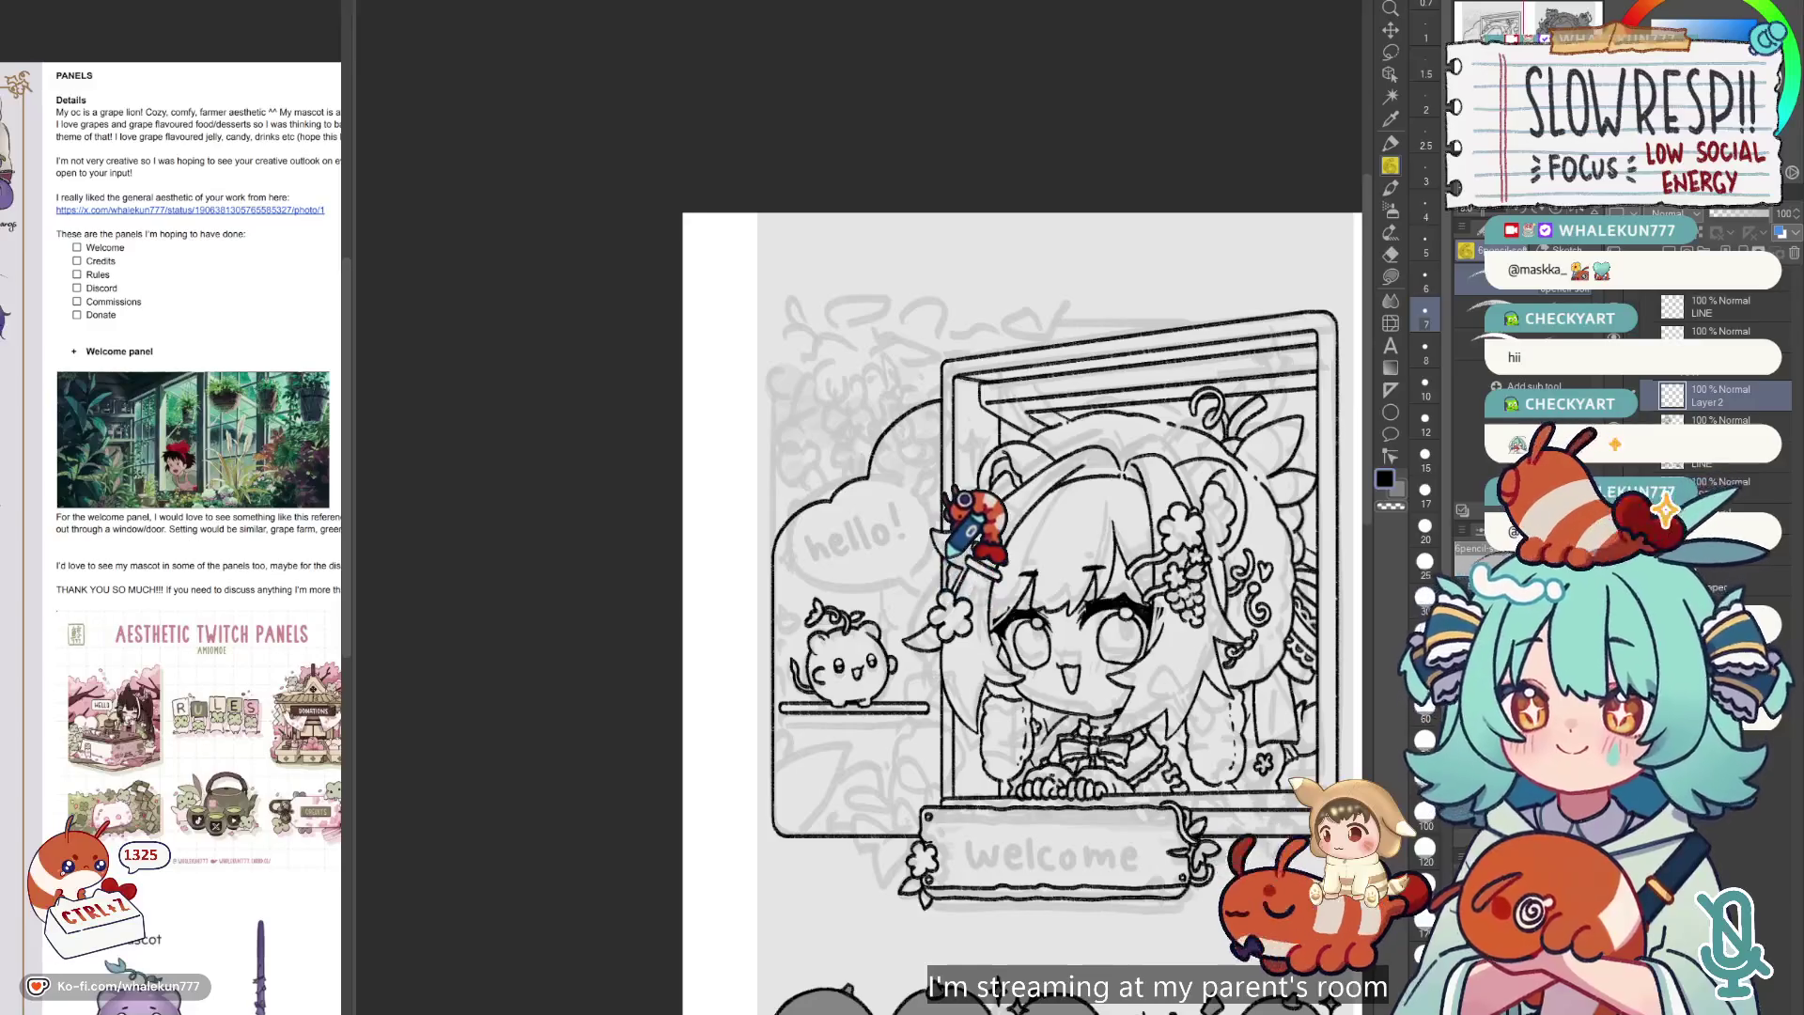
scroll(1005, 521, "up", 1)
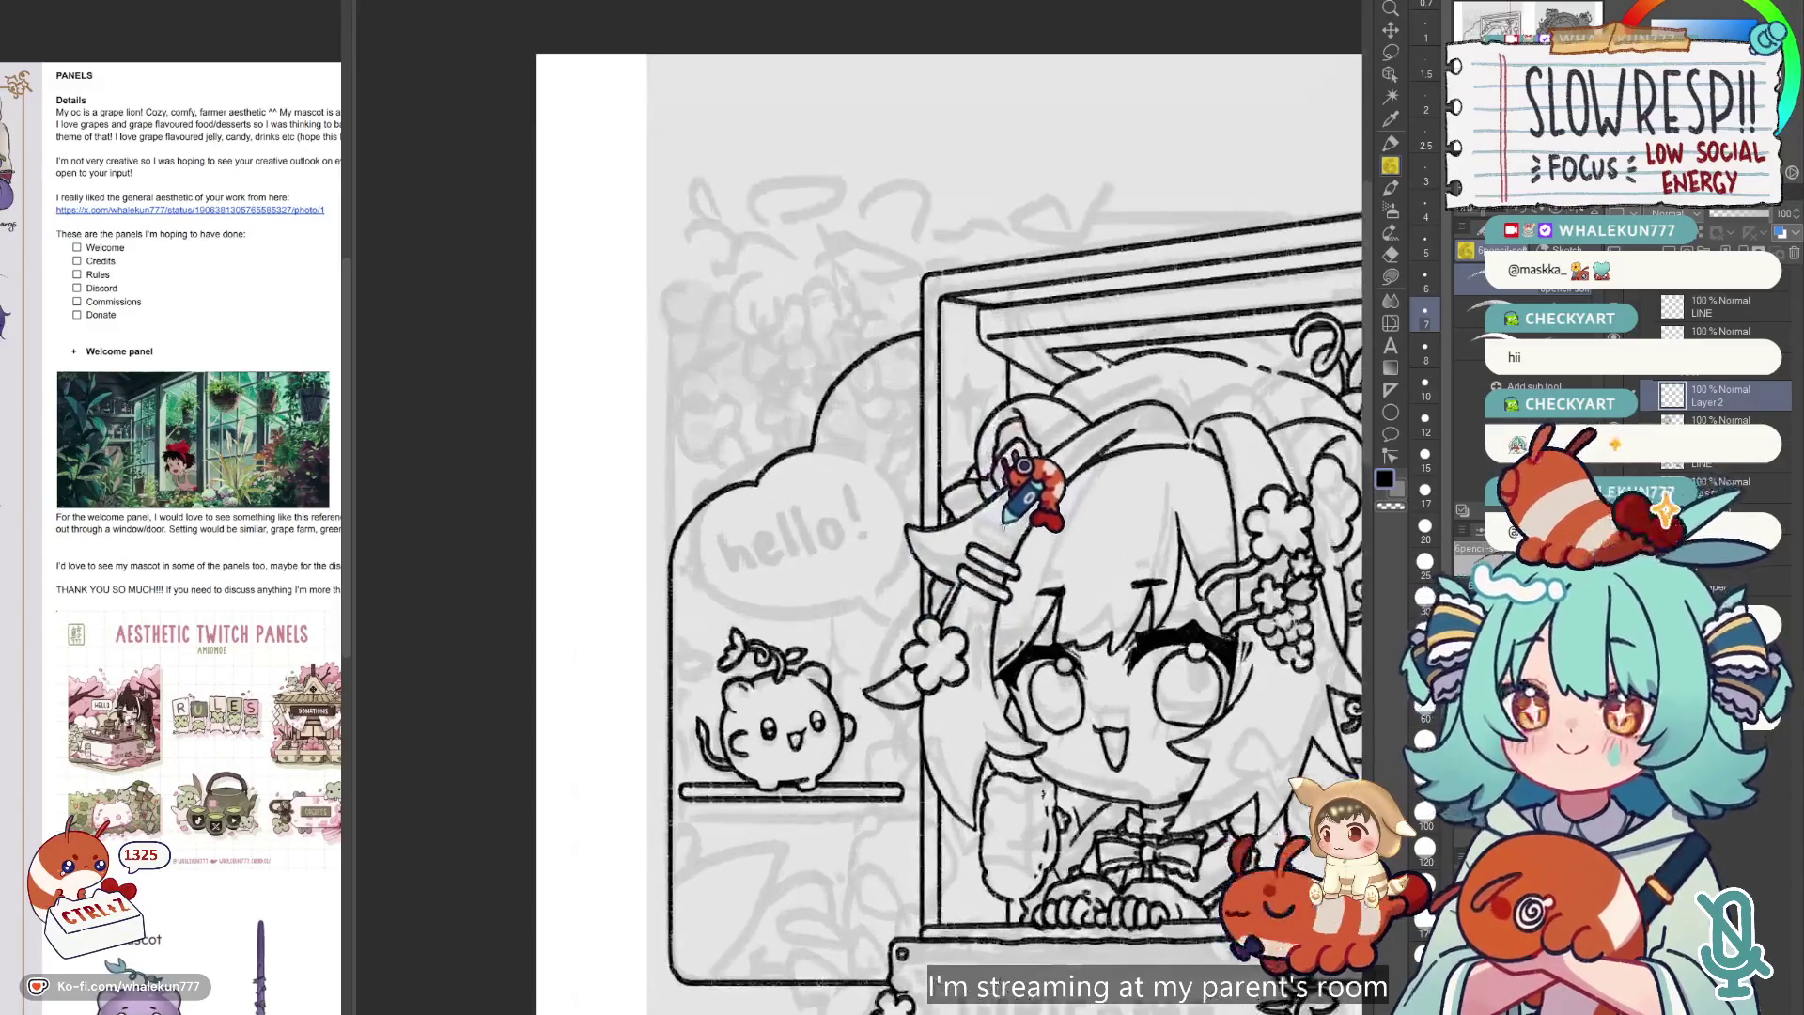
scroll(1033, 488, "down", 1)
scroll(1023, 489, "up", 1)
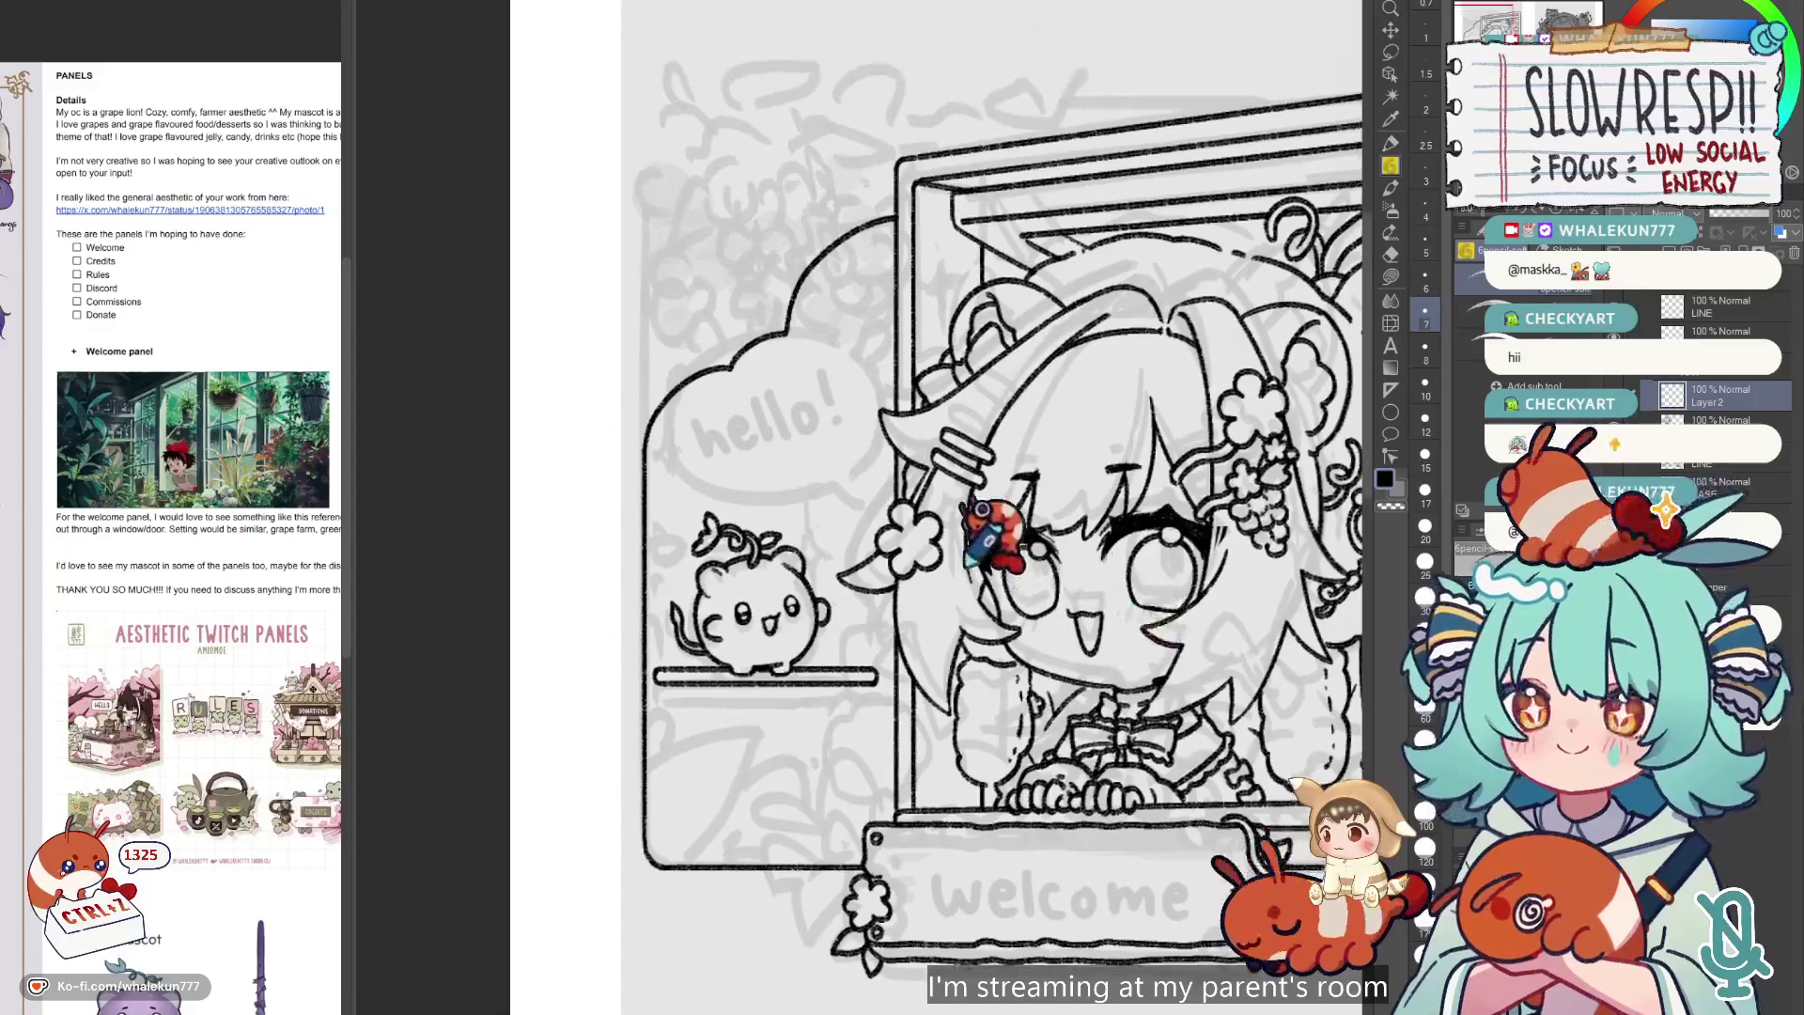
scroll(826, 621, "down", 1)
scroll(827, 620, "up", 1)
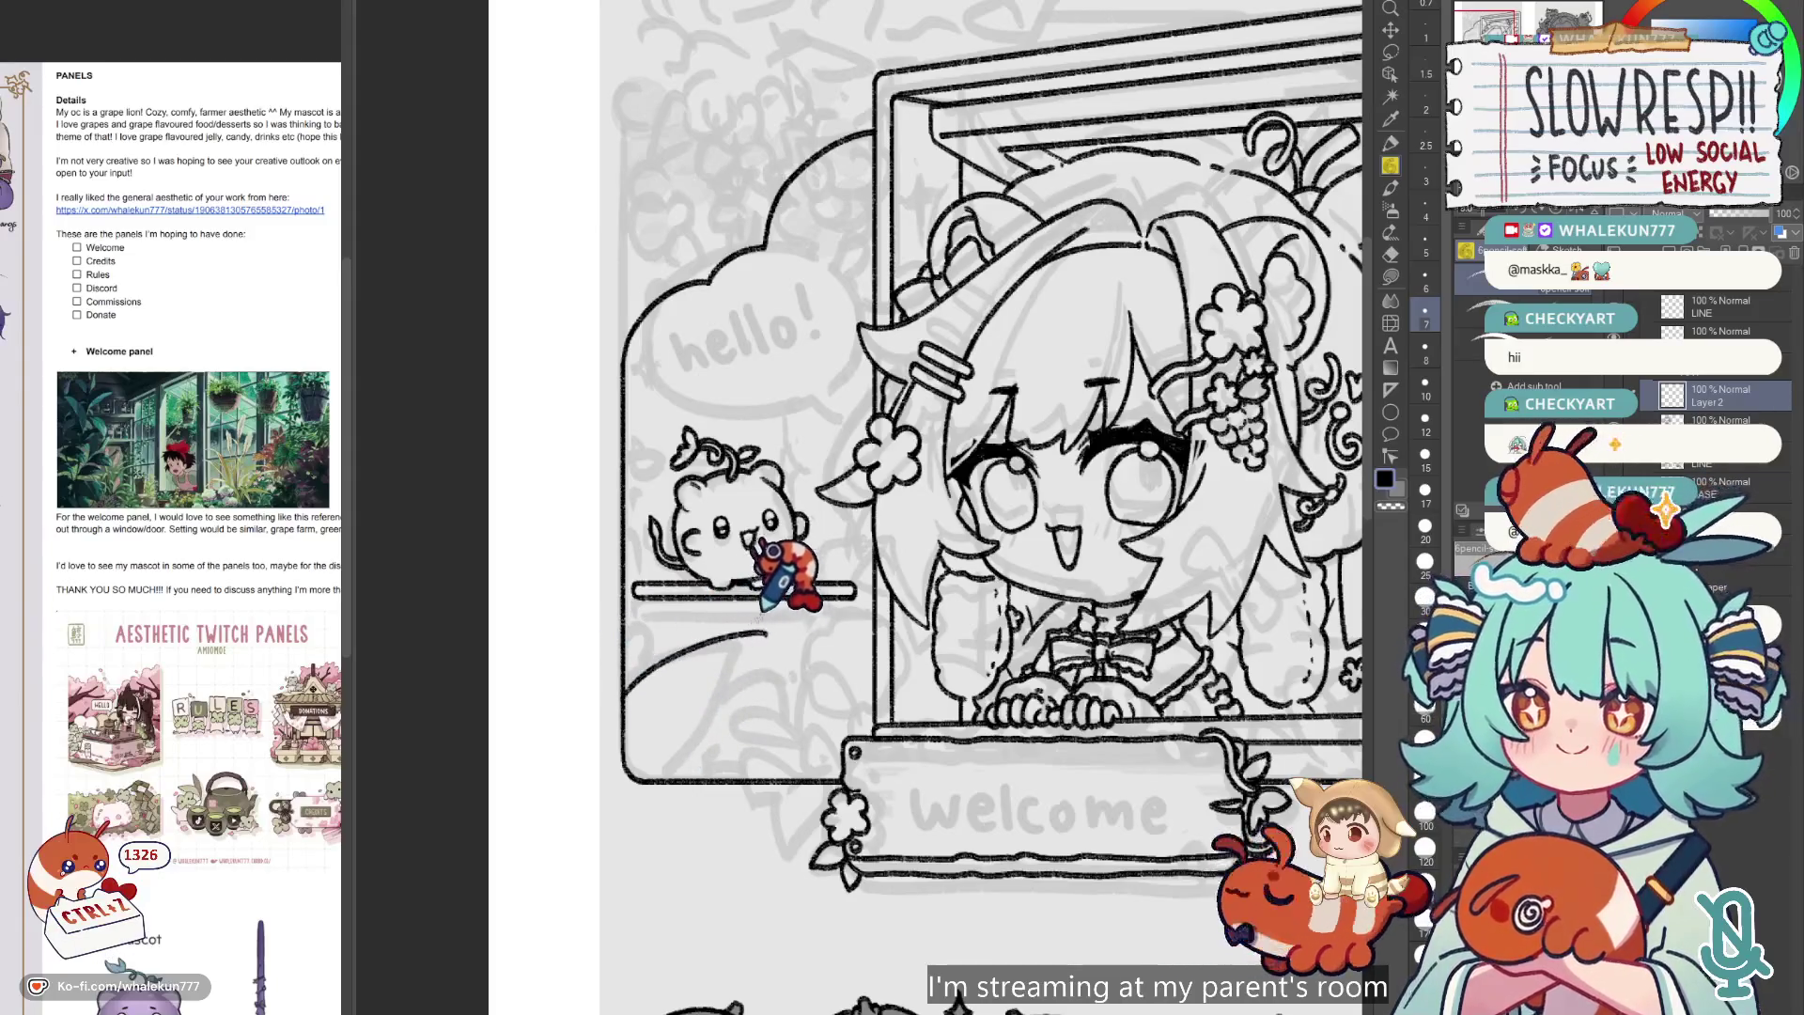
key("ctrl+z")
scroll(84, 439, "up", 5)
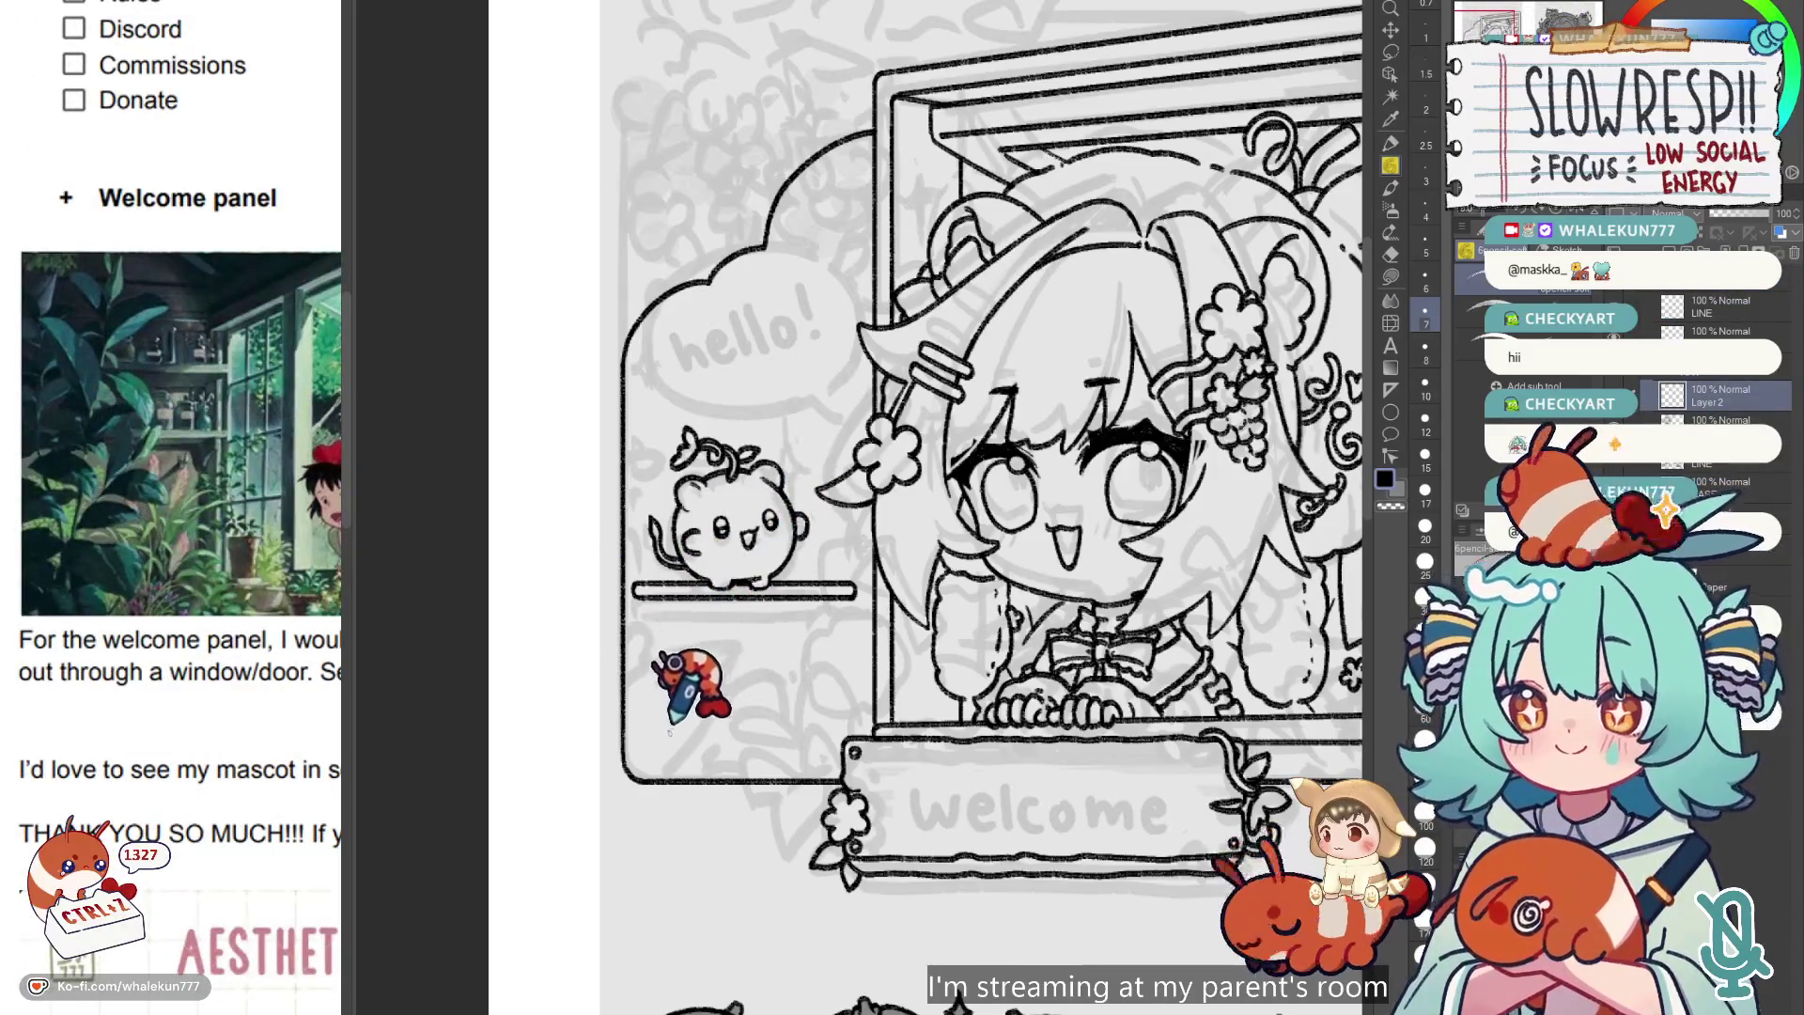
Draw curved leaf strokes below the mascot's shelf, undoing attempts to rework them.
left_click_drag(626, 602, 662, 759)
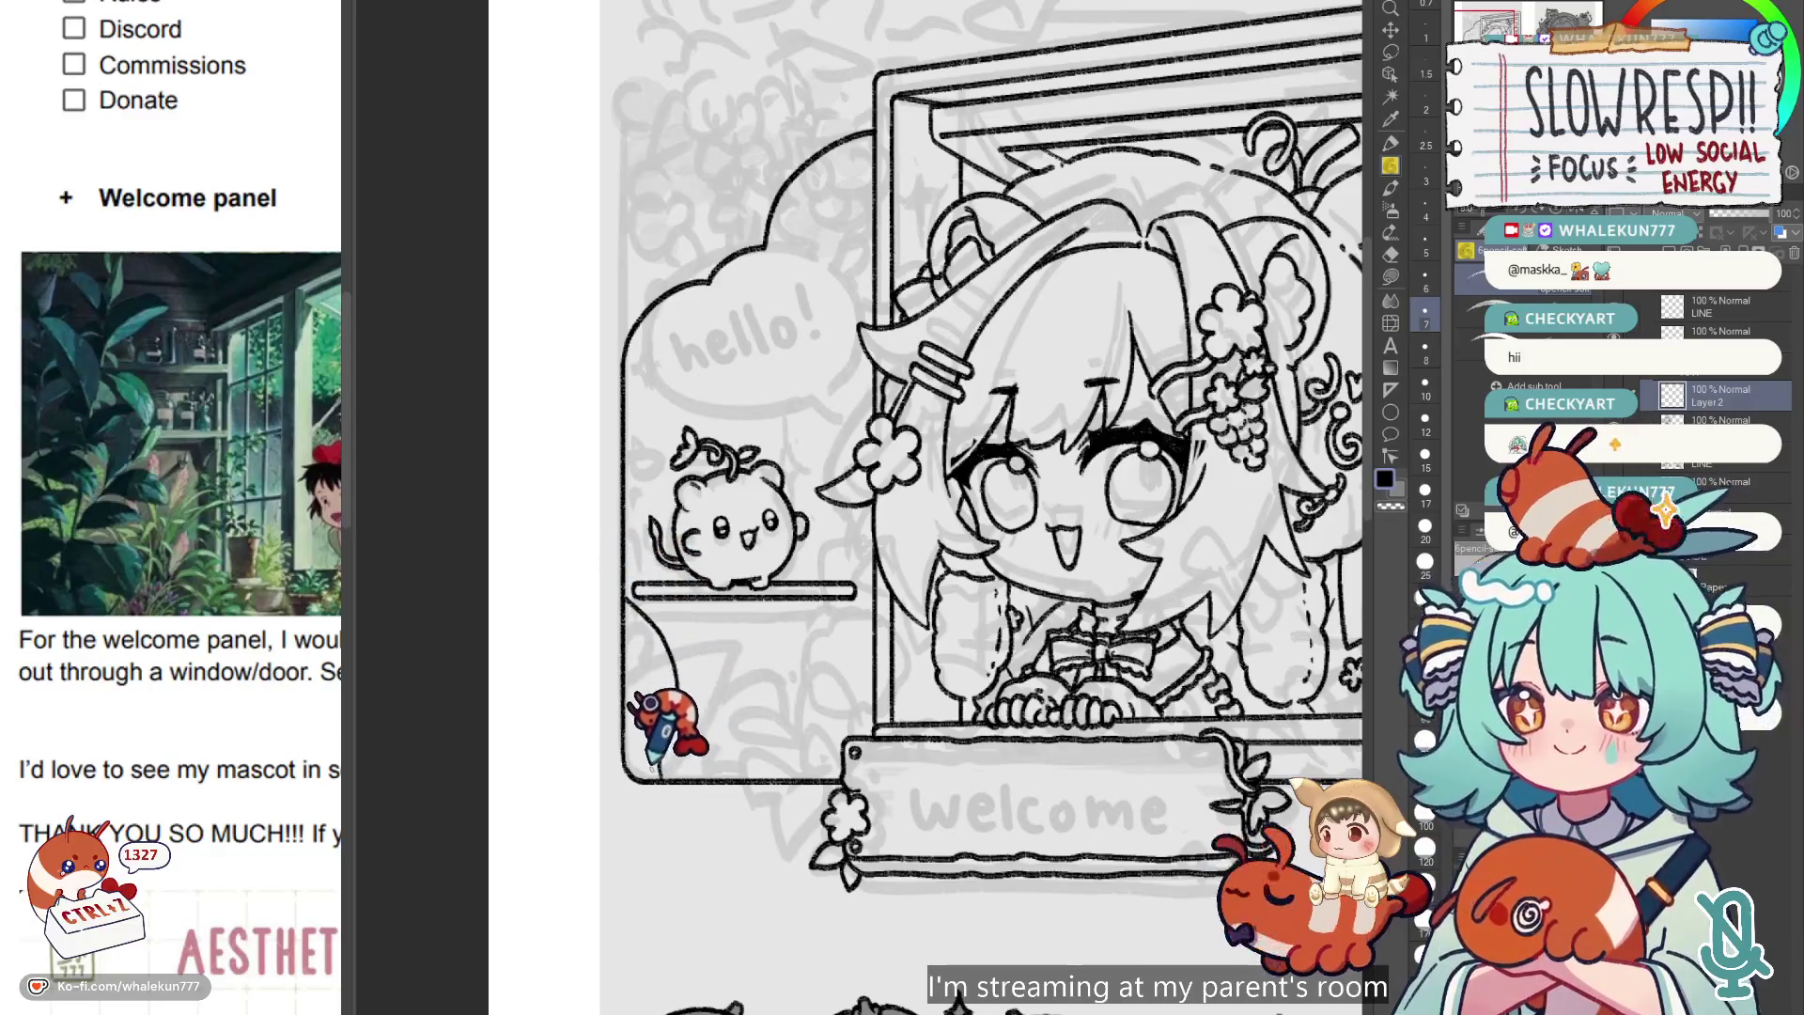
key("ctrl+z")
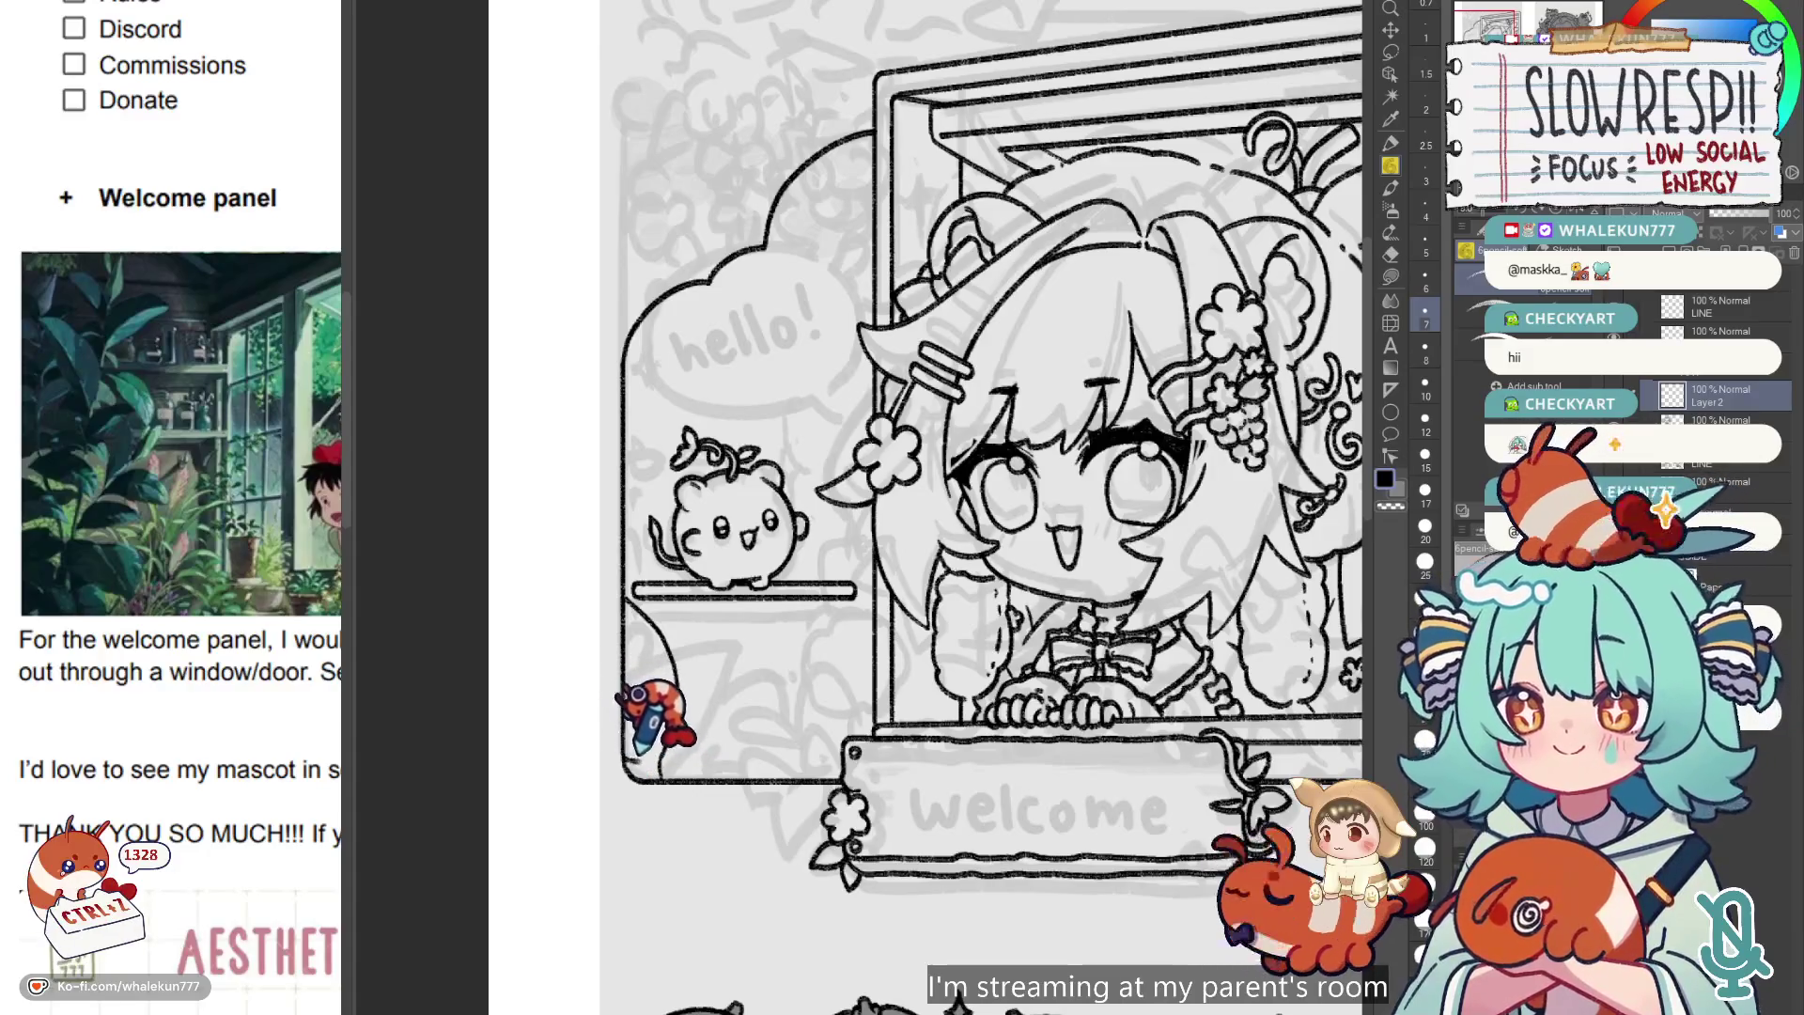
key("ctrl+z")
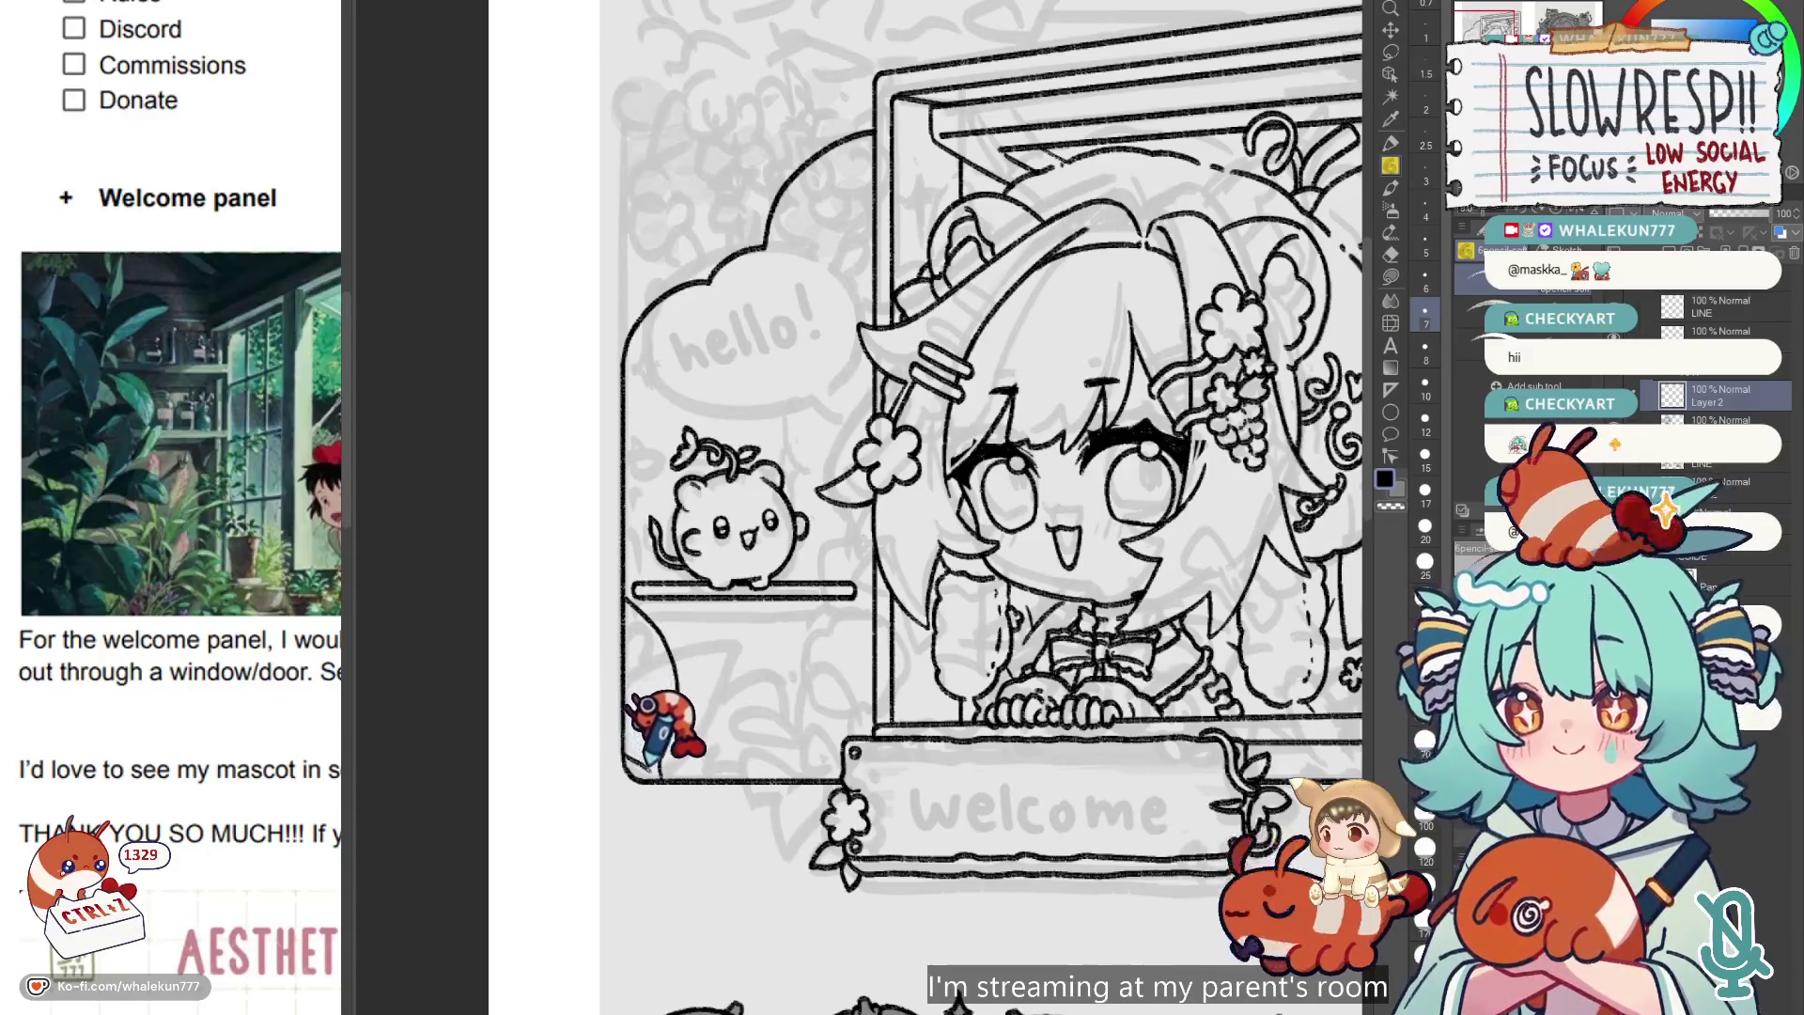
key("ctrl+z")
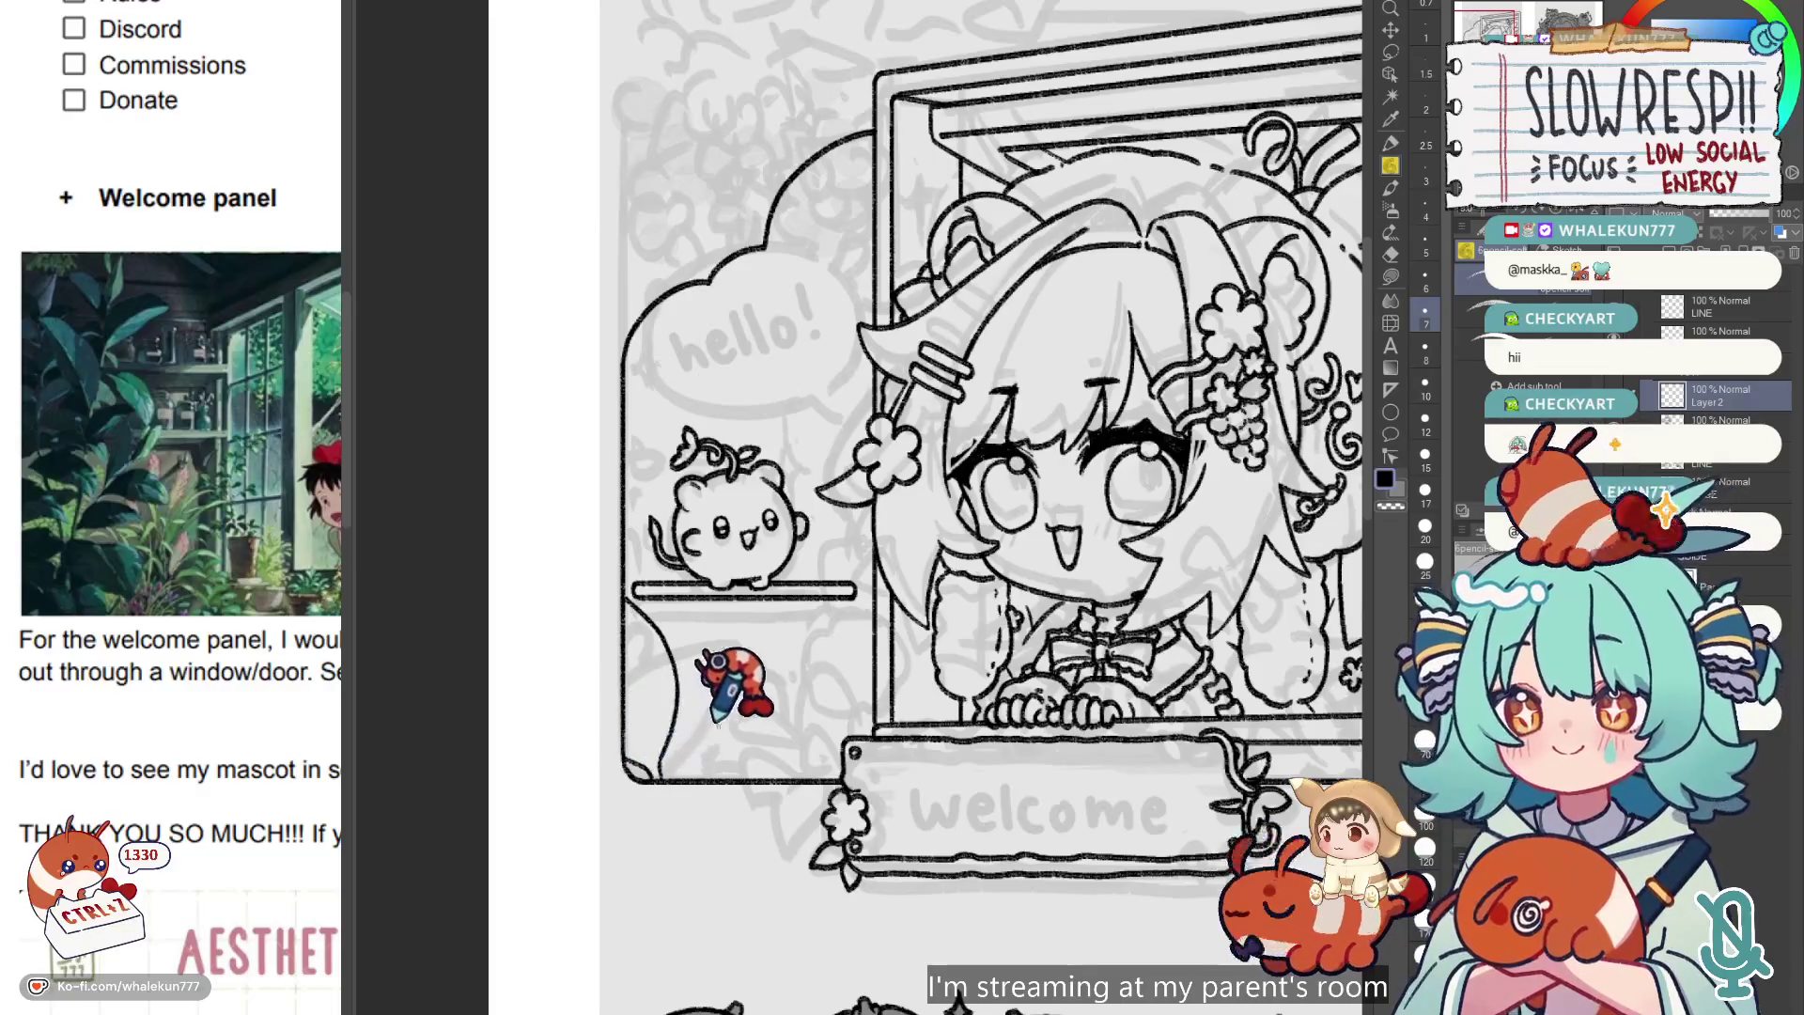
mouse_move(674, 693)
left_mouse_down()
mouse_move(785, 614)
mouse_move(728, 737)
mouse_move(665, 773)
mouse_move(690, 765)
left_mouse_up()
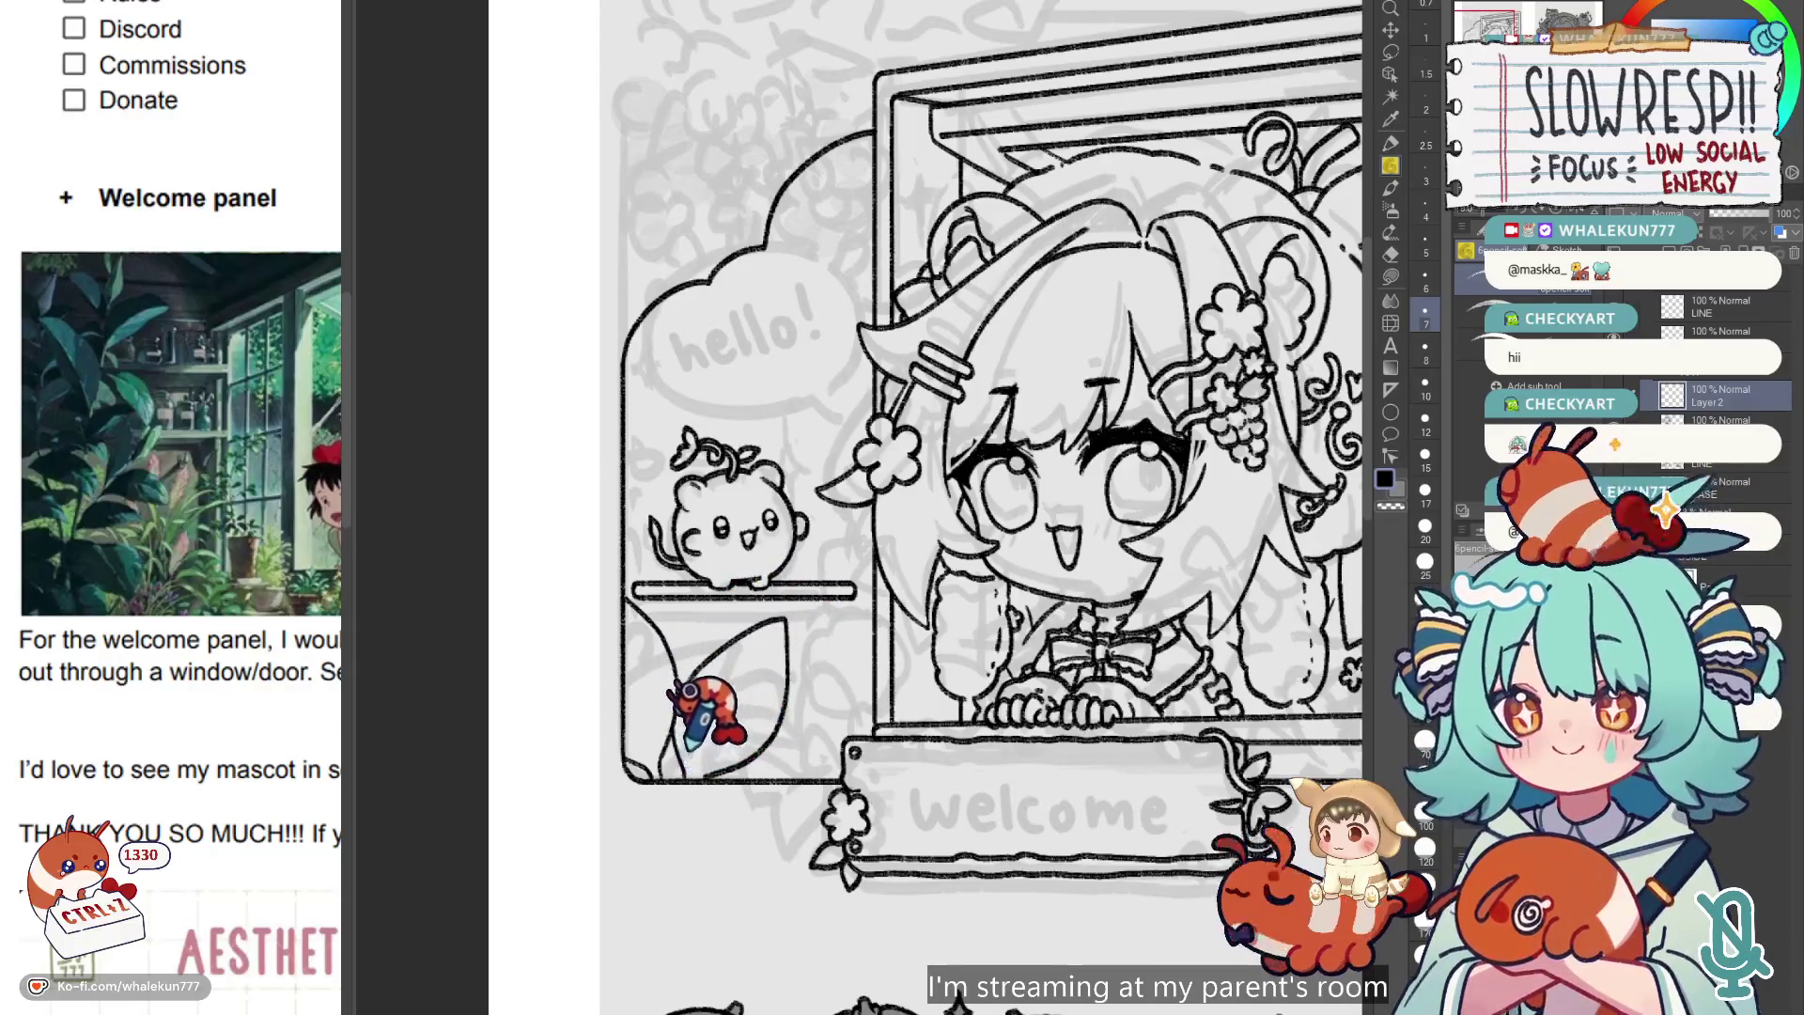
key("ctrl+z")
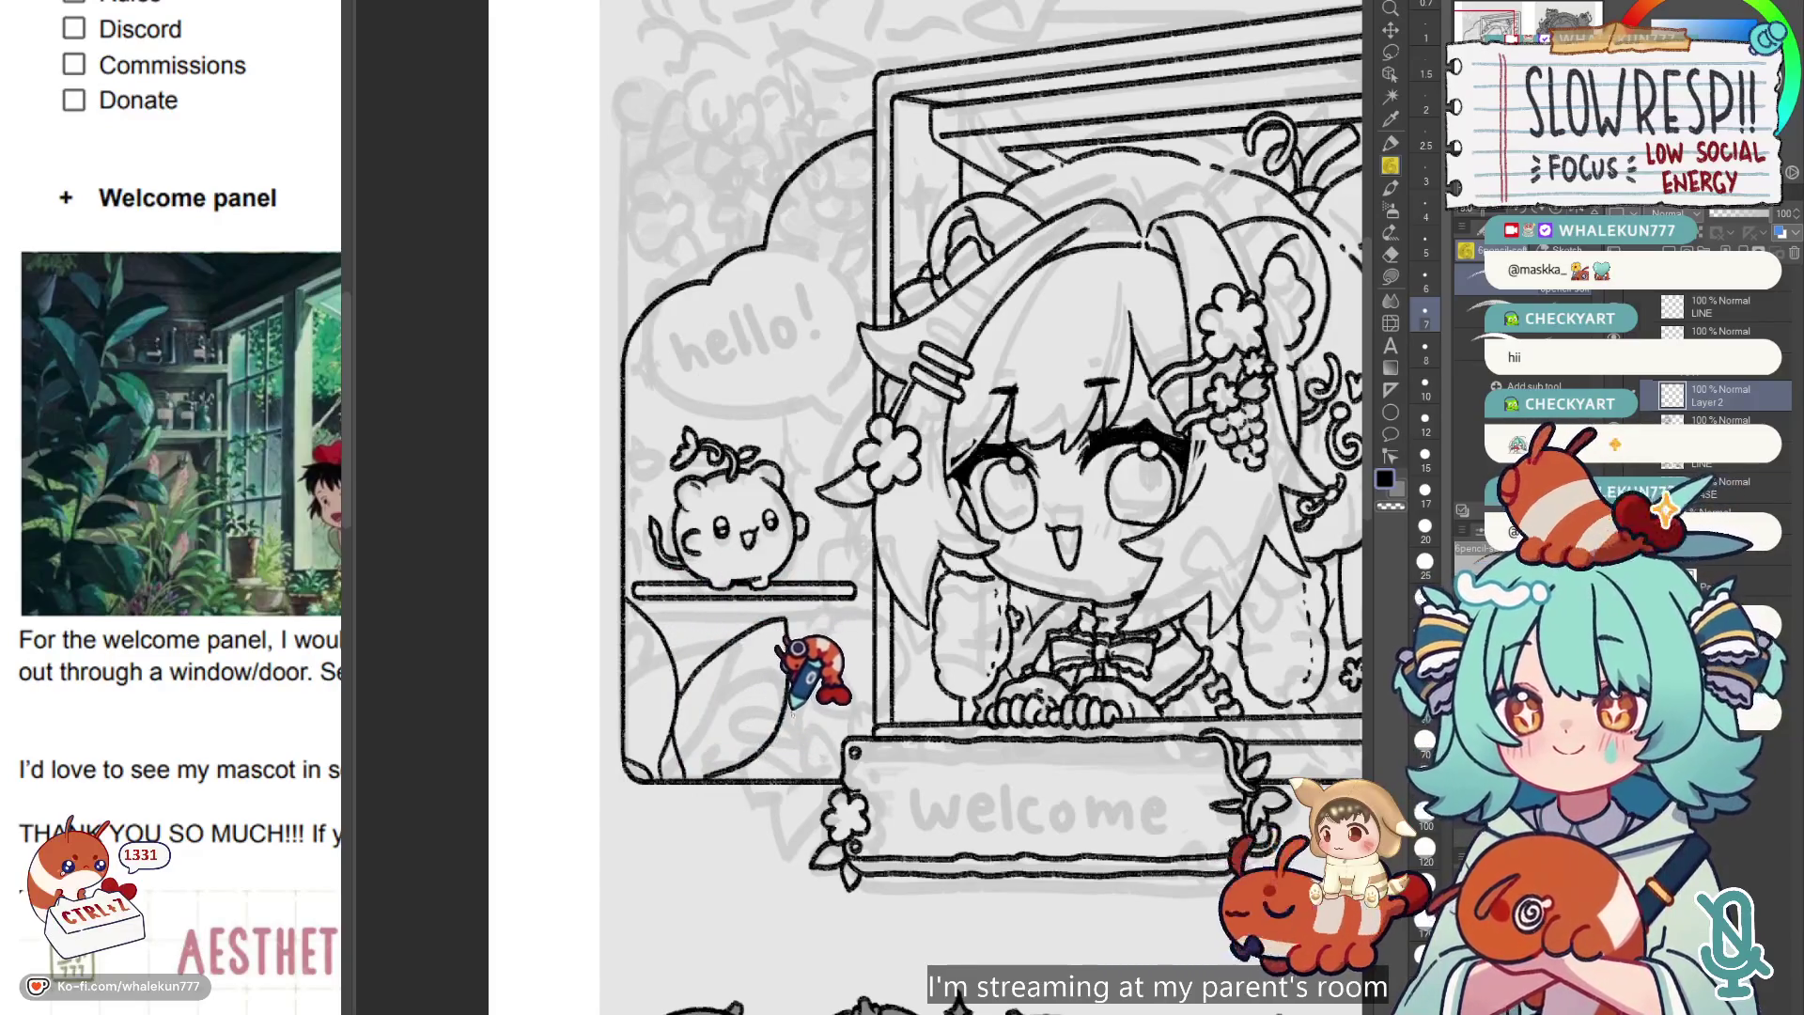
key("ctrl+z")
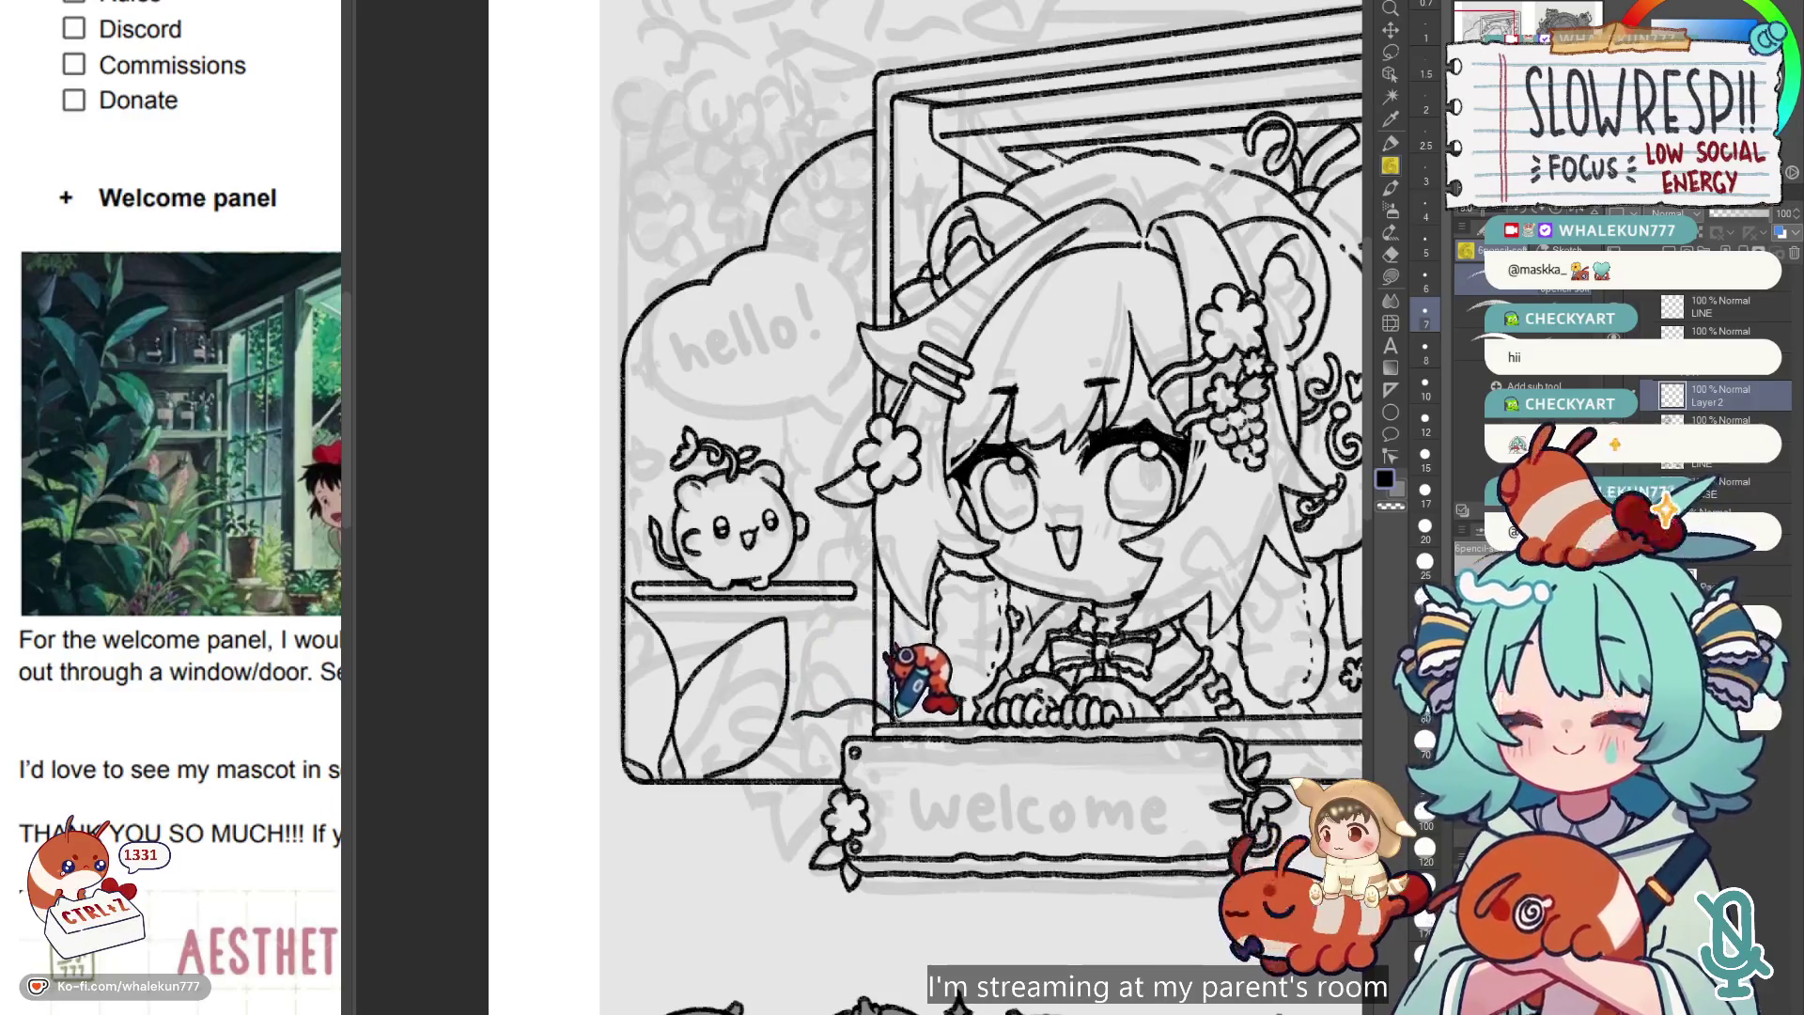
Flip the view to check, toggle eraser and pencil, and undo further leaf strokes.
key("h")
key("h")
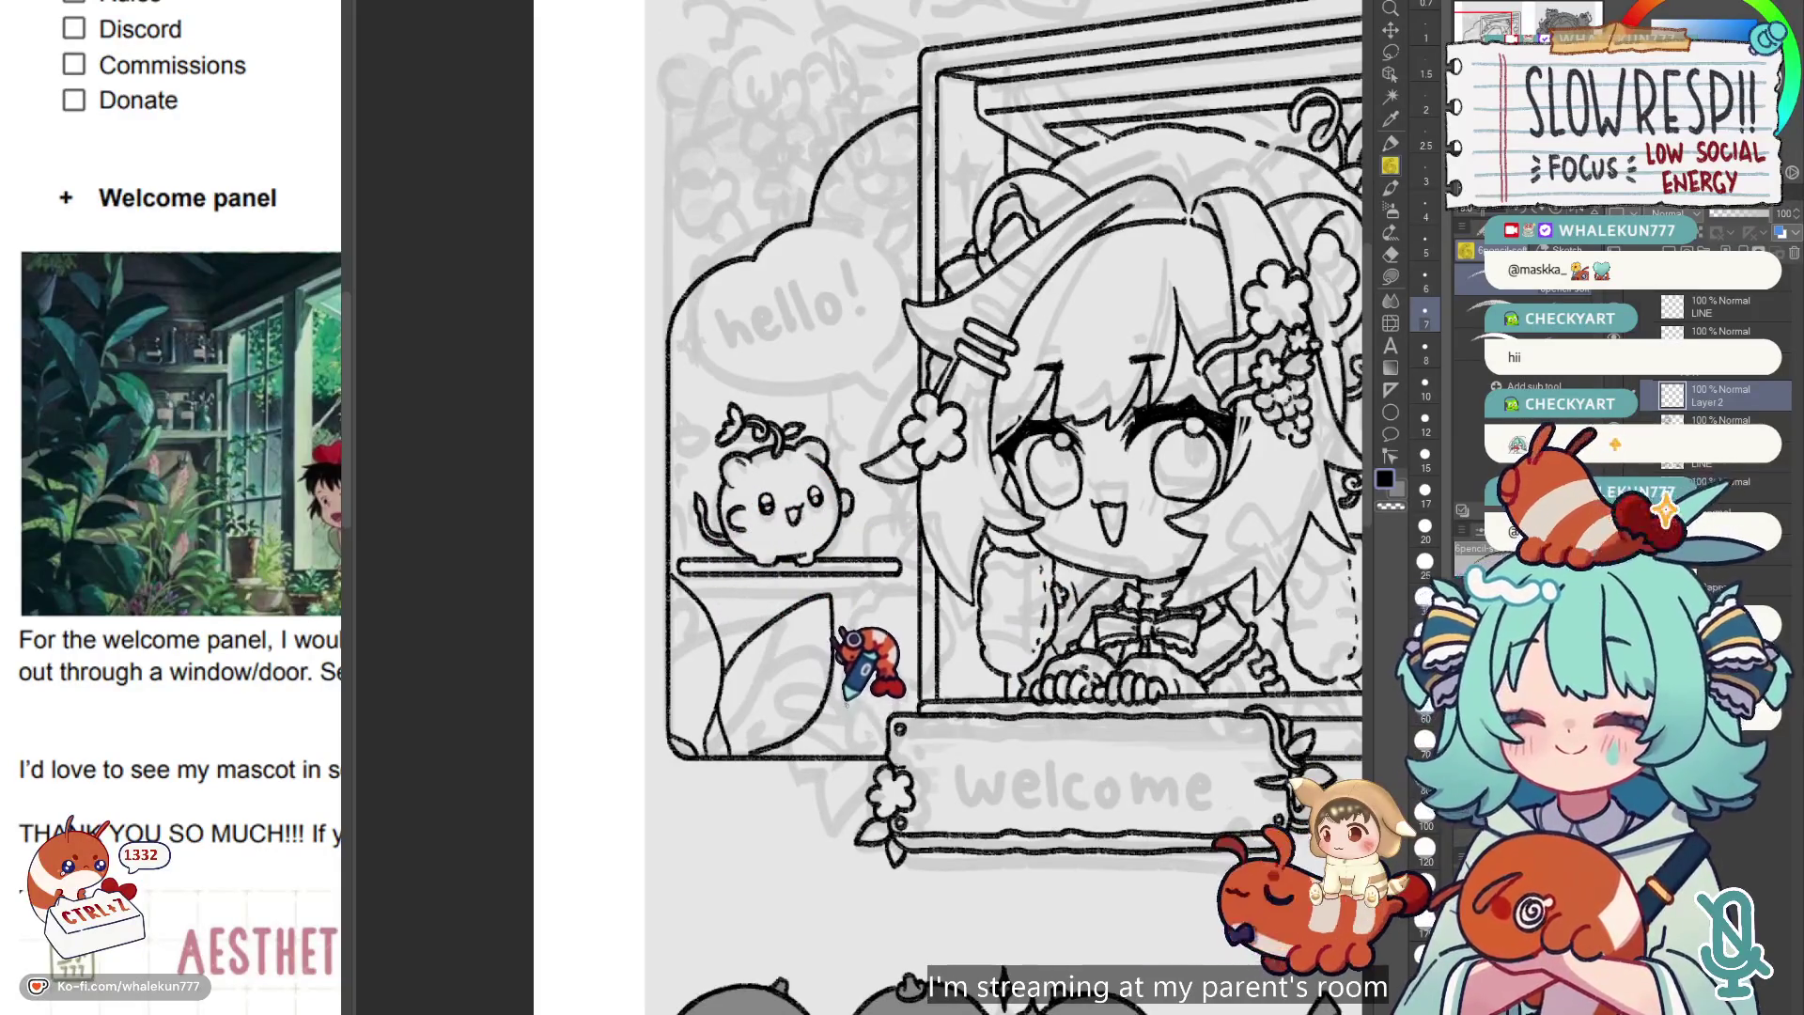
key("e")
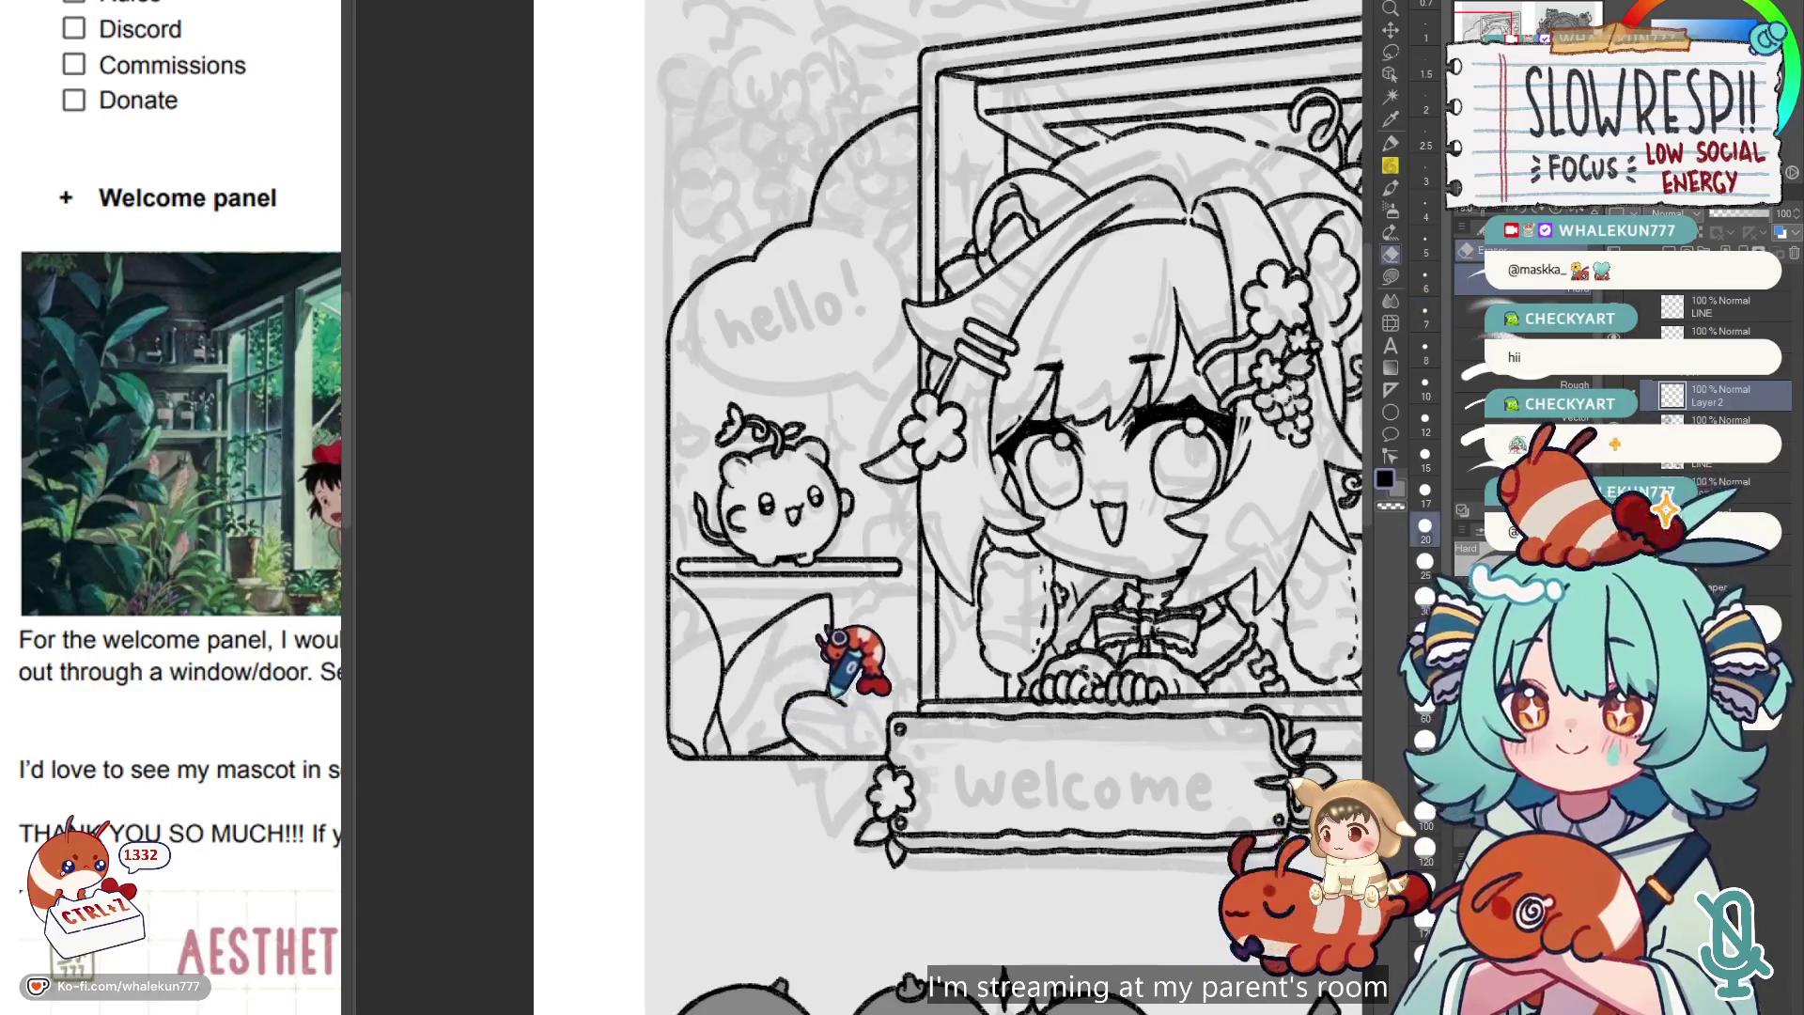
key("p")
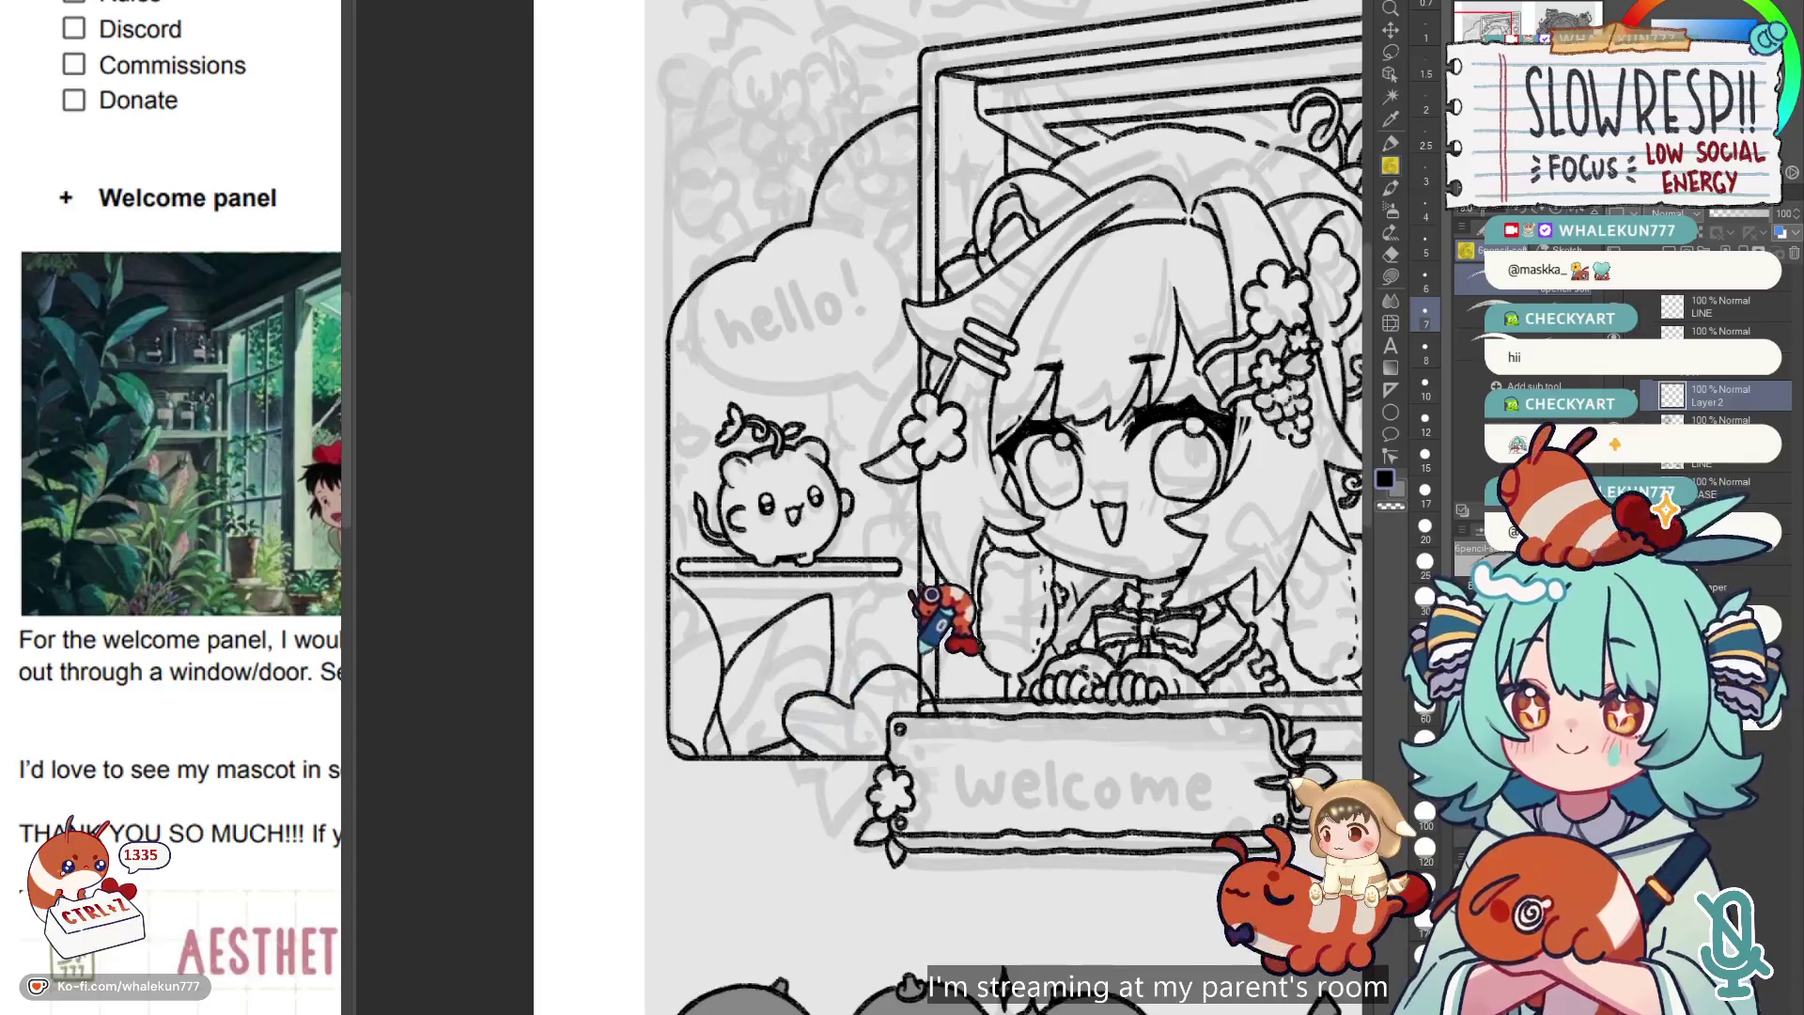
scroll(939, 620, "up", 3)
scroll(849, 633, "down", 2)
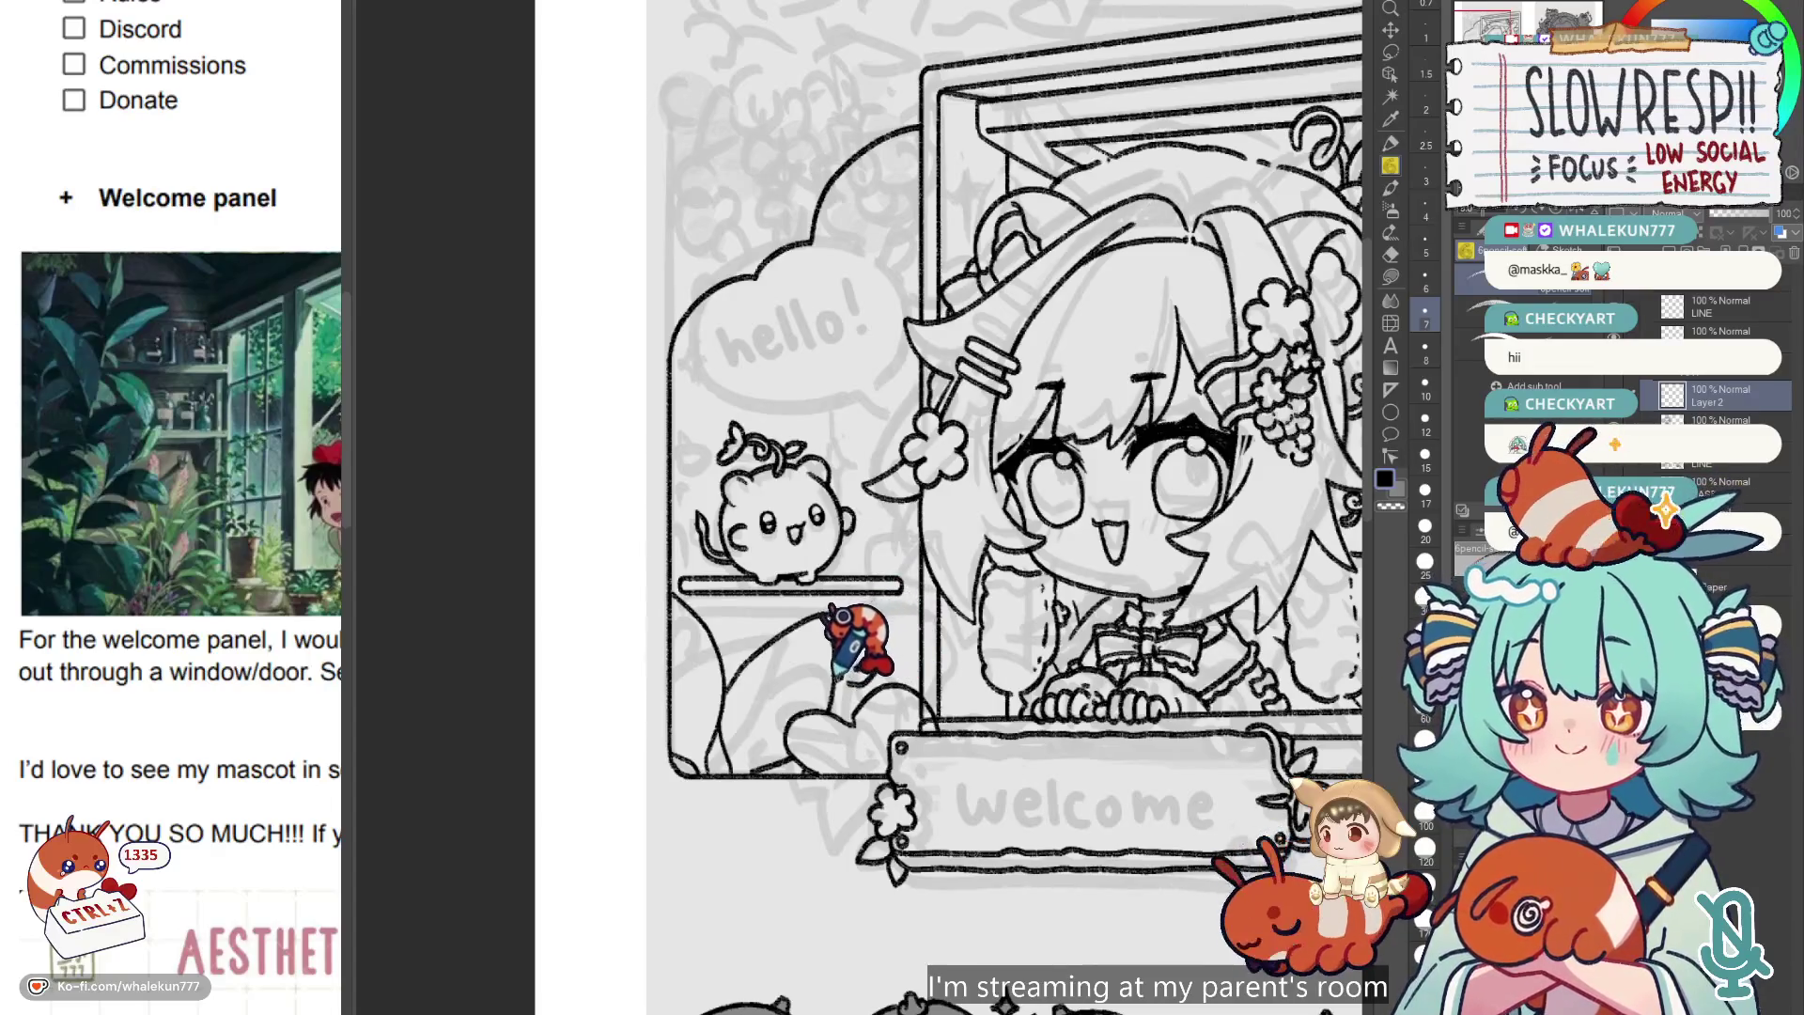
key("ctrl+z")
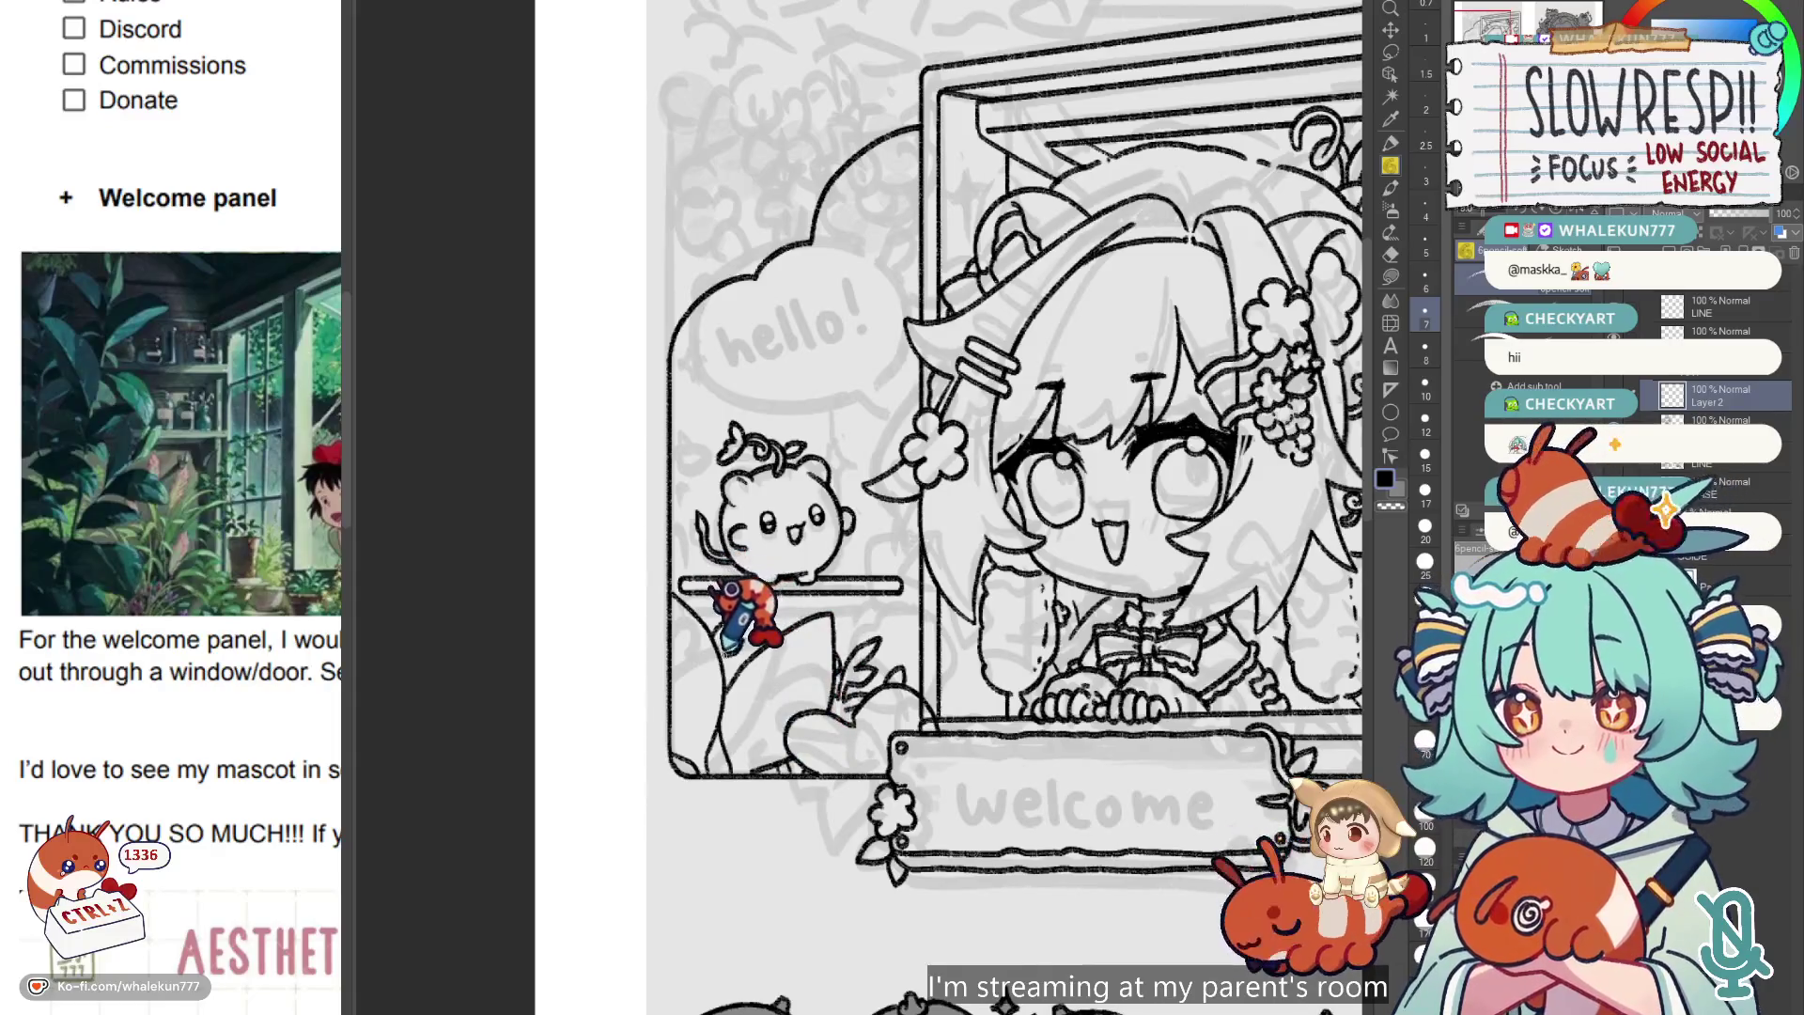
key("ctrl+z")
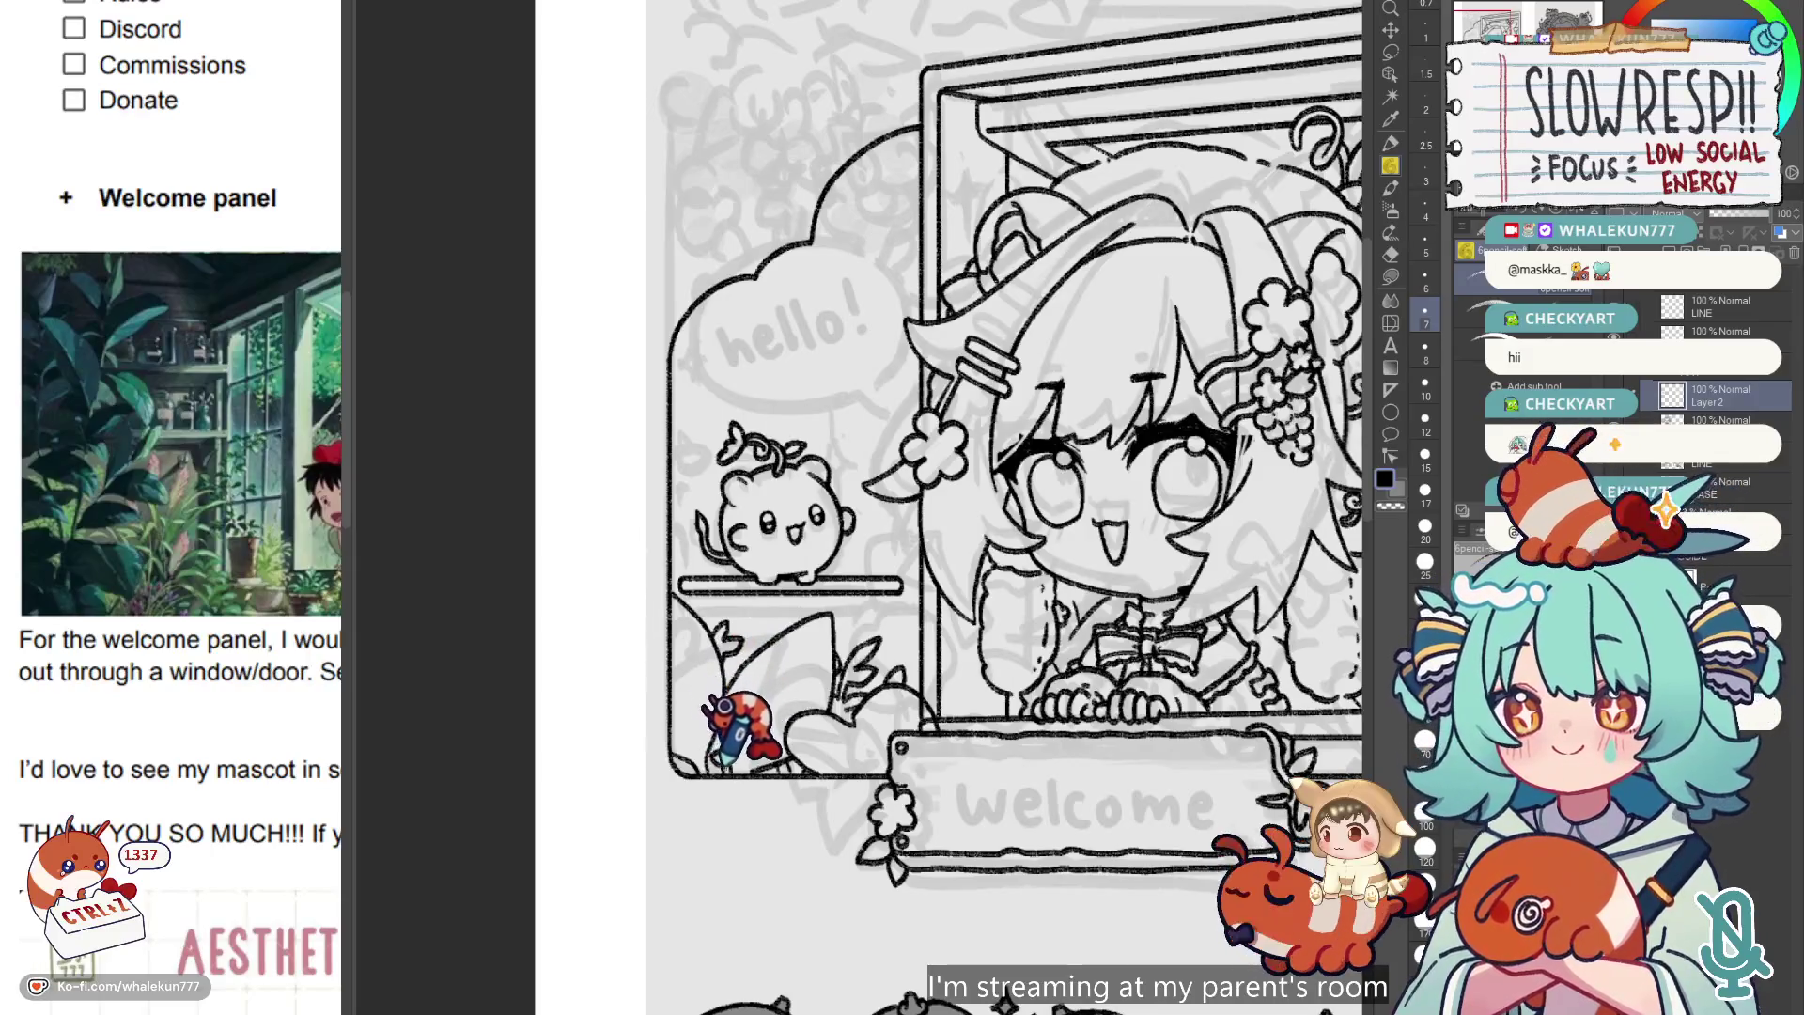
scroll(742, 714, "right", 5)
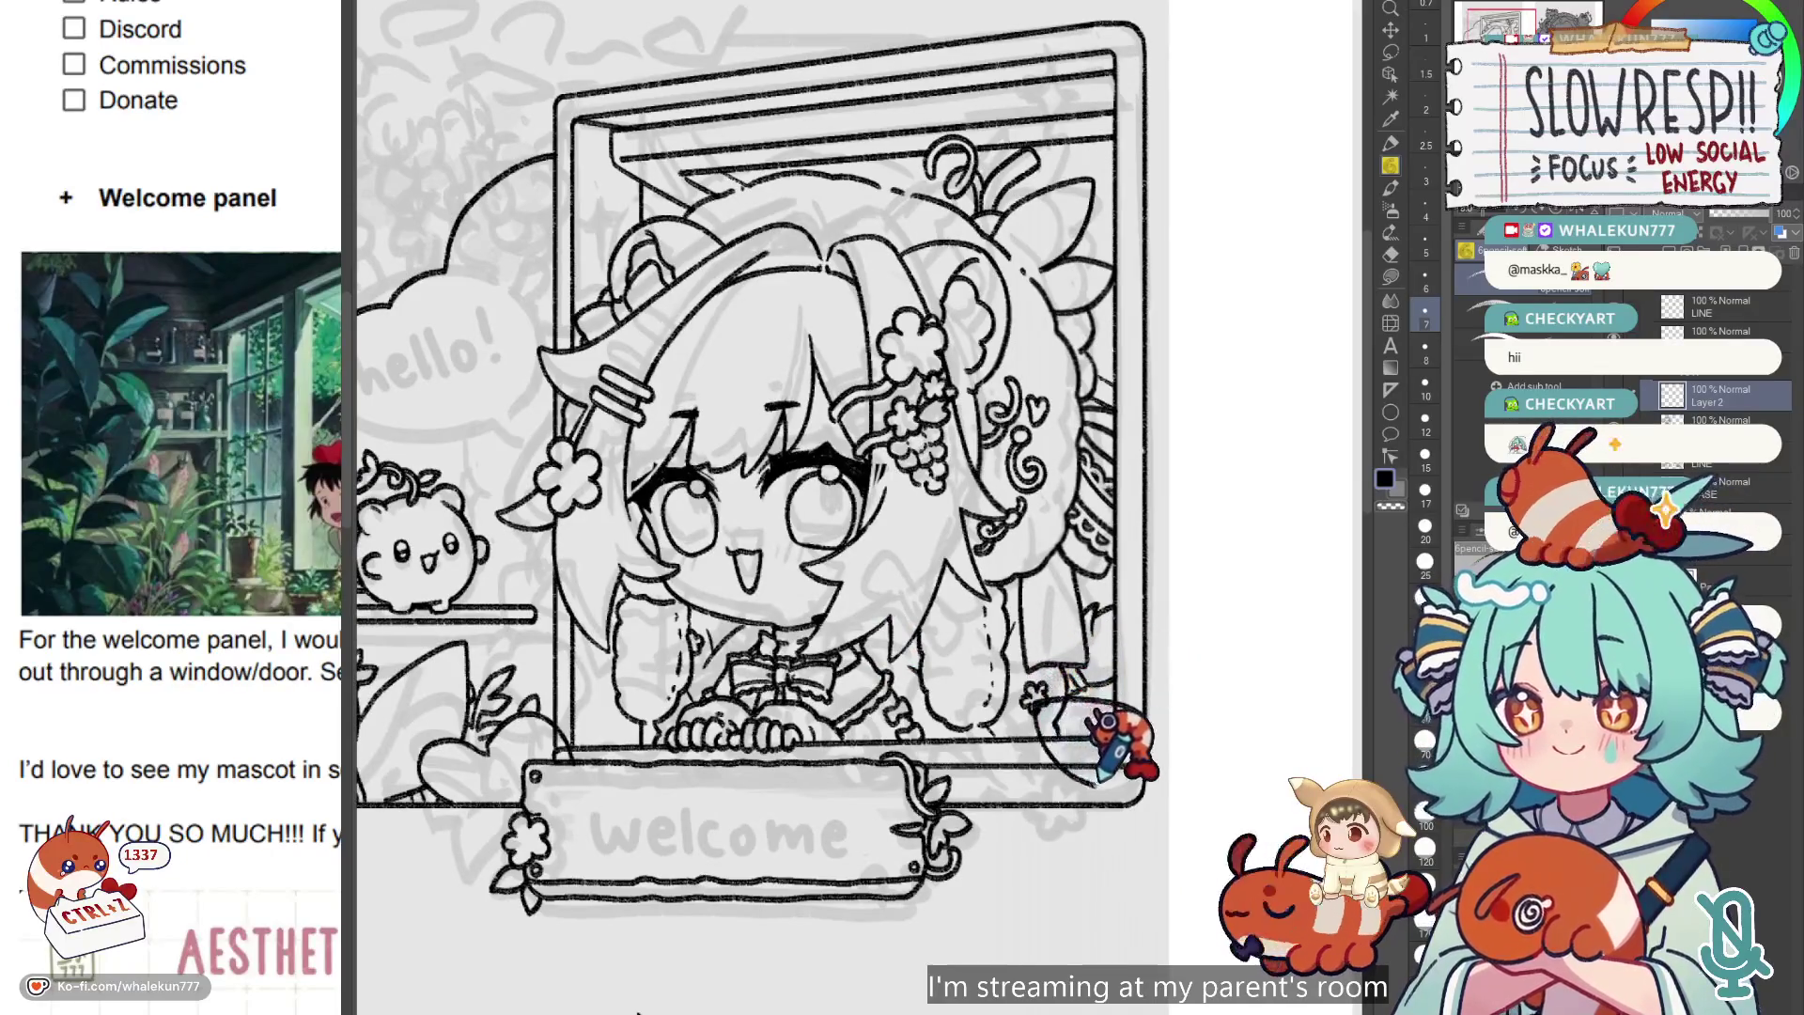
Draw short leaf strokes at the frame's lower-right corner, undoing several attempts.
key("ctrl+z")
scroll(1033, 695, "right", 1)
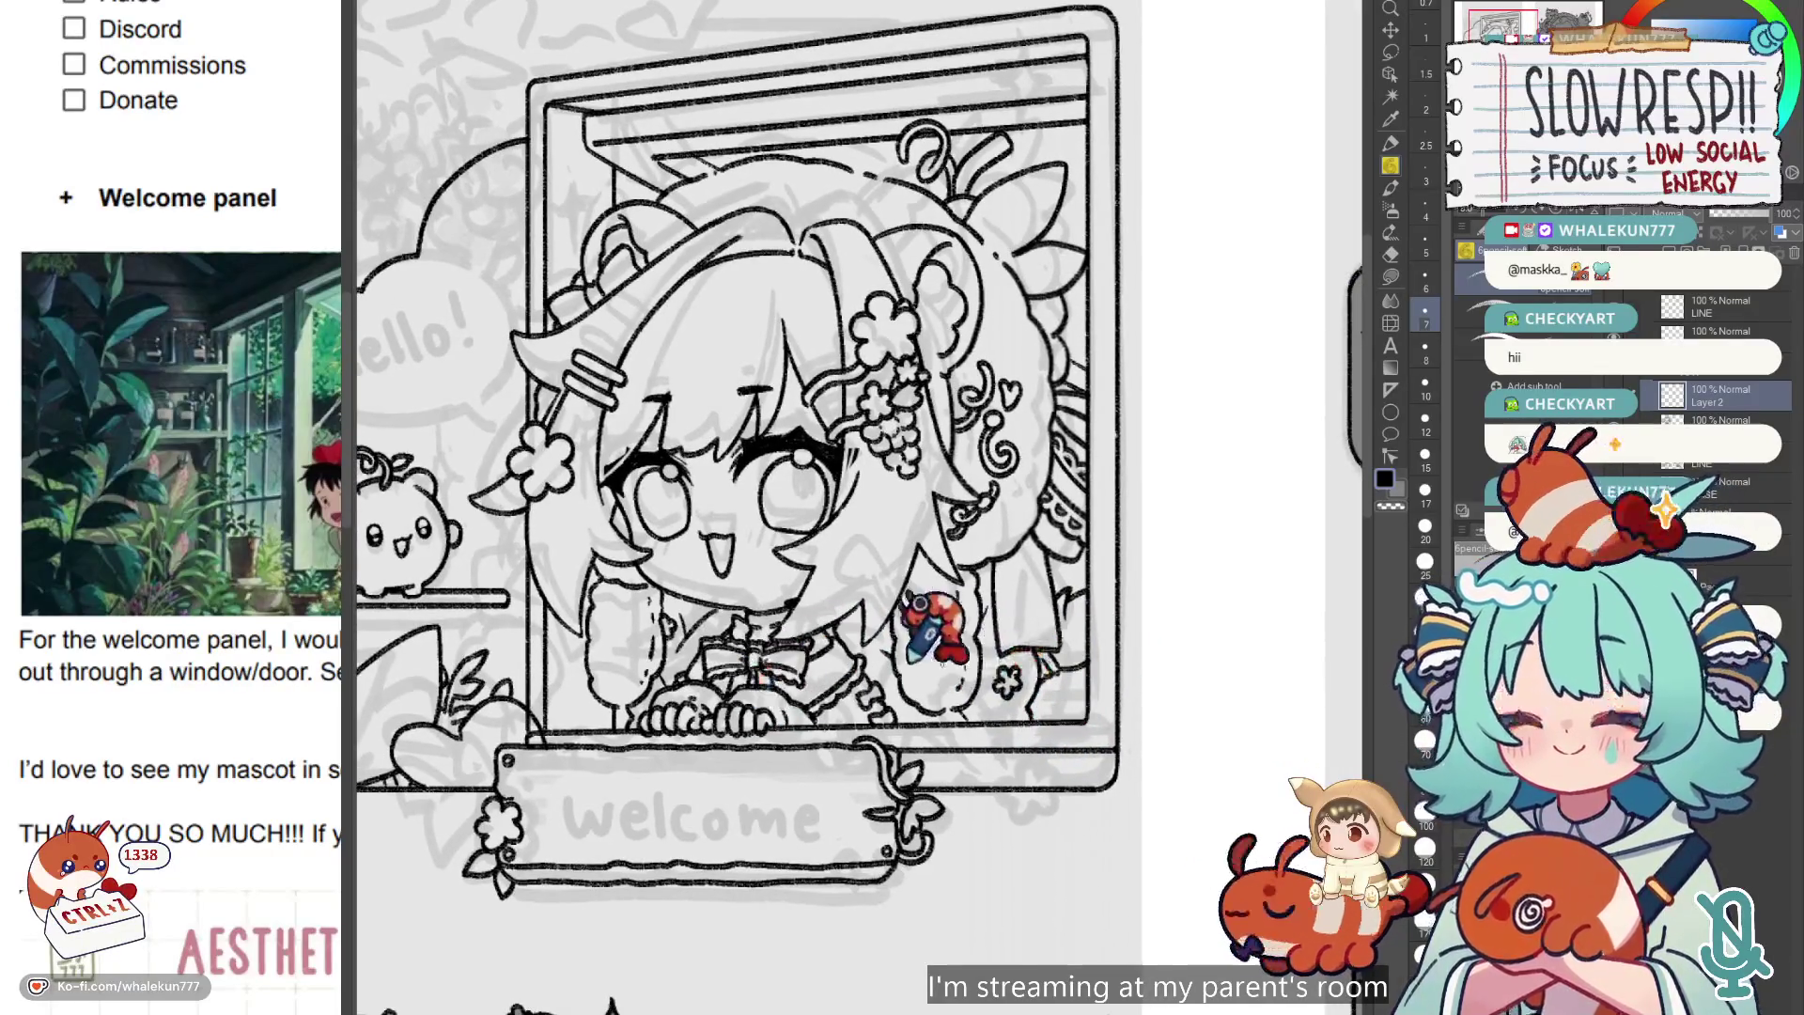
scroll(202, 780, "right", 1)
scroll(188, 780, "down", 5)
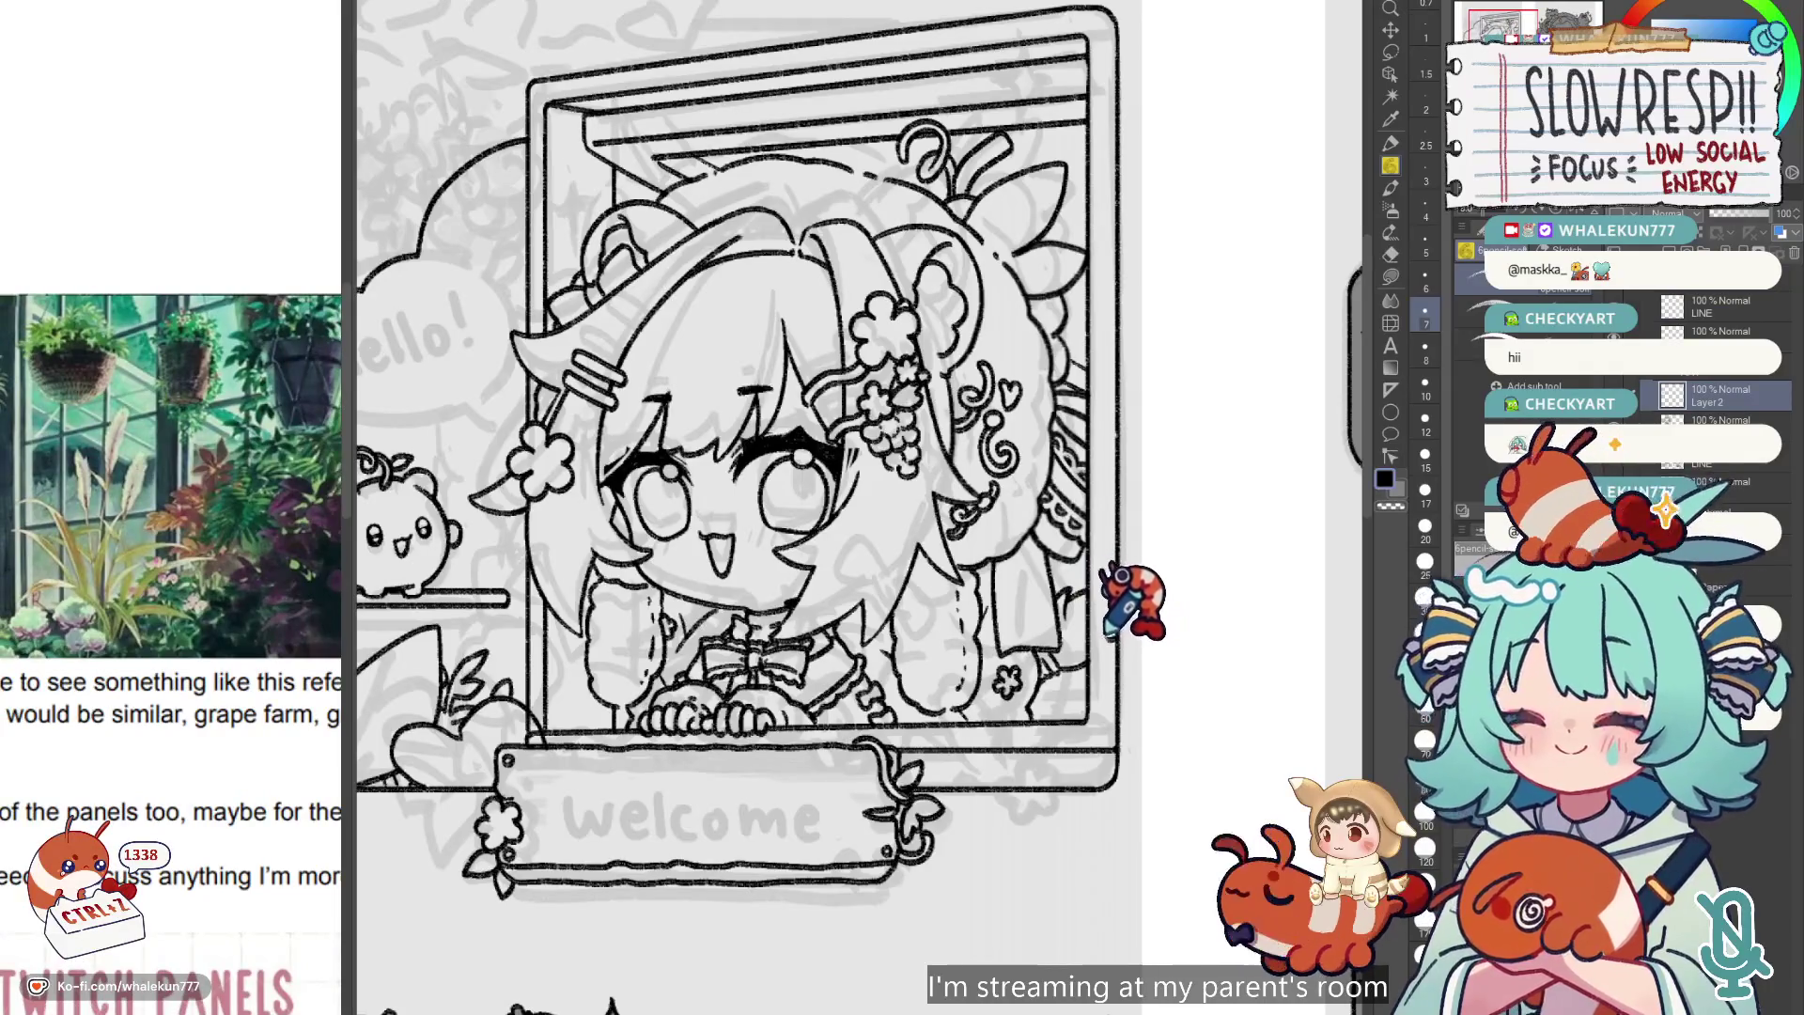
left_click_drag(1080, 713, 1092, 766)
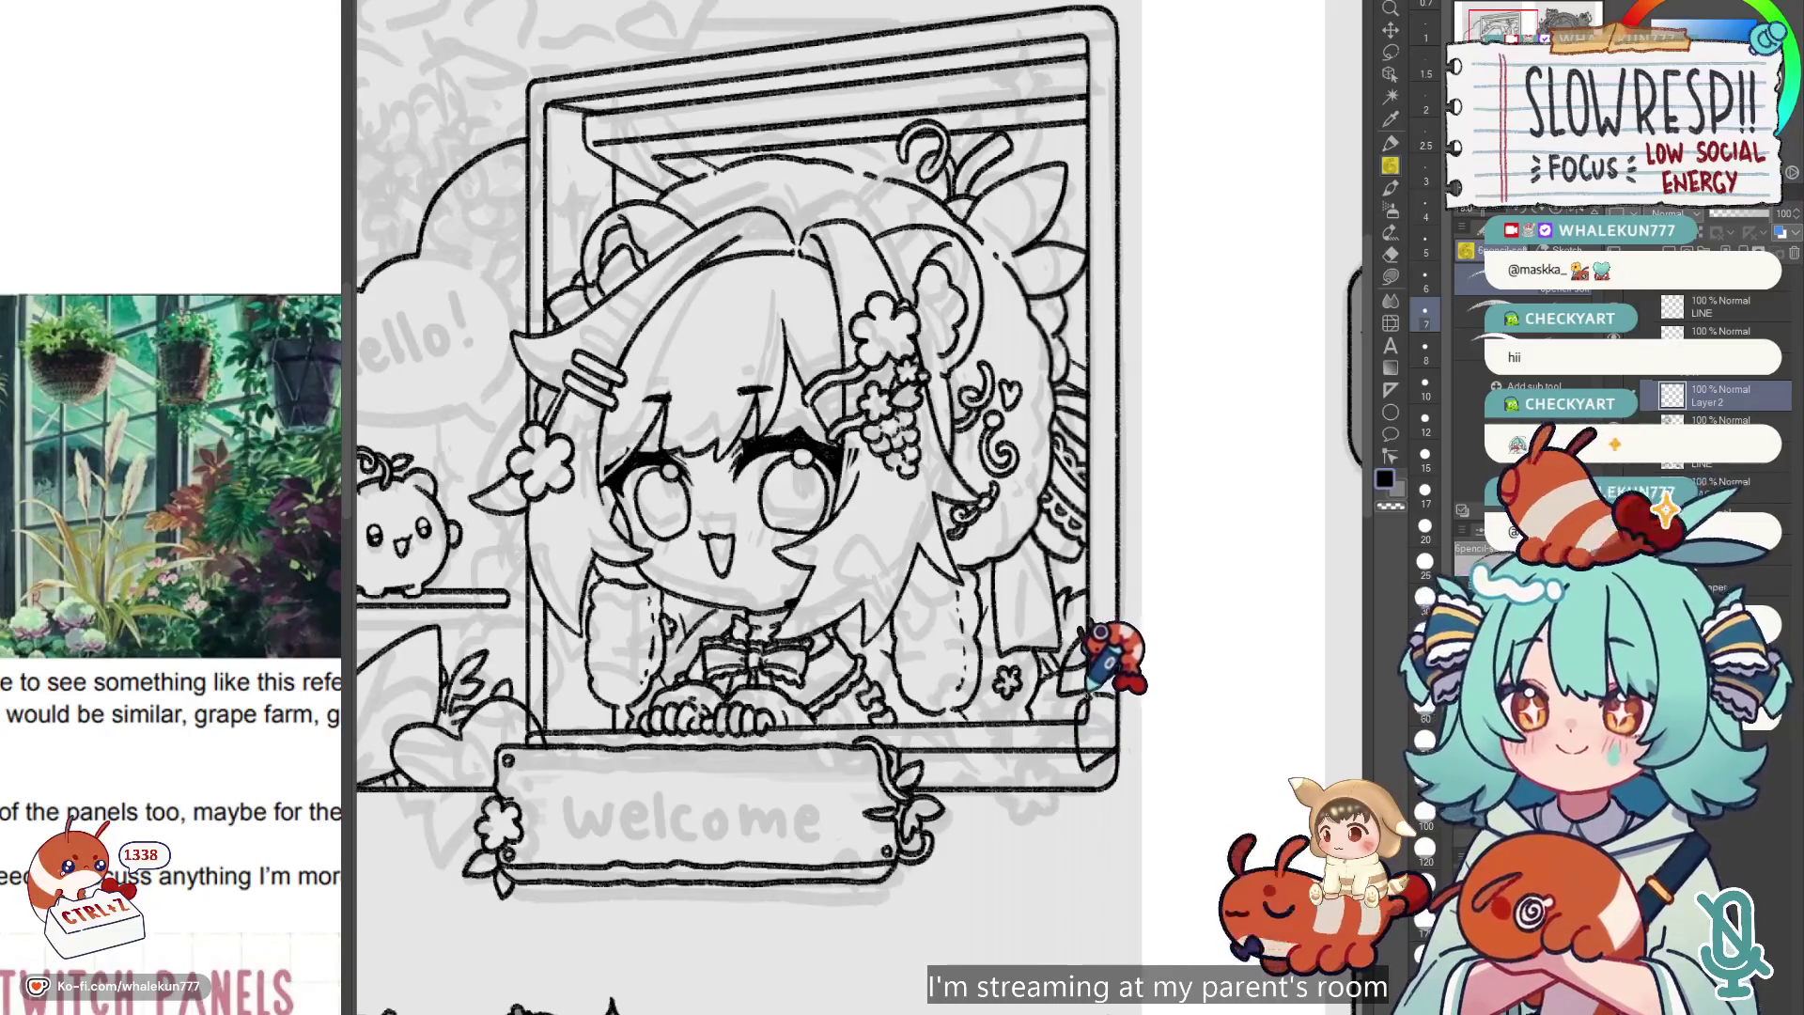
key("ctrl+z")
key("ctrl+z")
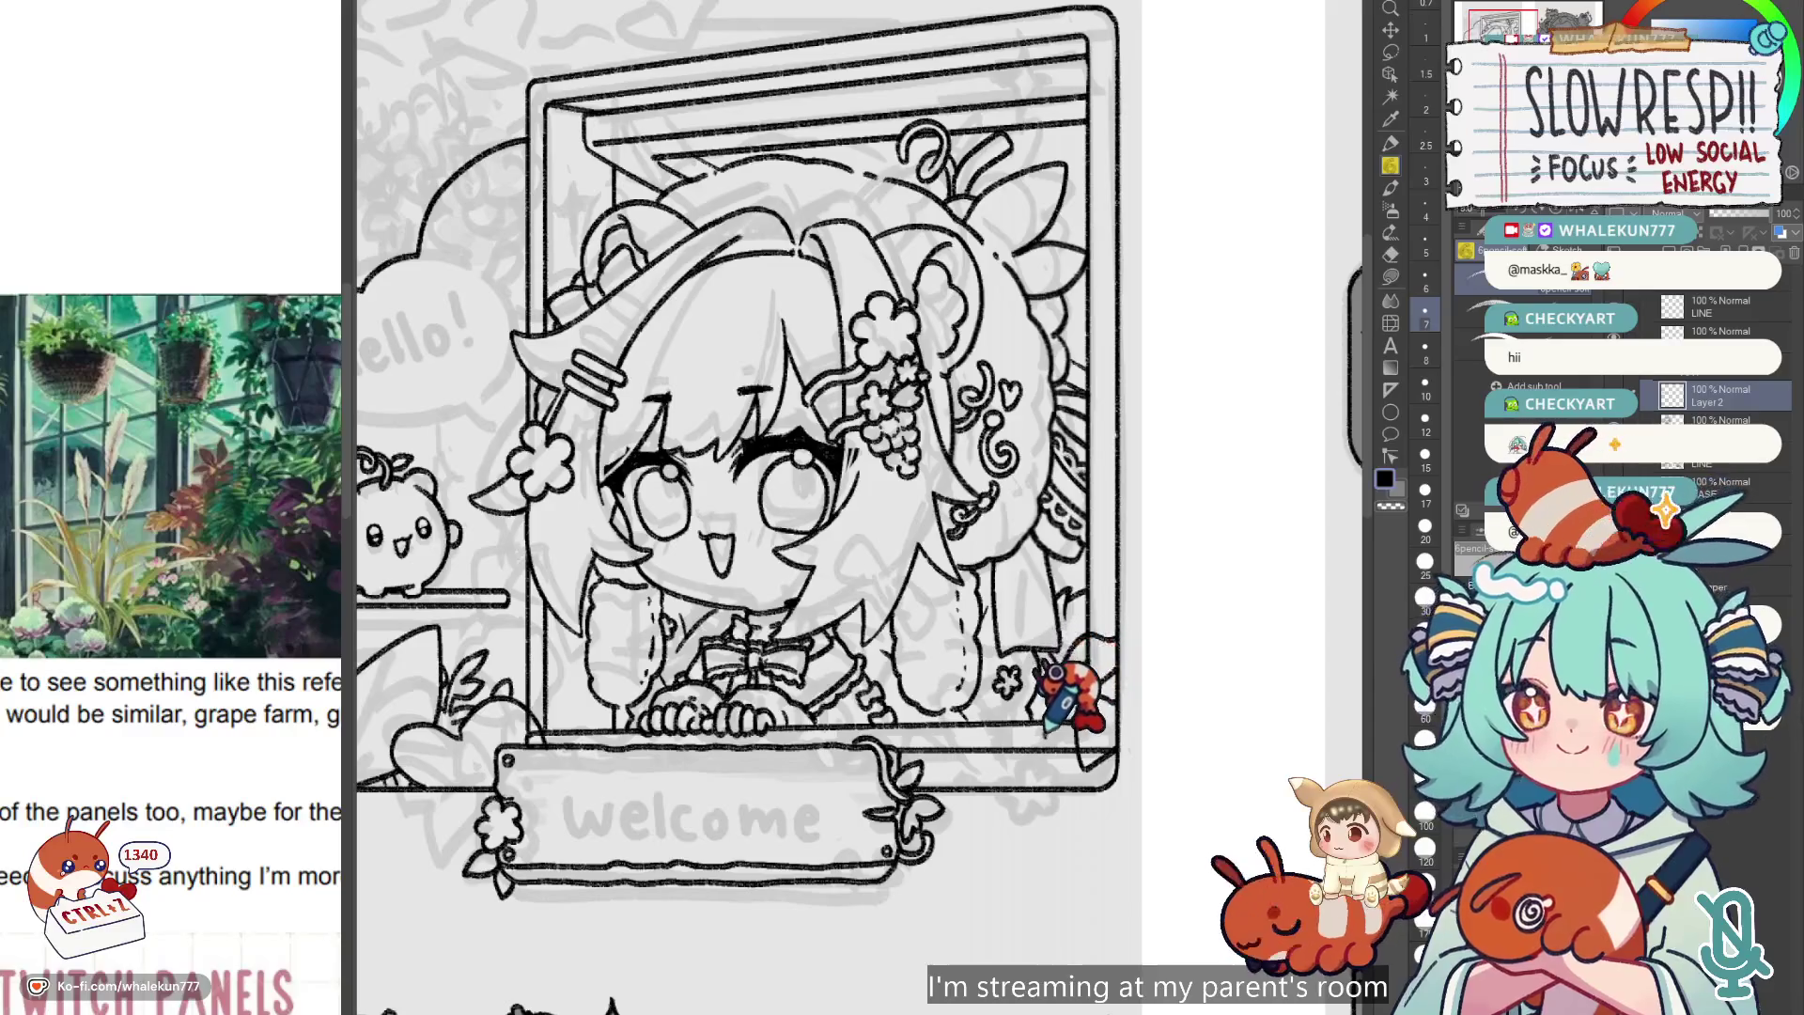
key("ctrl+z")
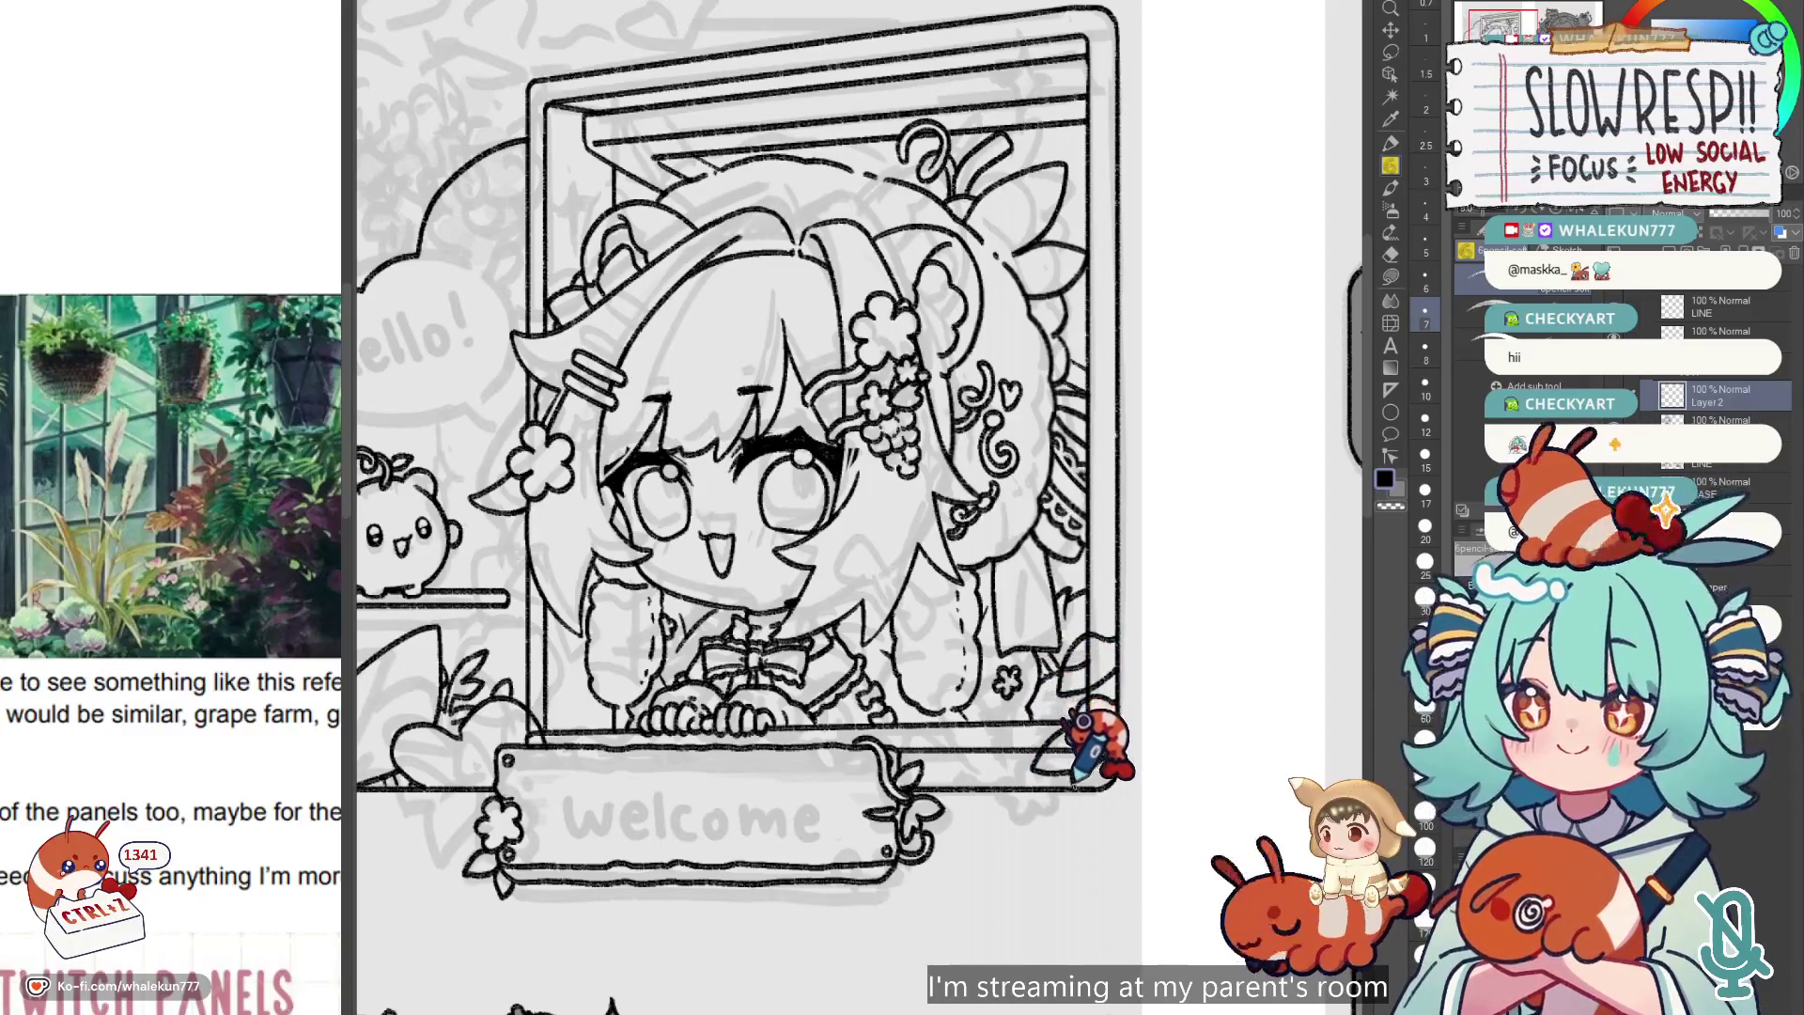
key("ctrl+z")
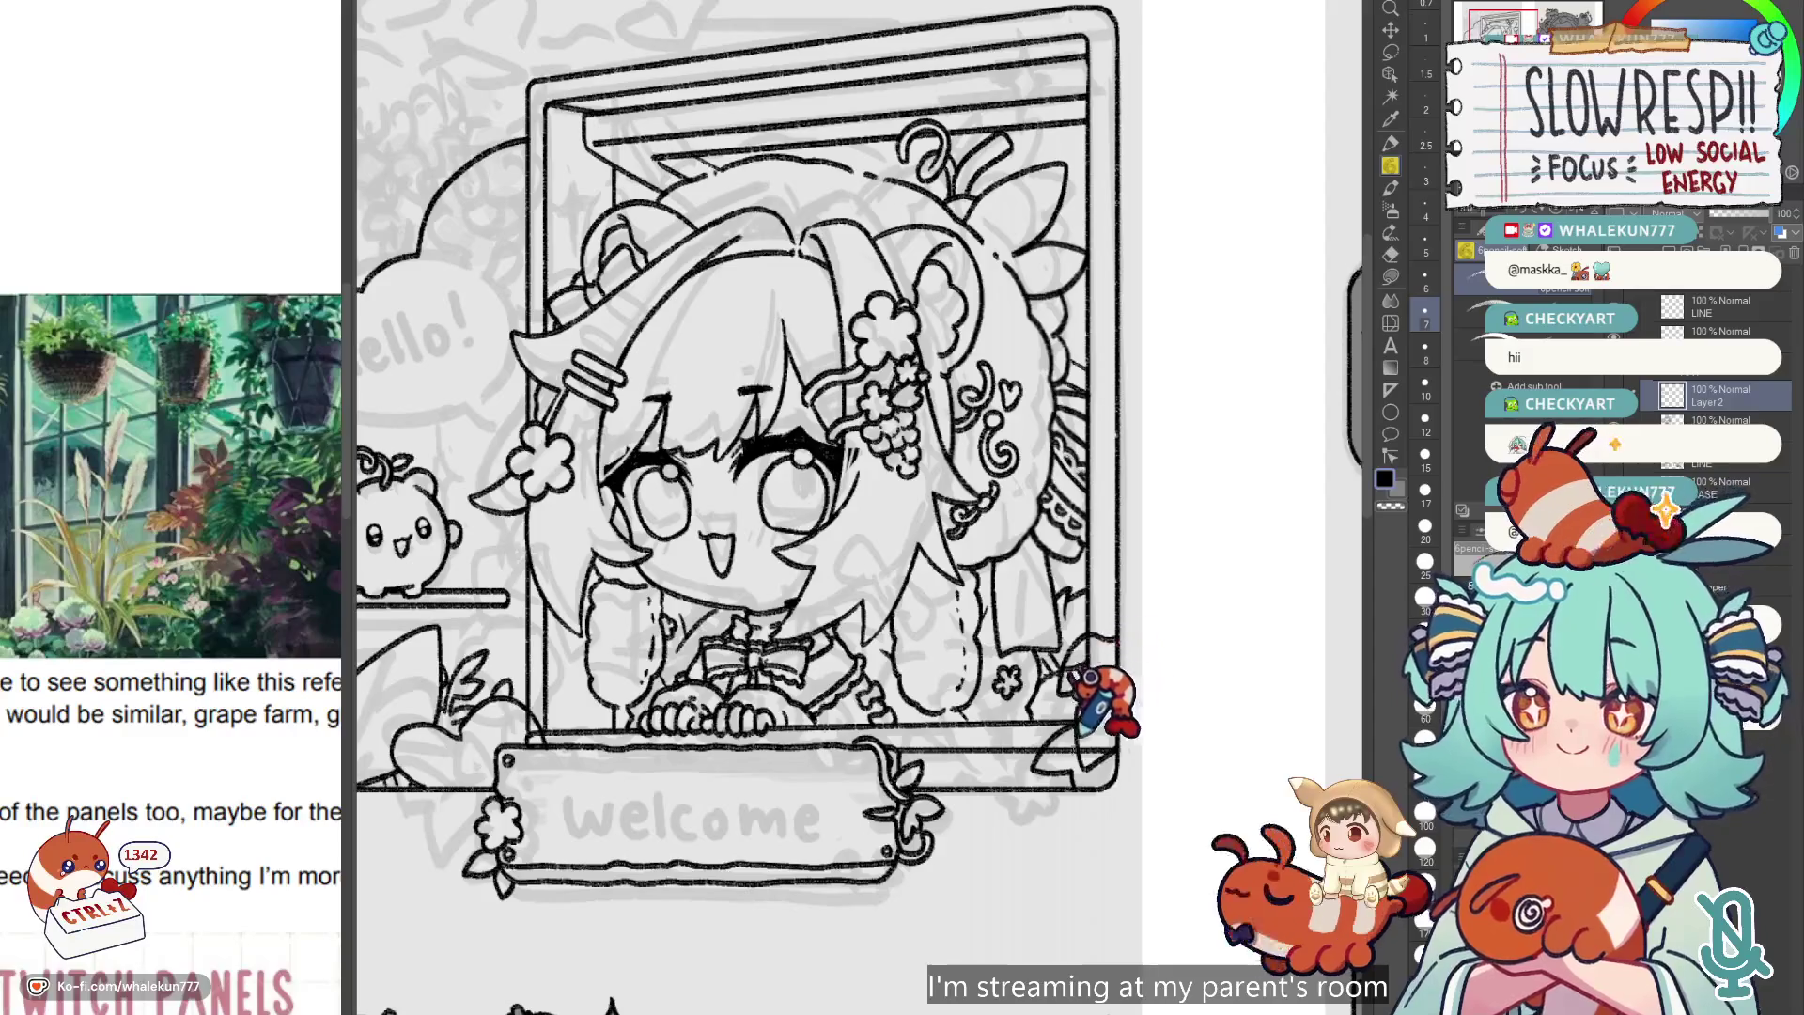
key("ctrl+z")
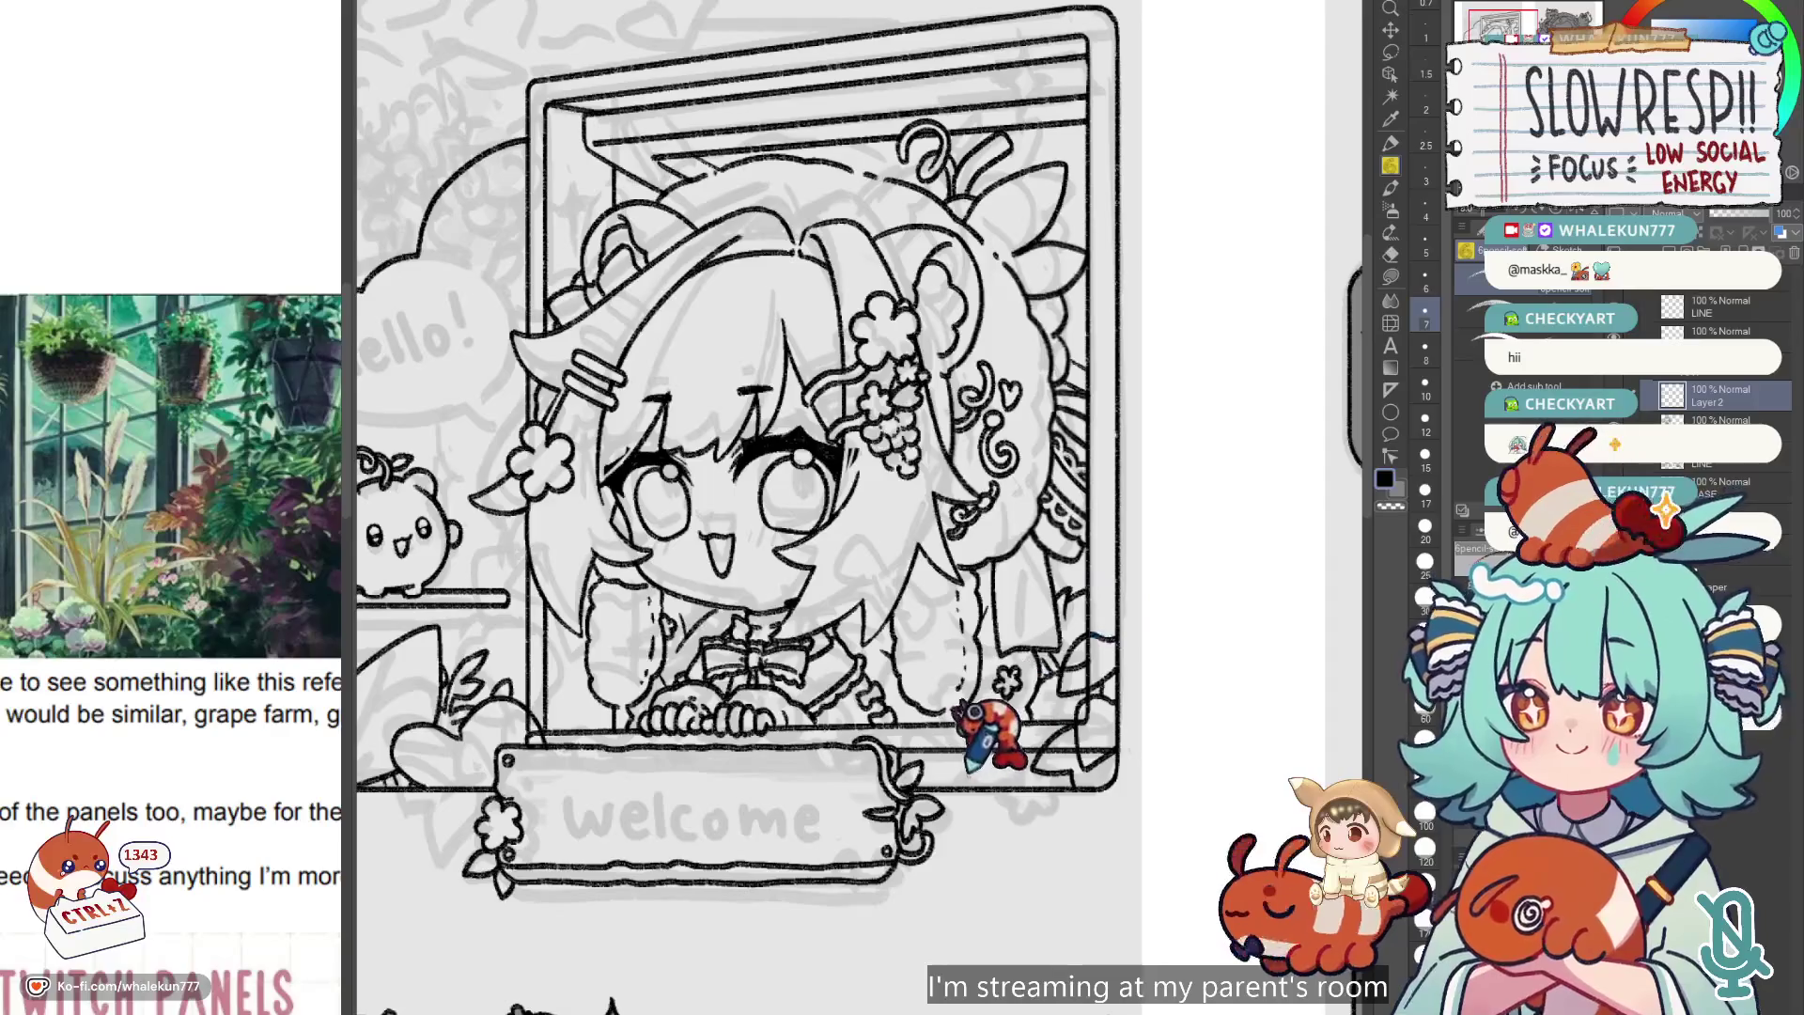
left_click_drag(1025, 722, 1039, 717)
key("ctrl+z")
key("ctrl+z")
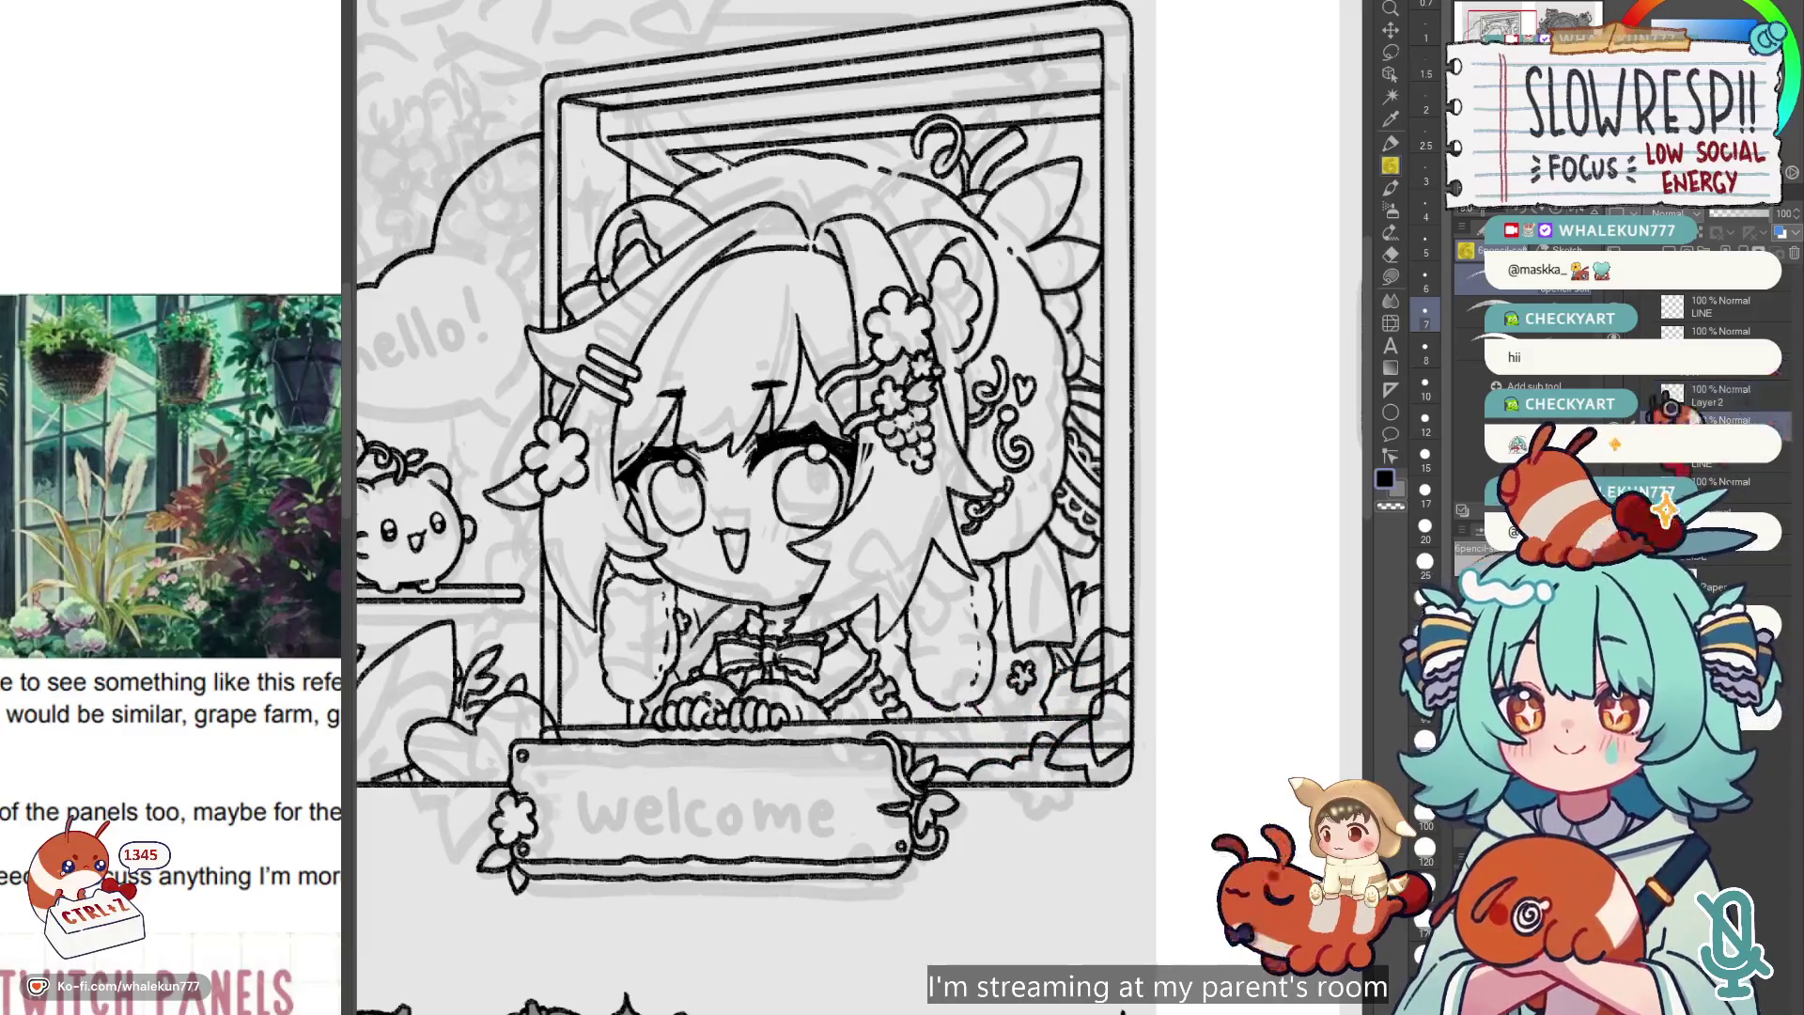
Switch to the eraser and shrink its size to 10.
key("e")
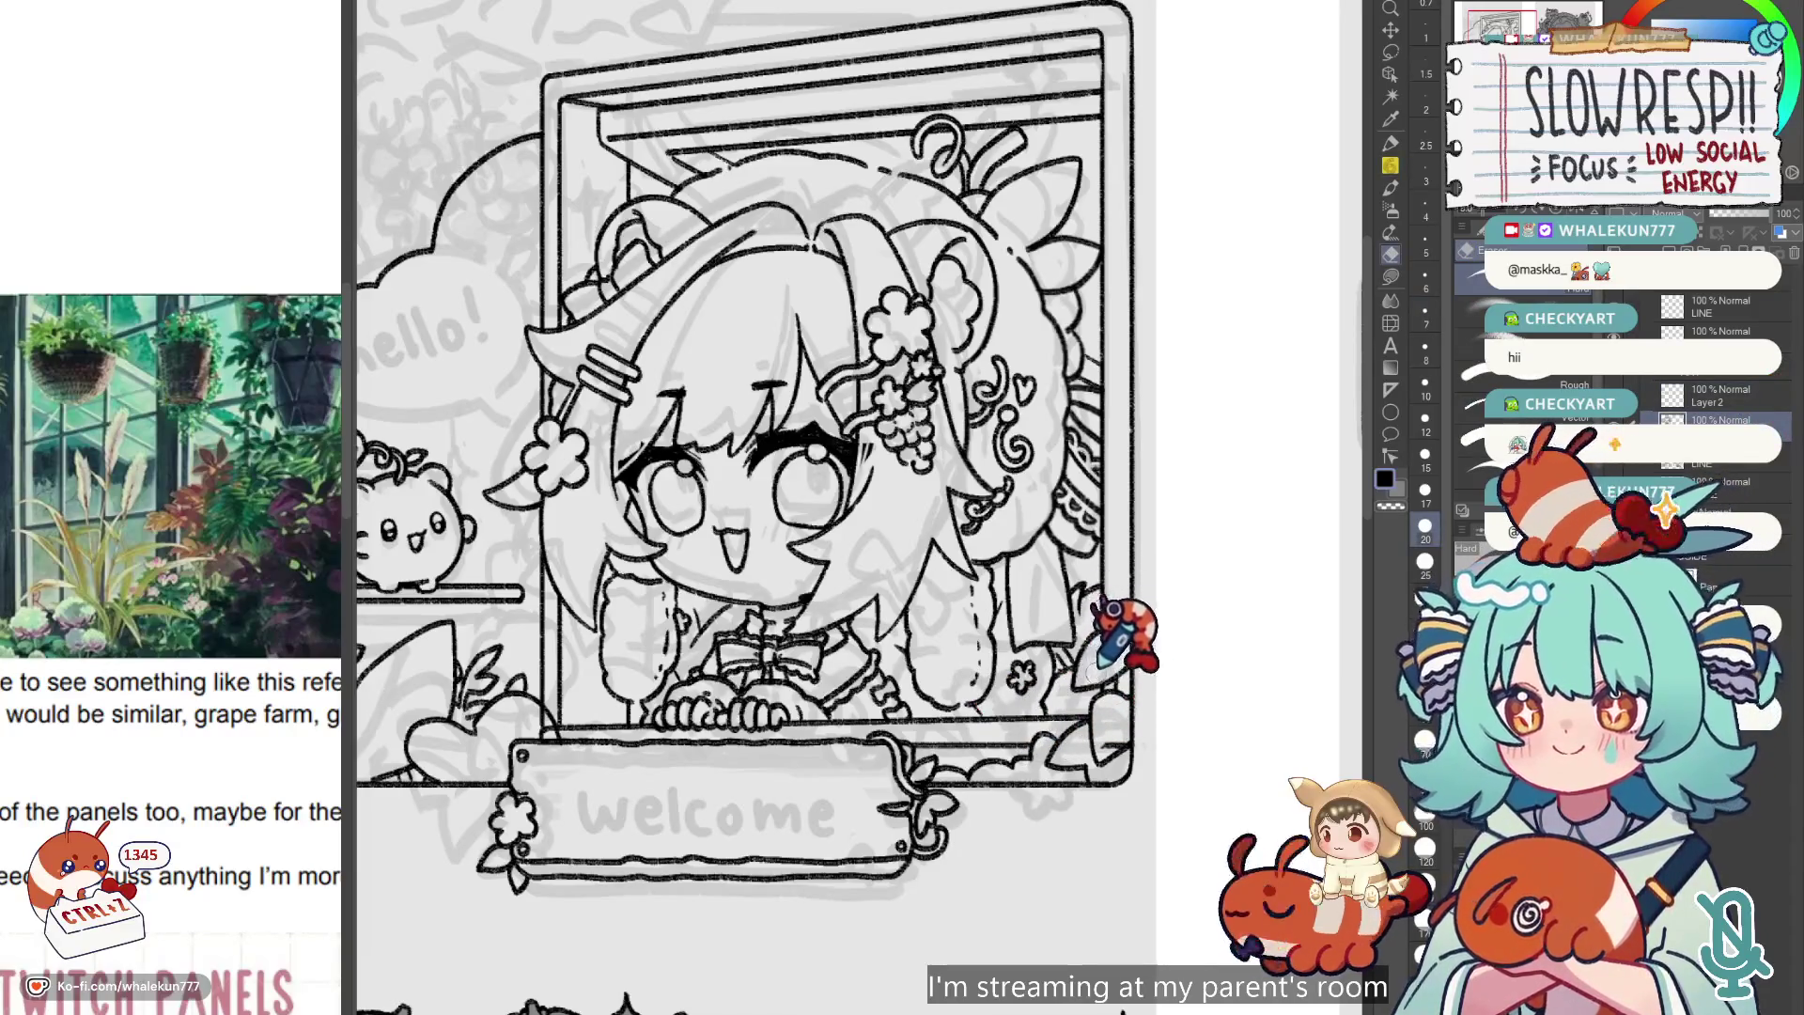
key("bracketleft")
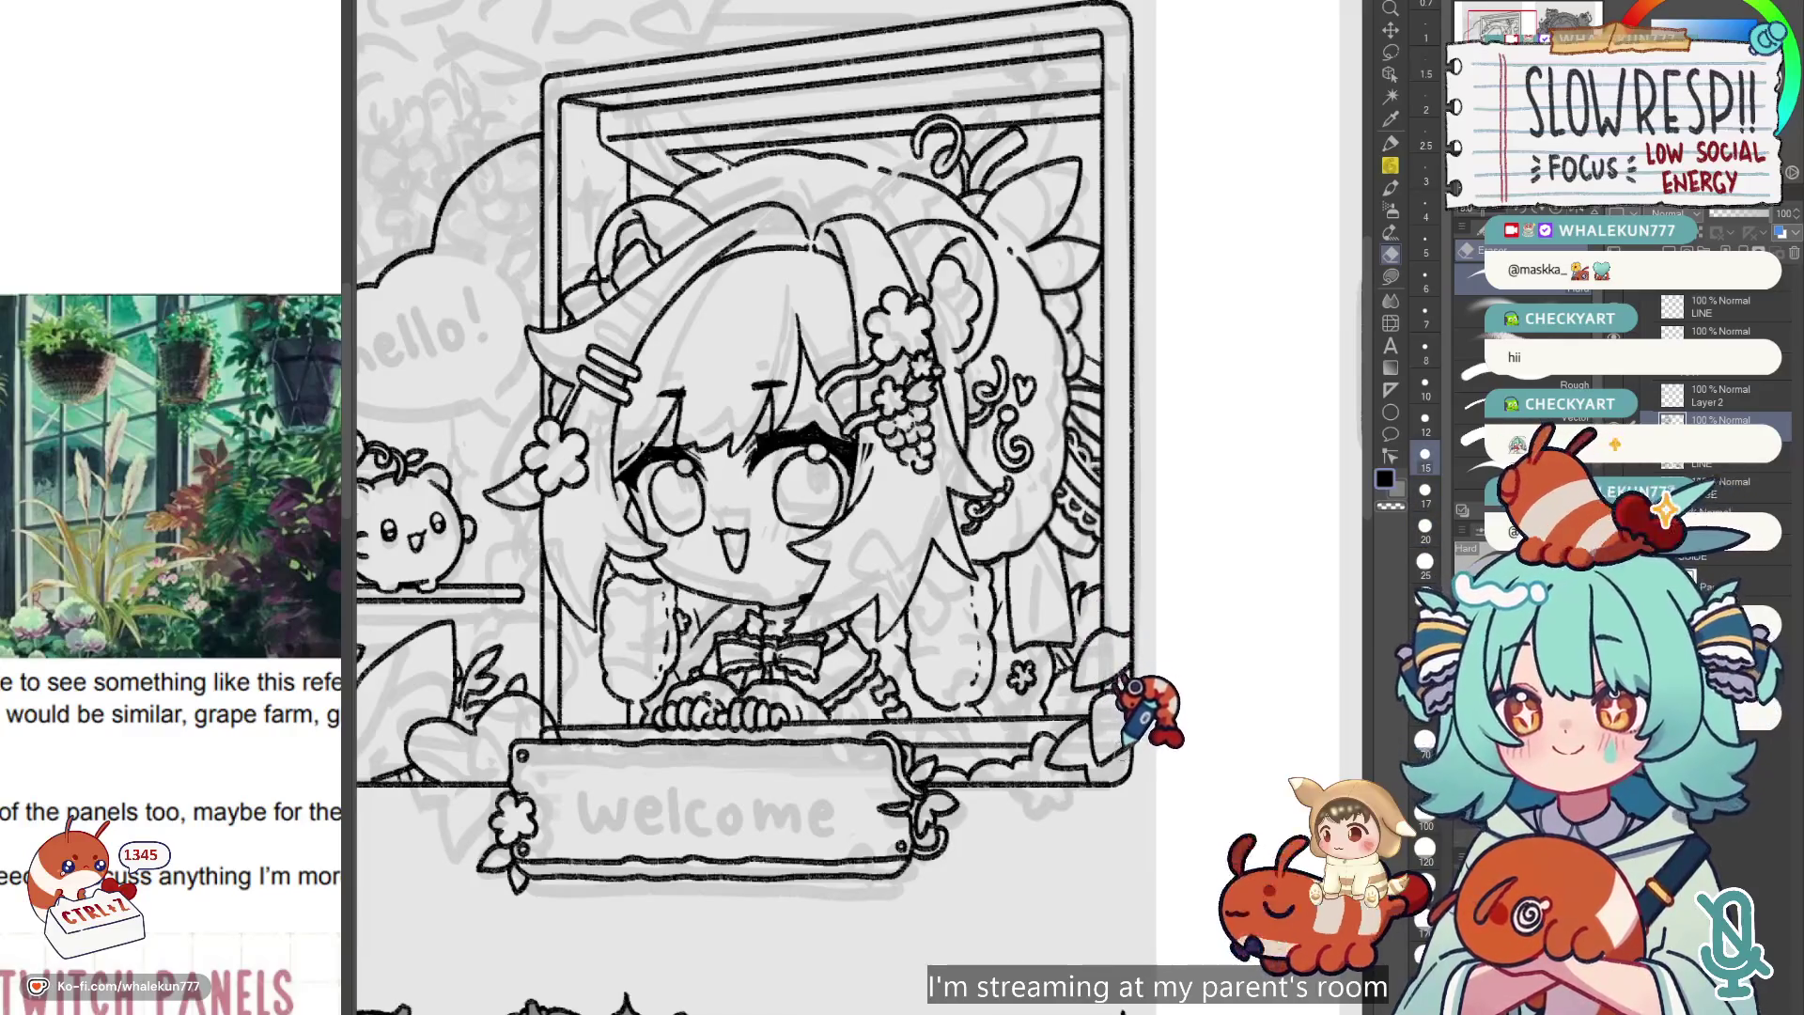
left_click_drag(604, 724, 825, 736)
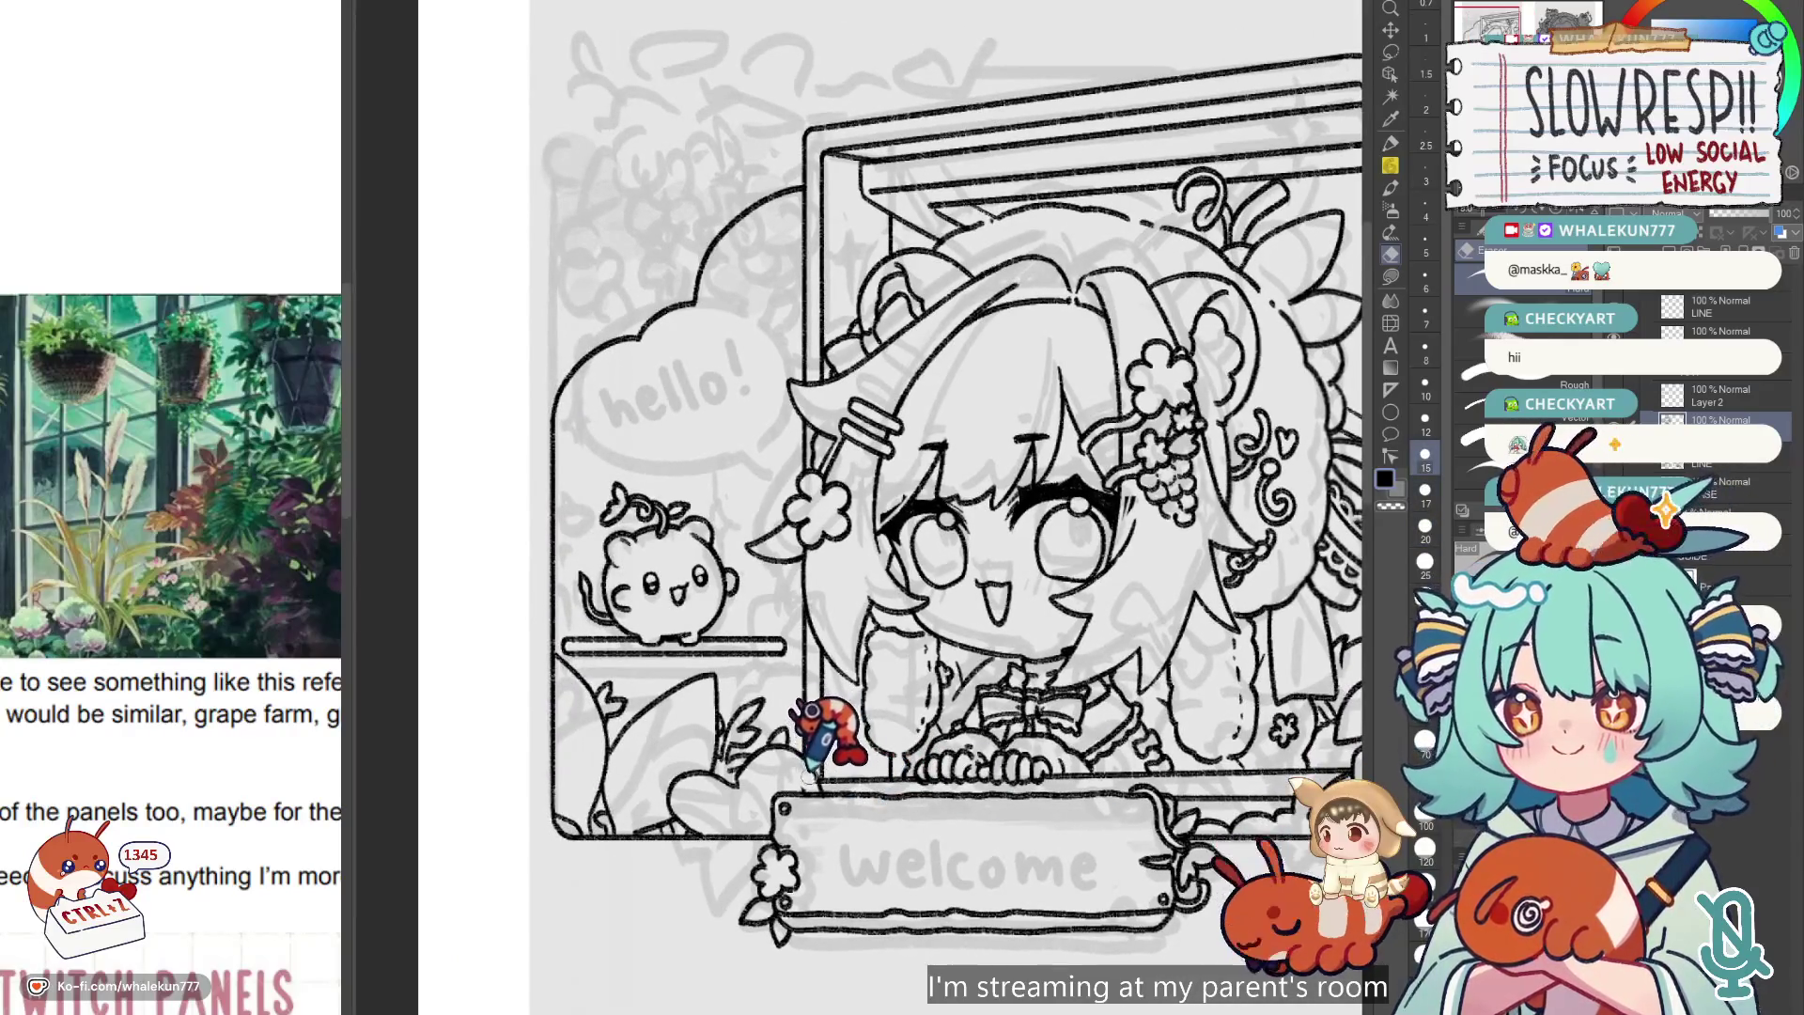
key("bracketleft")
key("bracketleft")
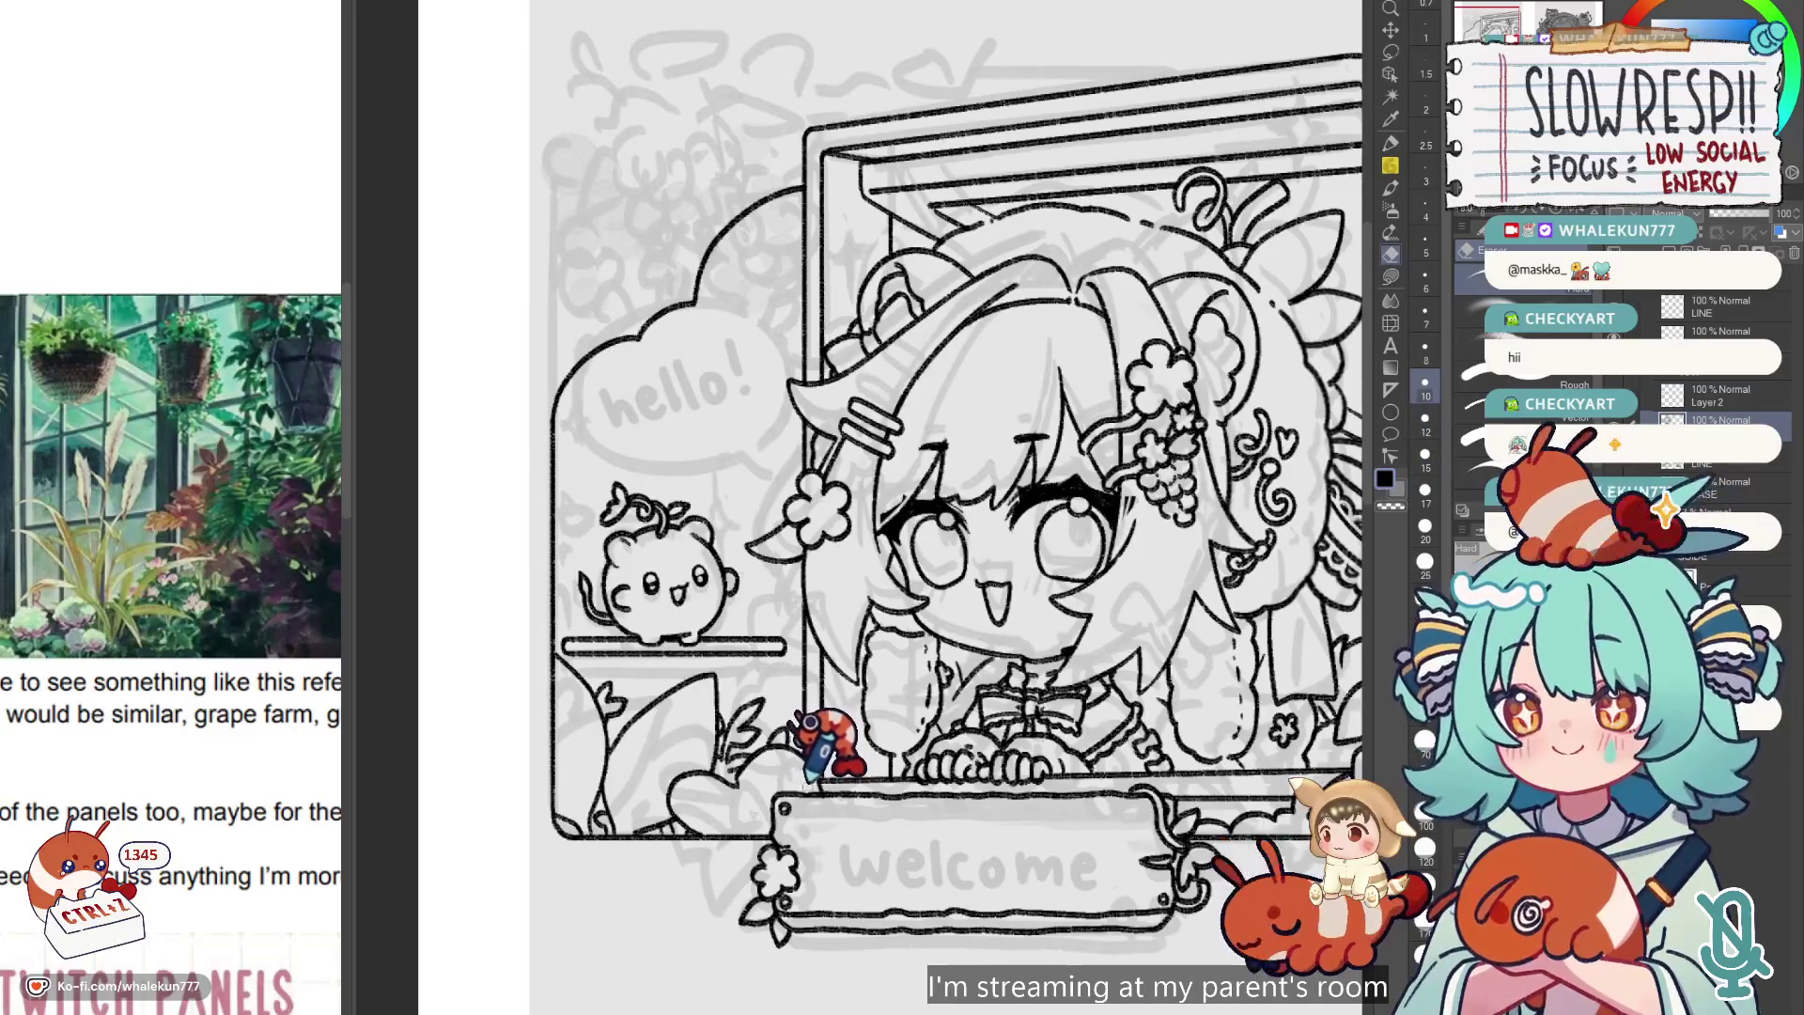
scroll(1075, 667, "right", 2)
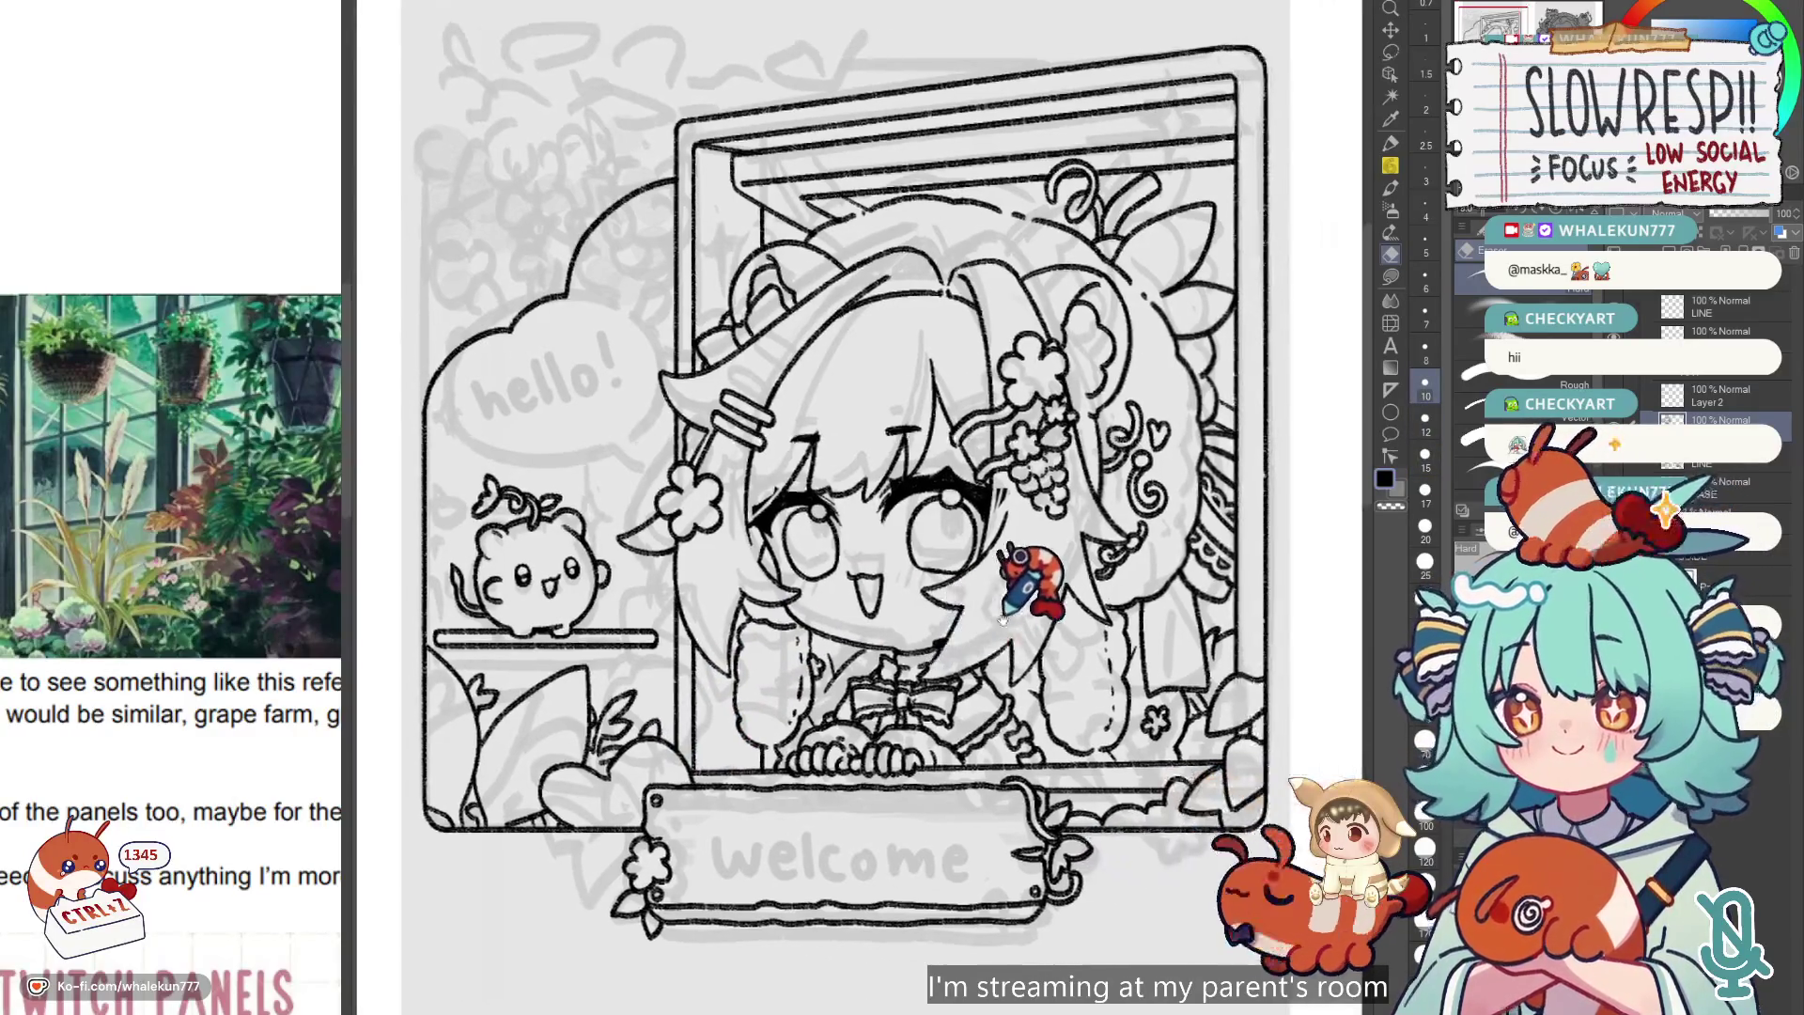
key("p")
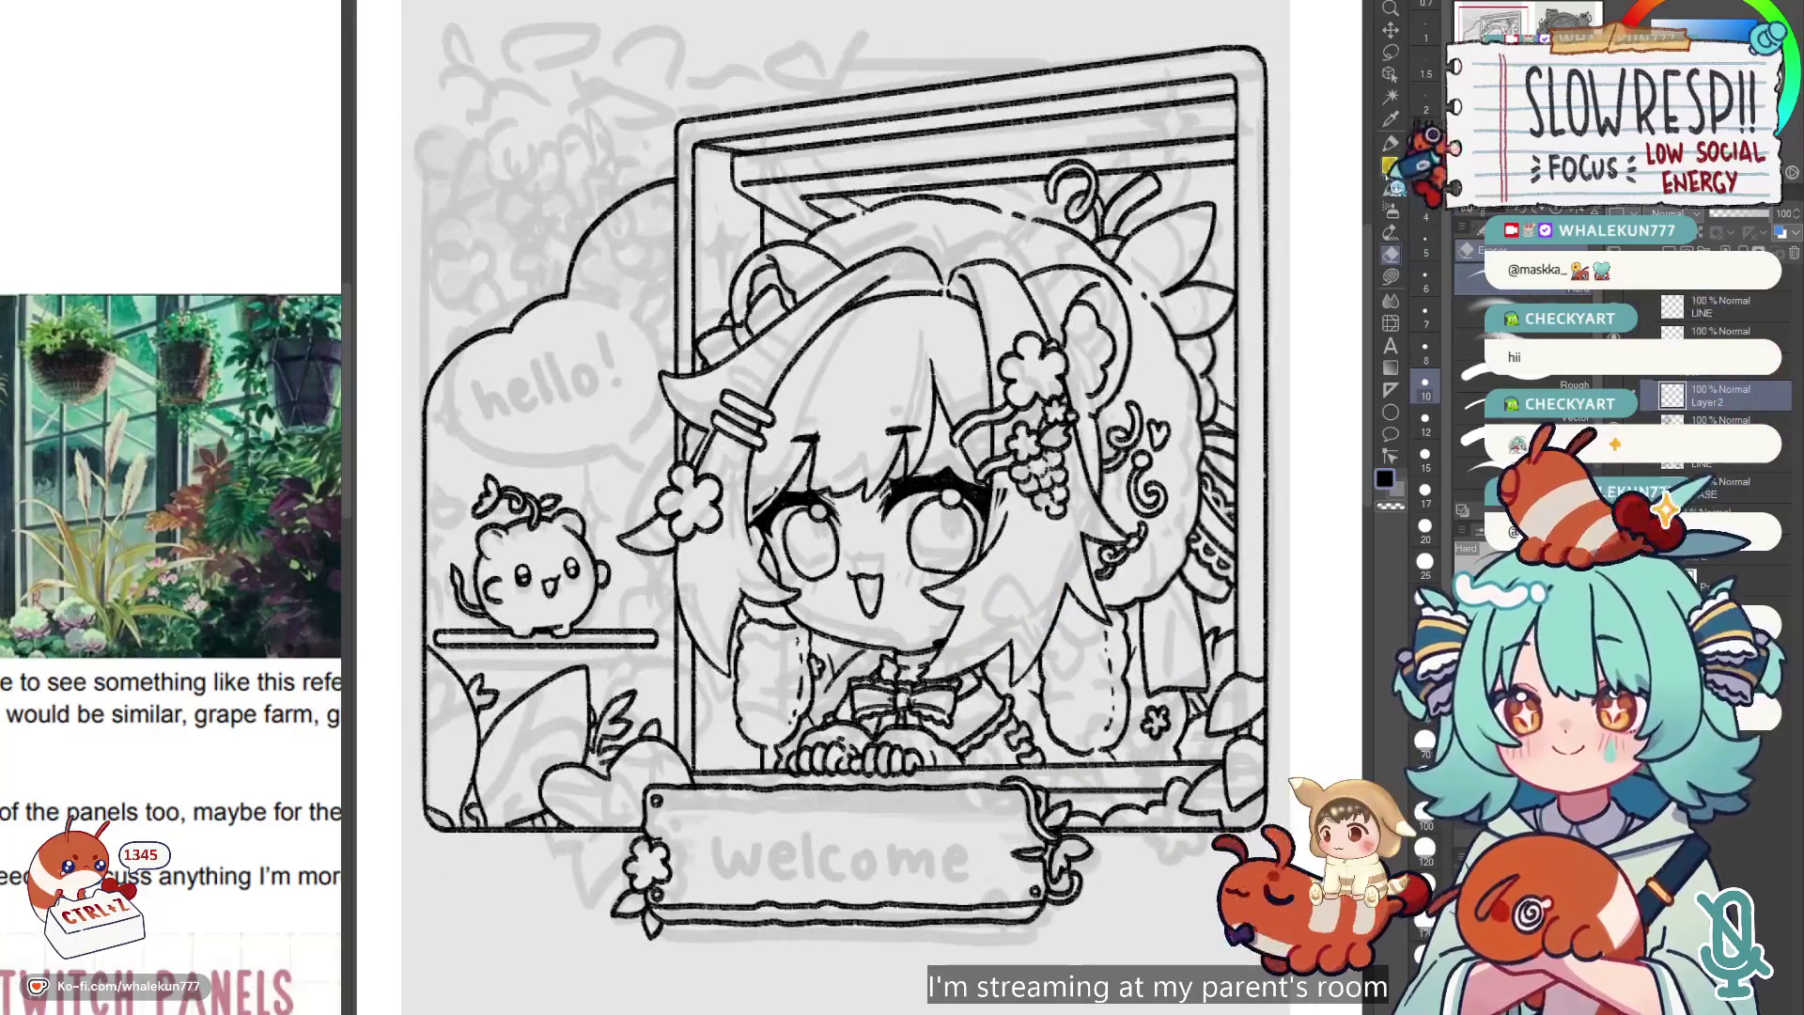
scroll(902, 537, "up", 2)
scroll(939, 732, "left", 2)
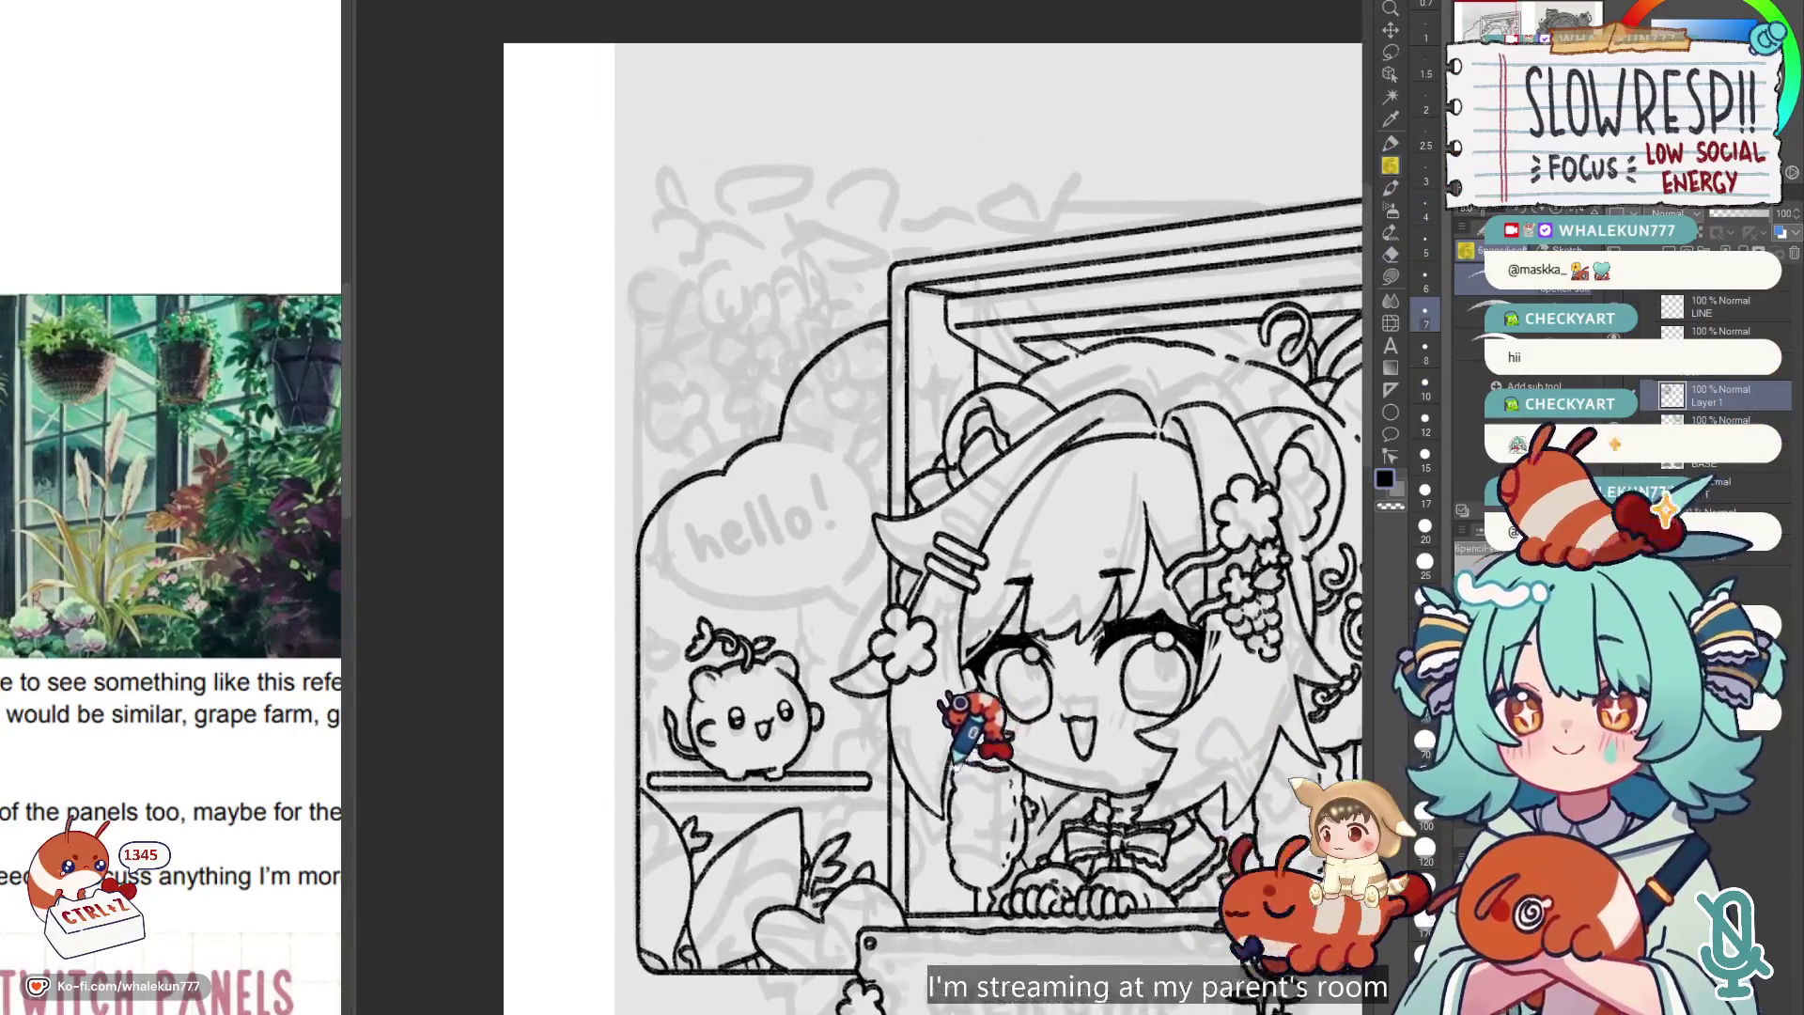
scroll(977, 728, "down", 2)
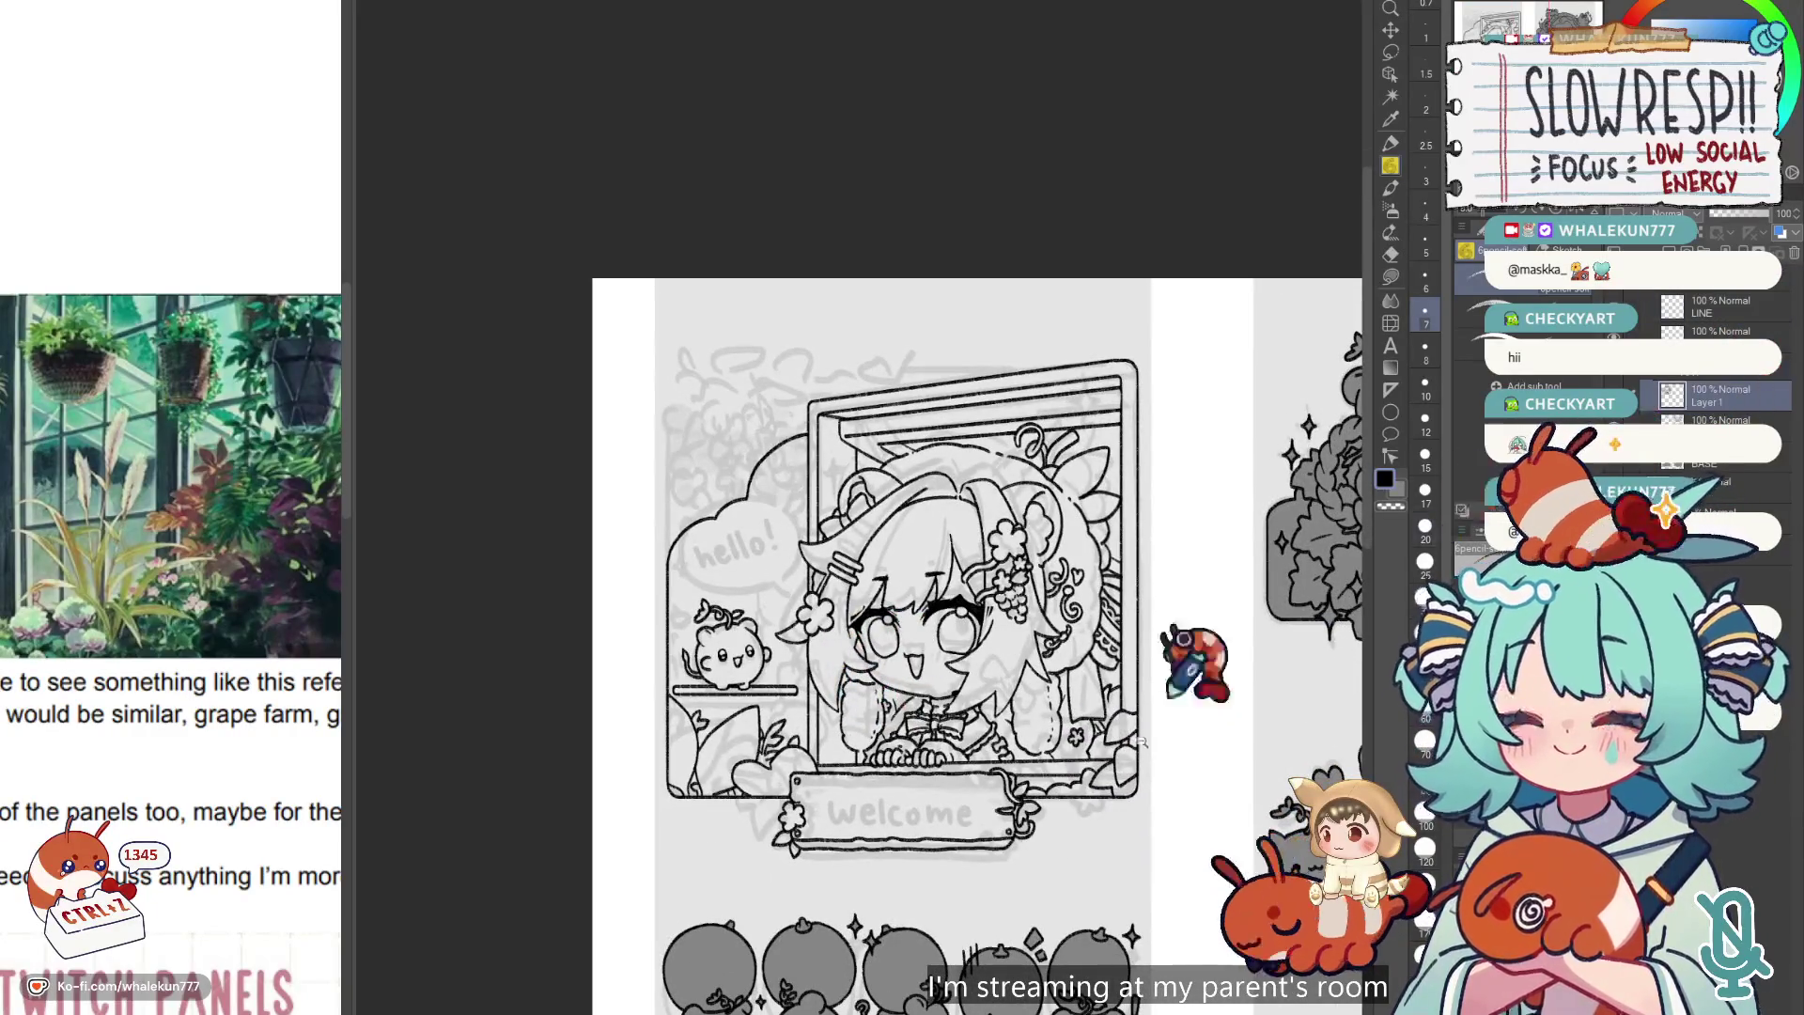
scroll(914, 706, "down", 1)
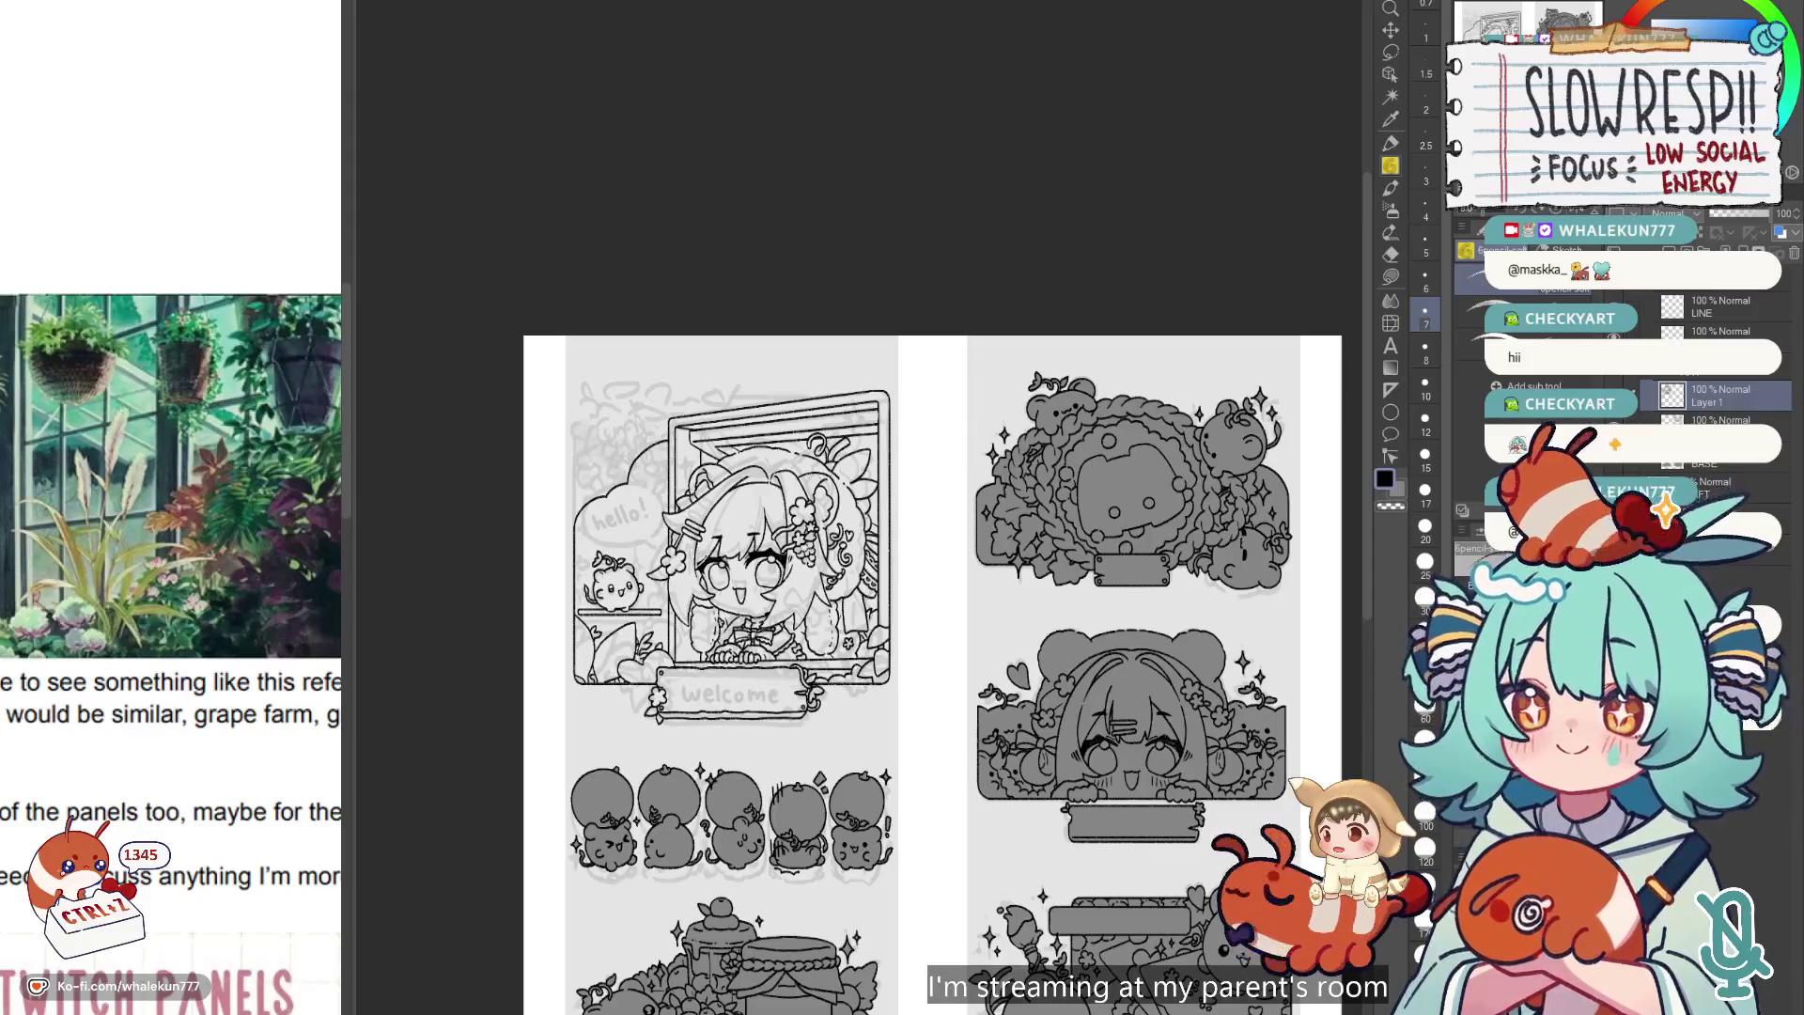
scroll(1079, 443, "down", 3)
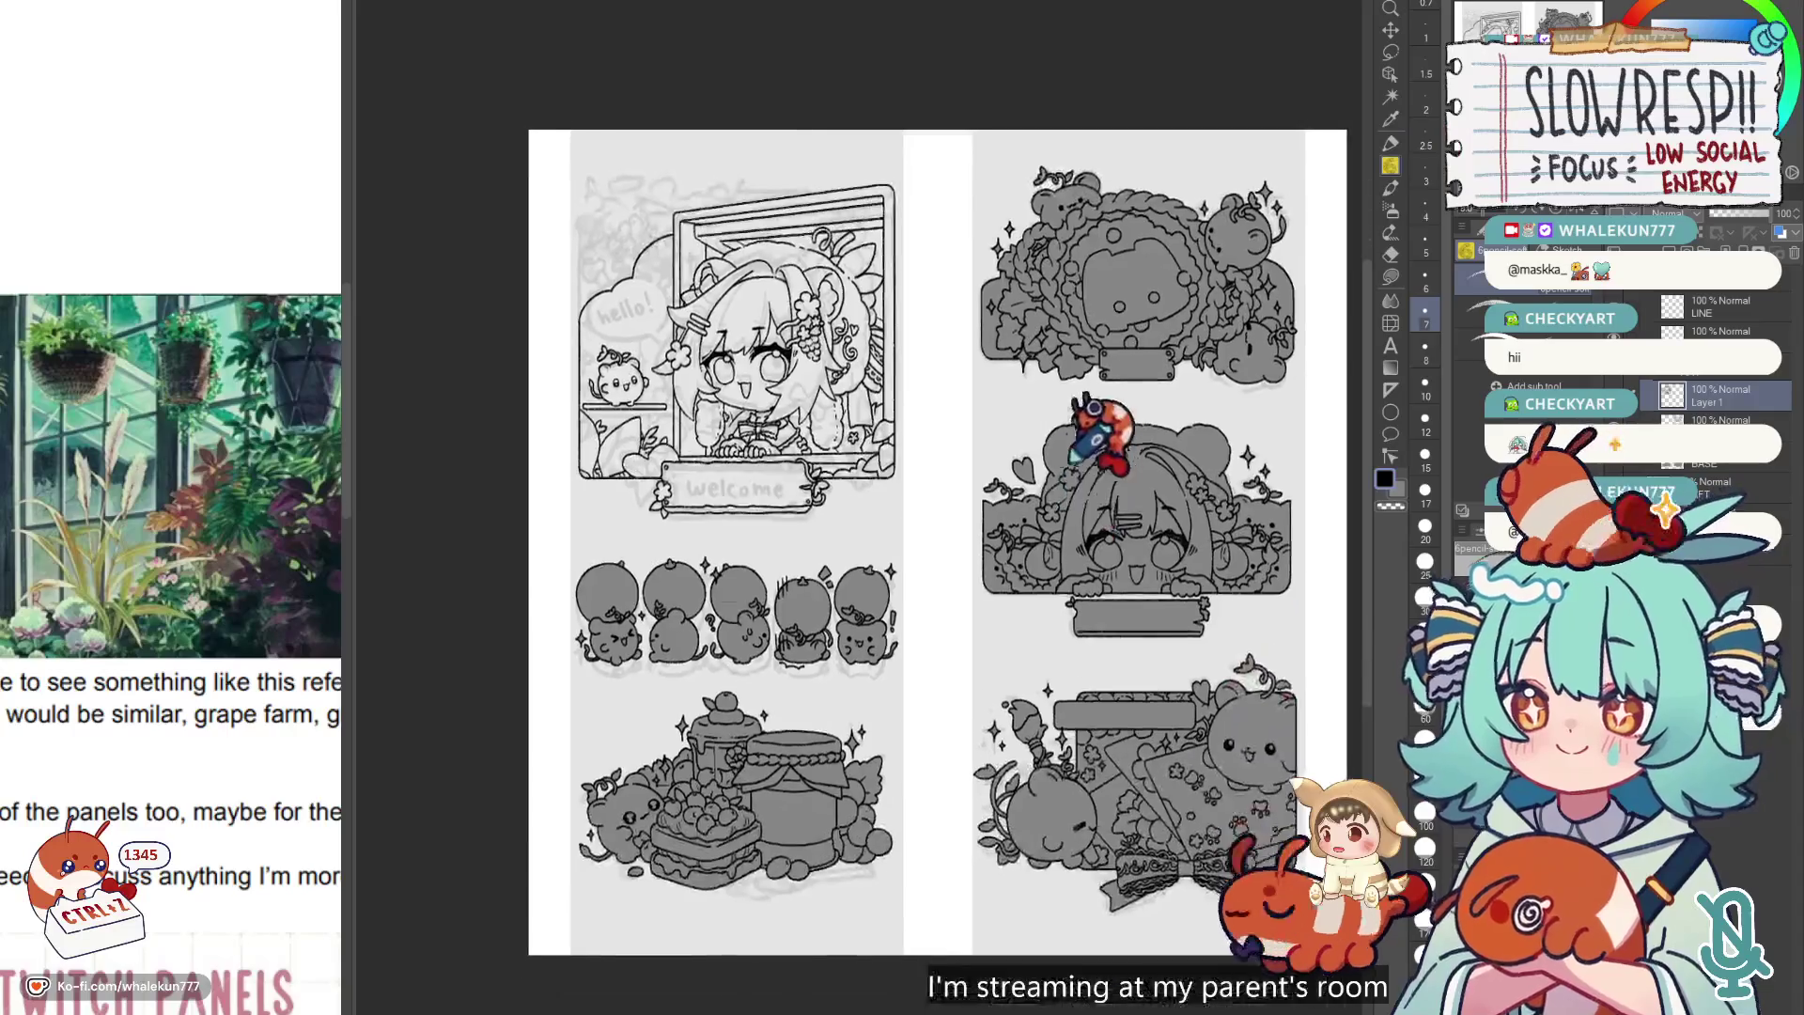
scroll(1079, 442, "up", 3)
scroll(845, 441, "up", 5)
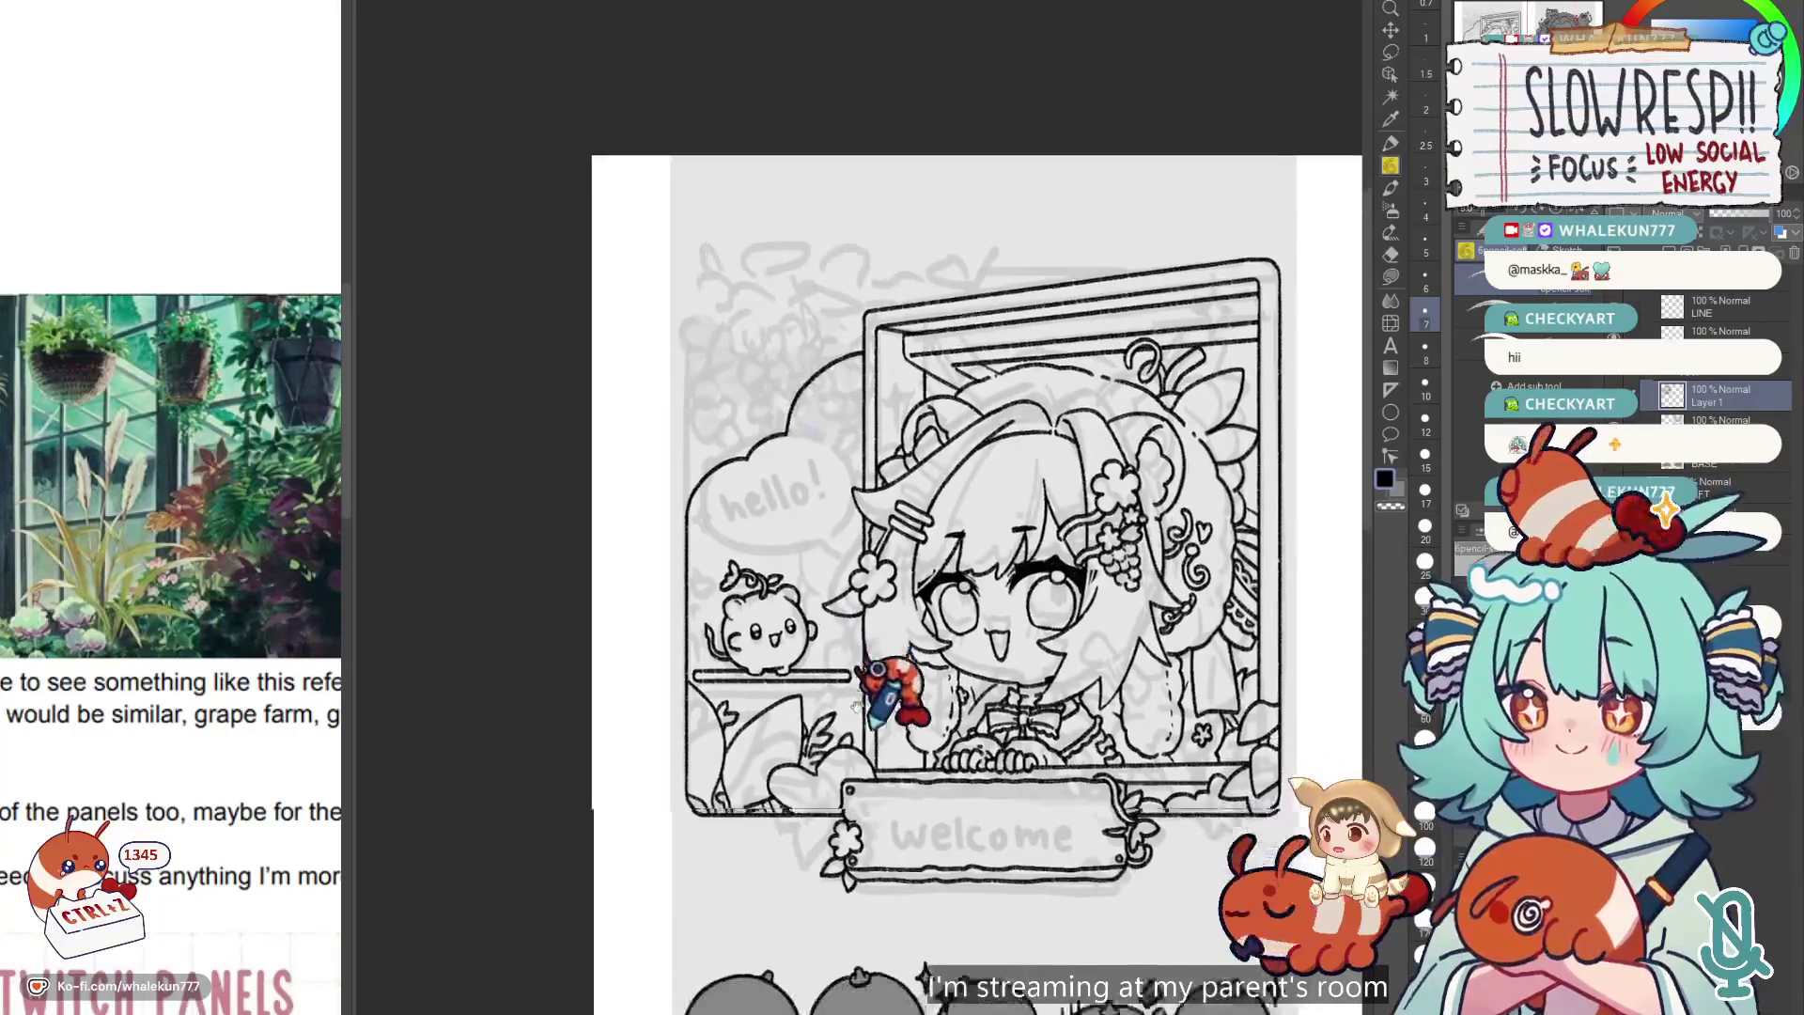
key("h")
key("h")
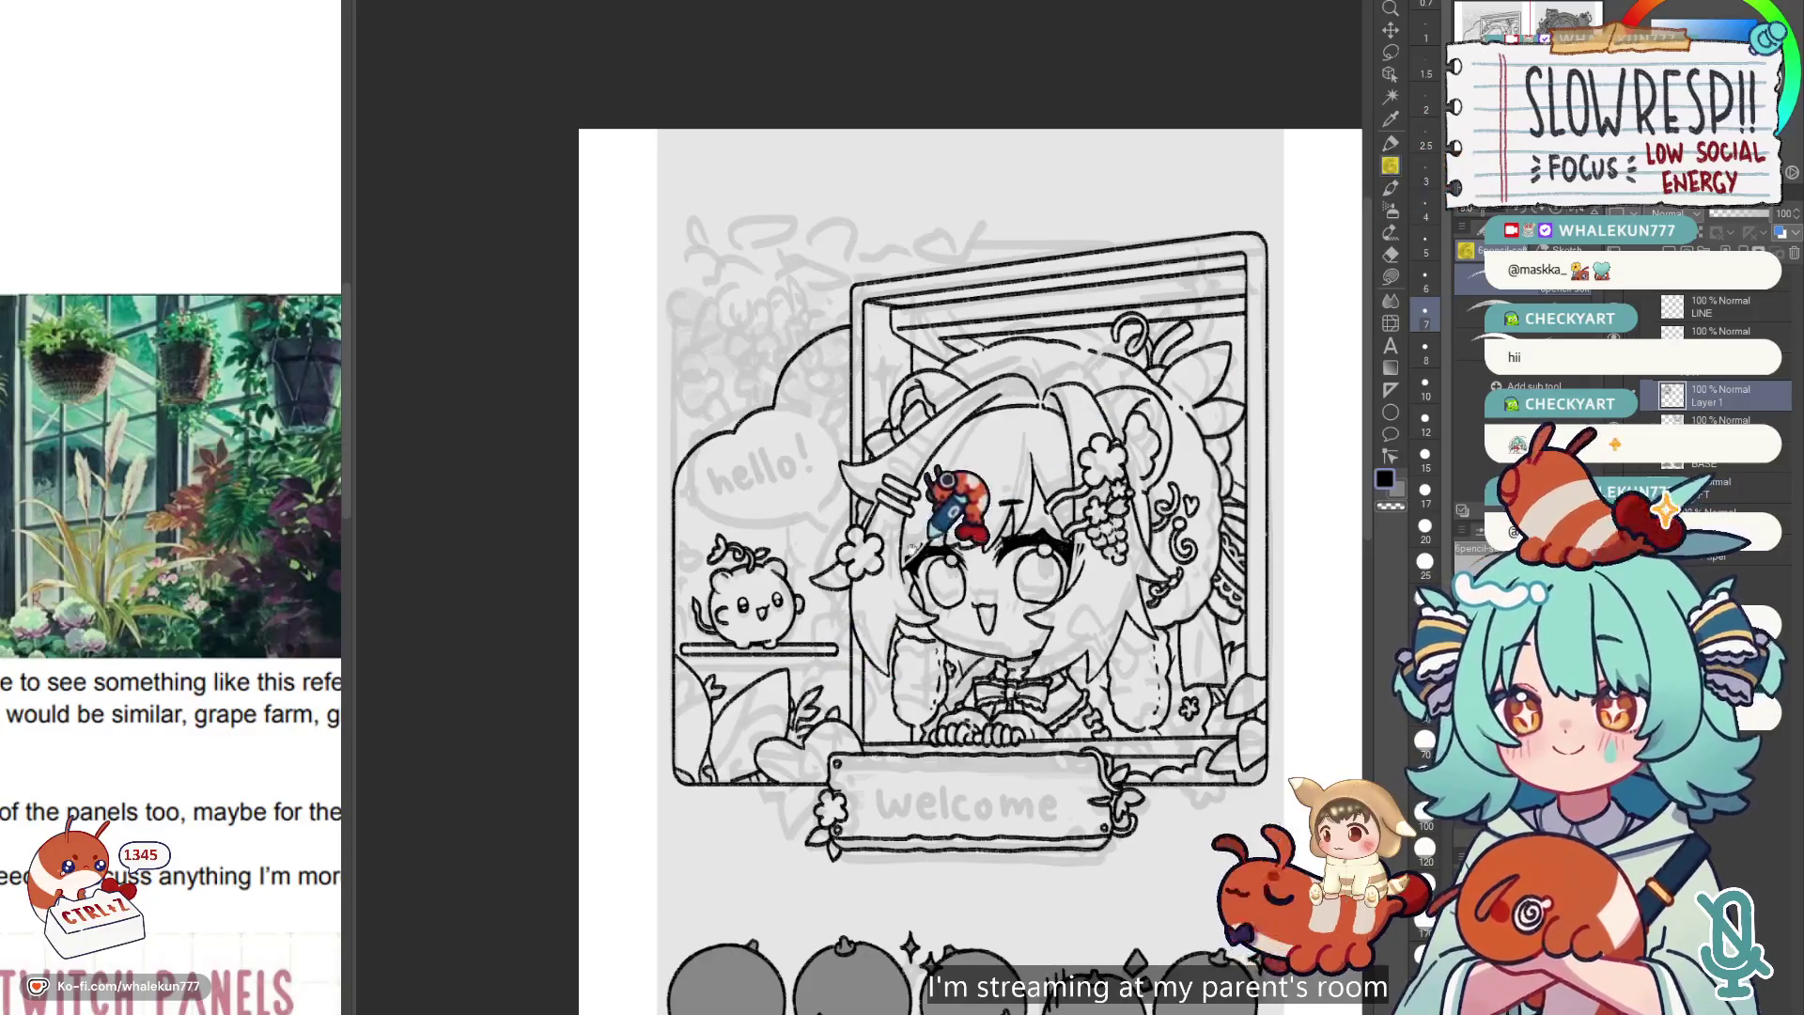
Add a new layer and start sketching grape circles beside the window's top-left.
scroll(943, 540, "up", 2)
mouse_move(852, 526)
left_mouse_down()
mouse_move(879, 541)
mouse_move(839, 569)
mouse_move(815, 469)
left_mouse_up()
key("ctrl+shift+n")
left_click_drag(954, 604, 893, 391)
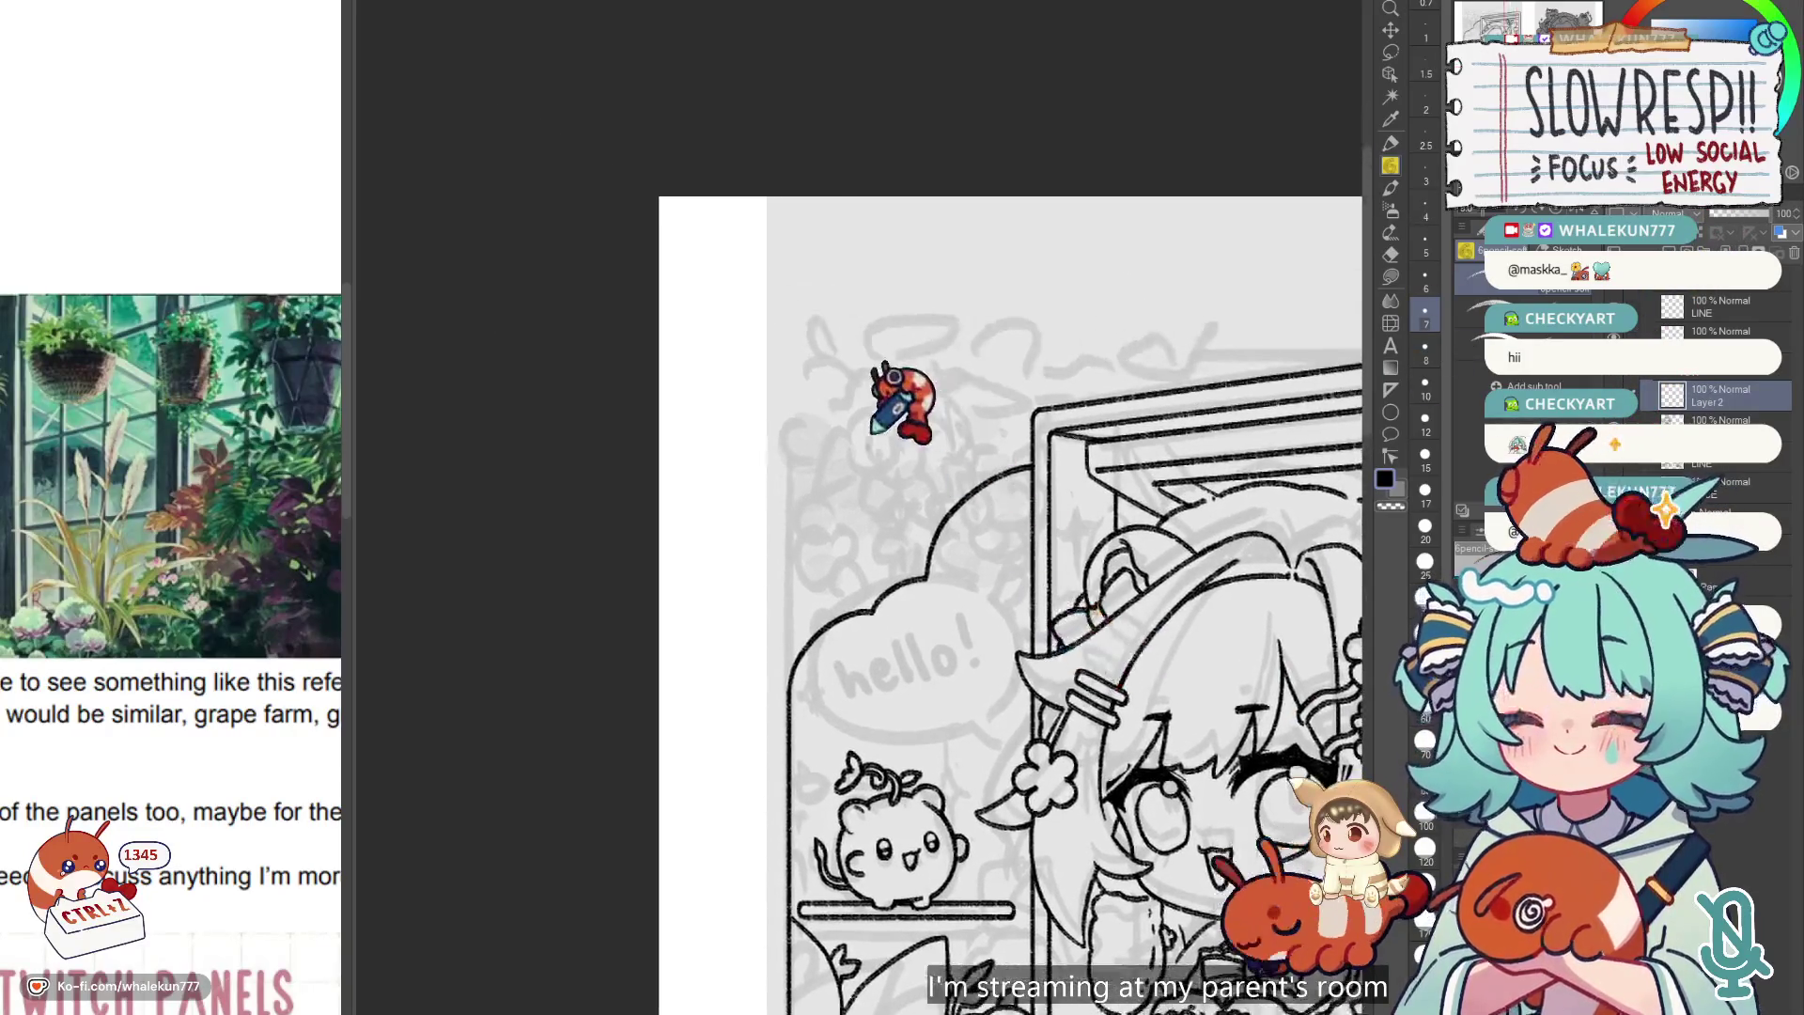
key("ctrl+z")
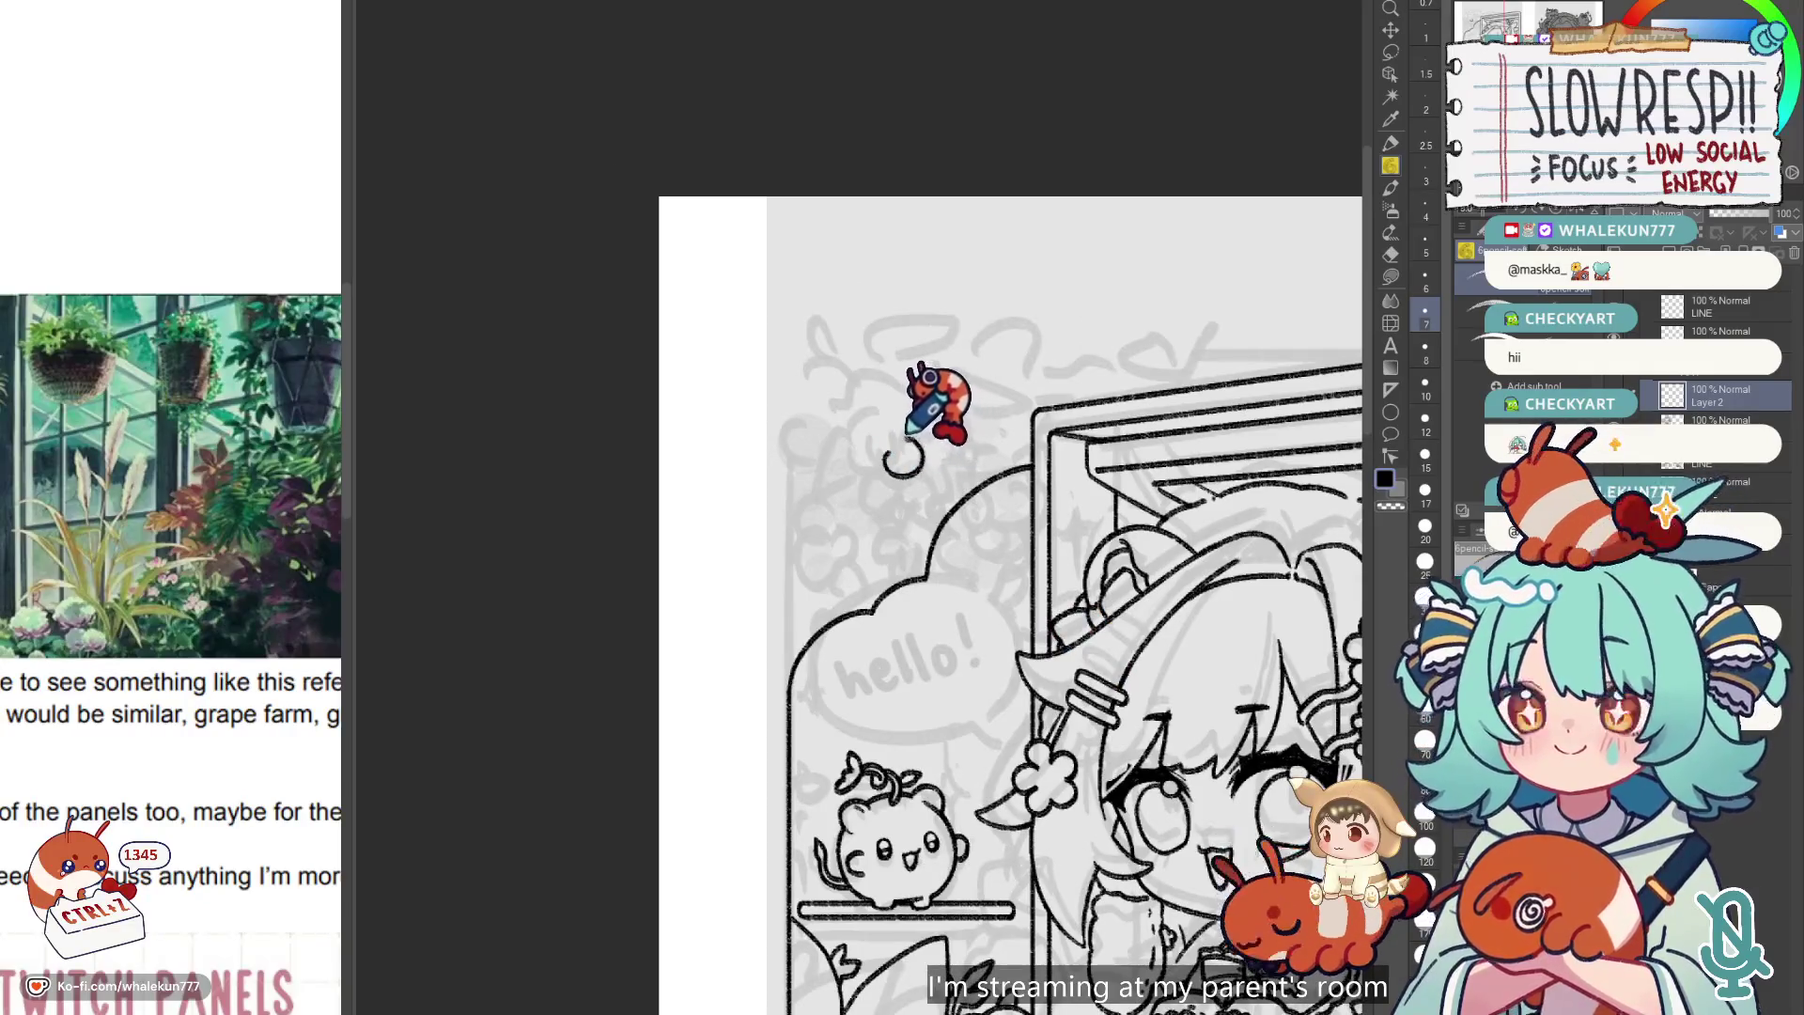
mouse_move(897, 449)
left_mouse_down()
mouse_move(889, 474)
mouse_move(866, 470)
mouse_move(869, 493)
mouse_move(904, 467)
left_mouse_up()
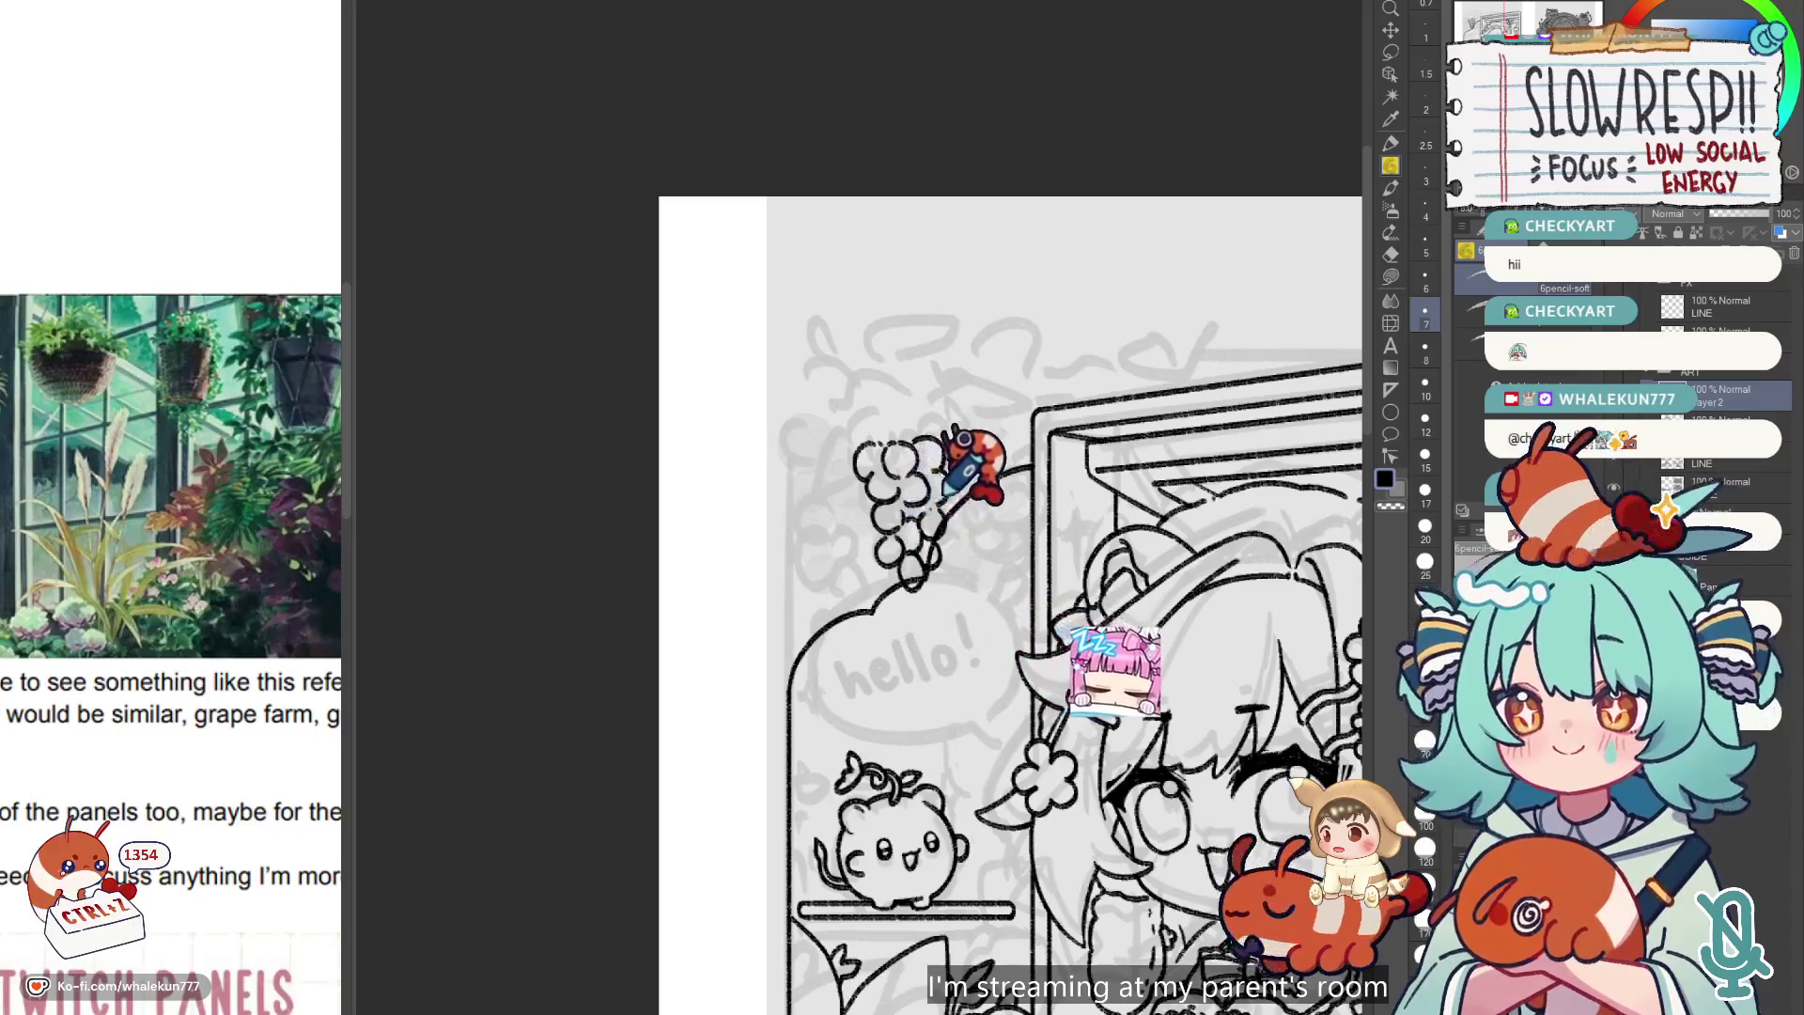
Rework the grape cluster, undoing strokes and adding circles along its left side.
left_click_drag(892, 470, 920, 441)
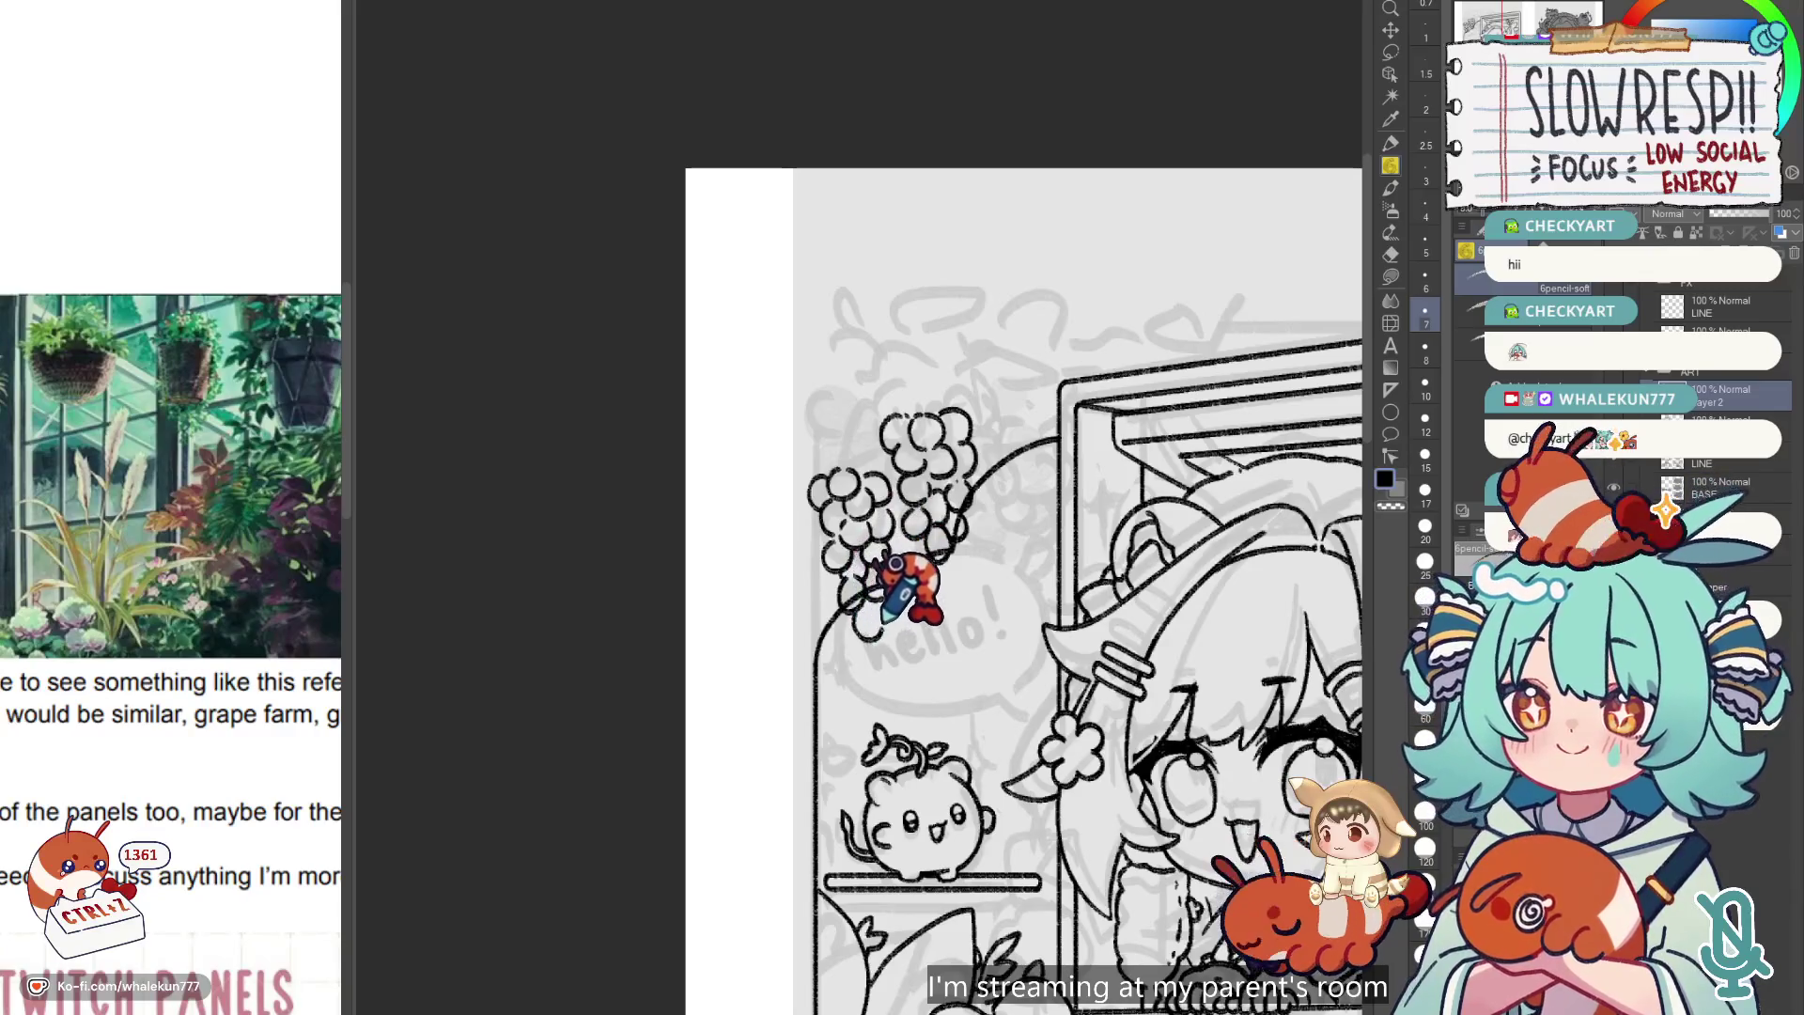
key("ctrl+z")
key("ctrl+z")
key("ctrl+z")
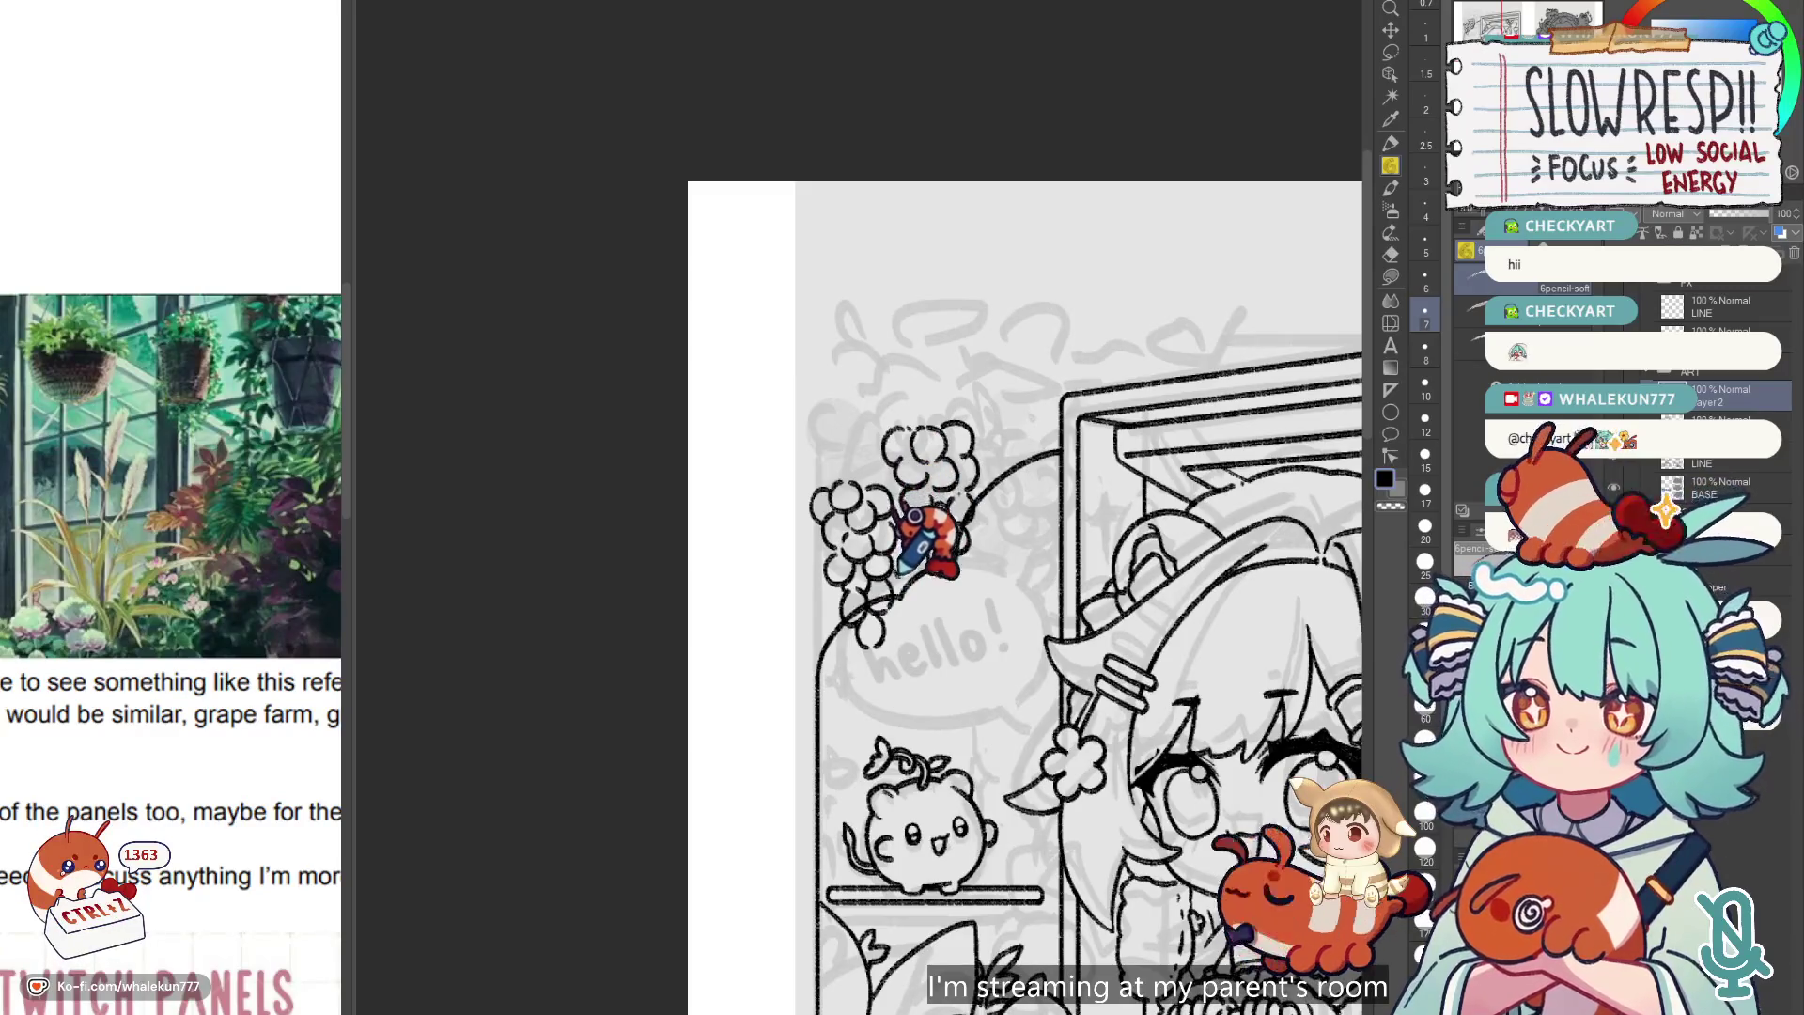
key("ctrl+z")
mouse_move(1067, 502)
left_mouse_down()
mouse_move(1005, 413)
mouse_move(1126, 581)
mouse_move(1115, 642)
left_mouse_up()
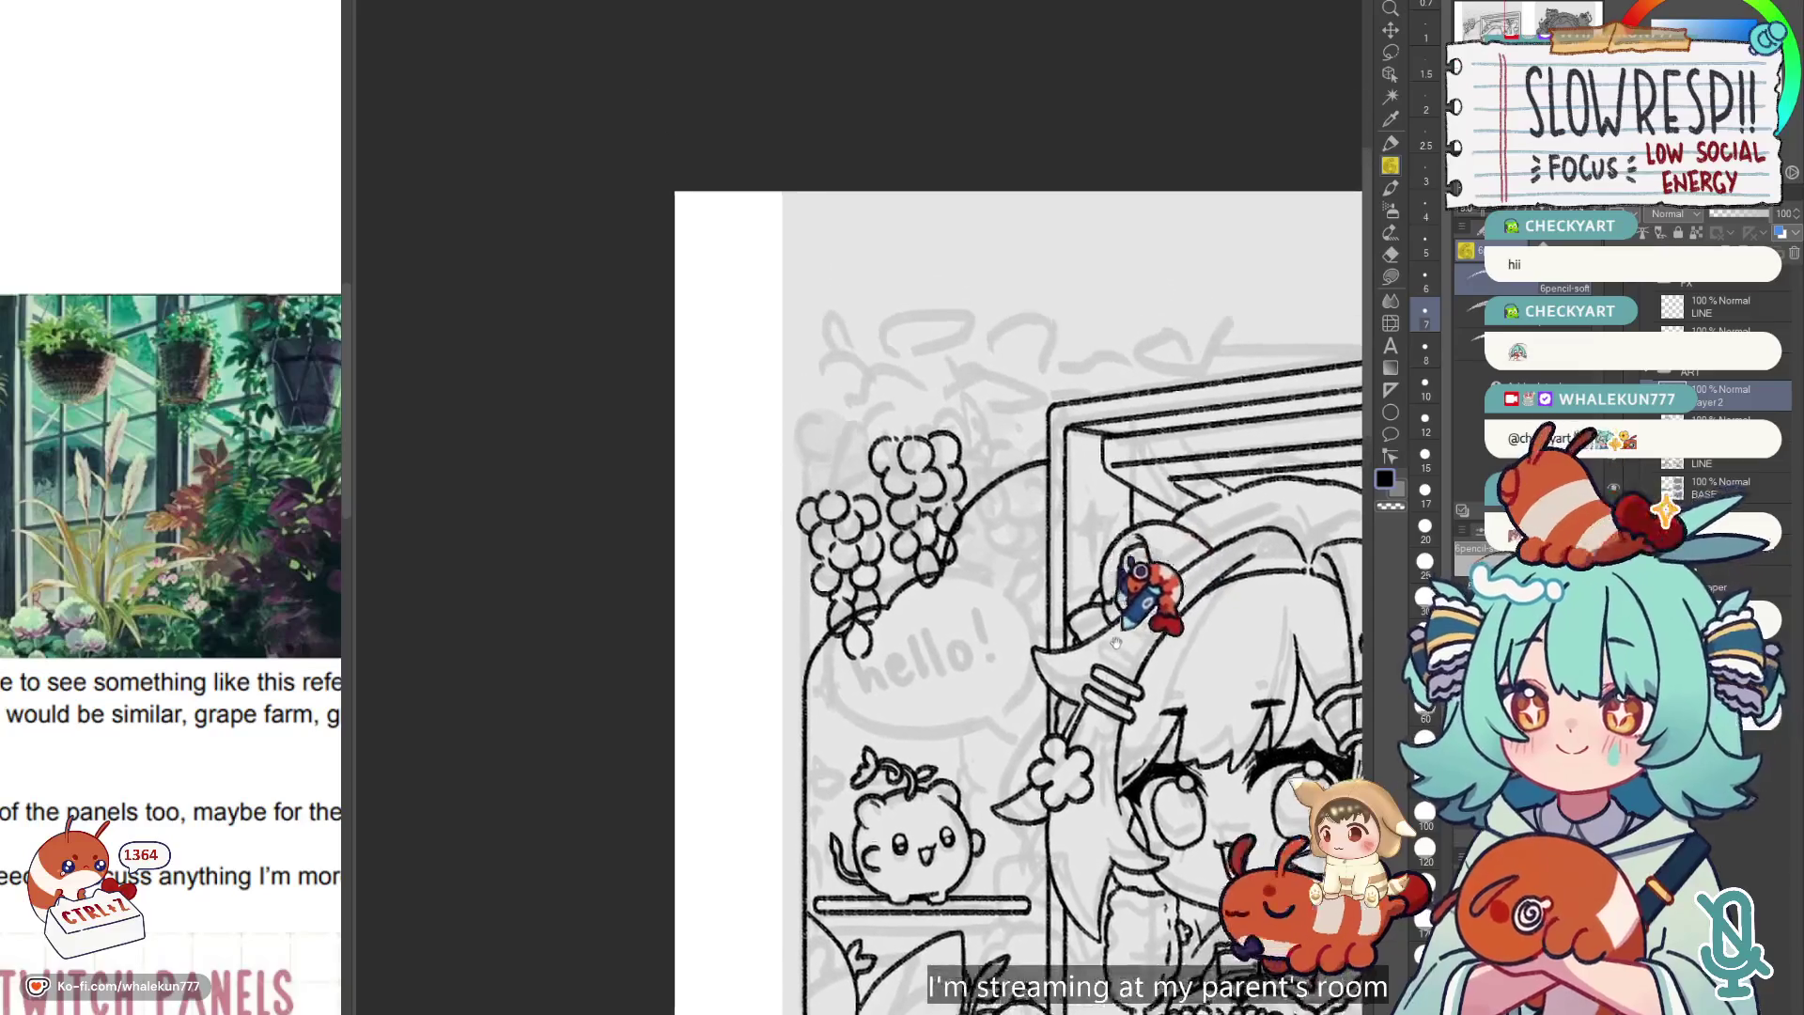
key("ctrl+y")
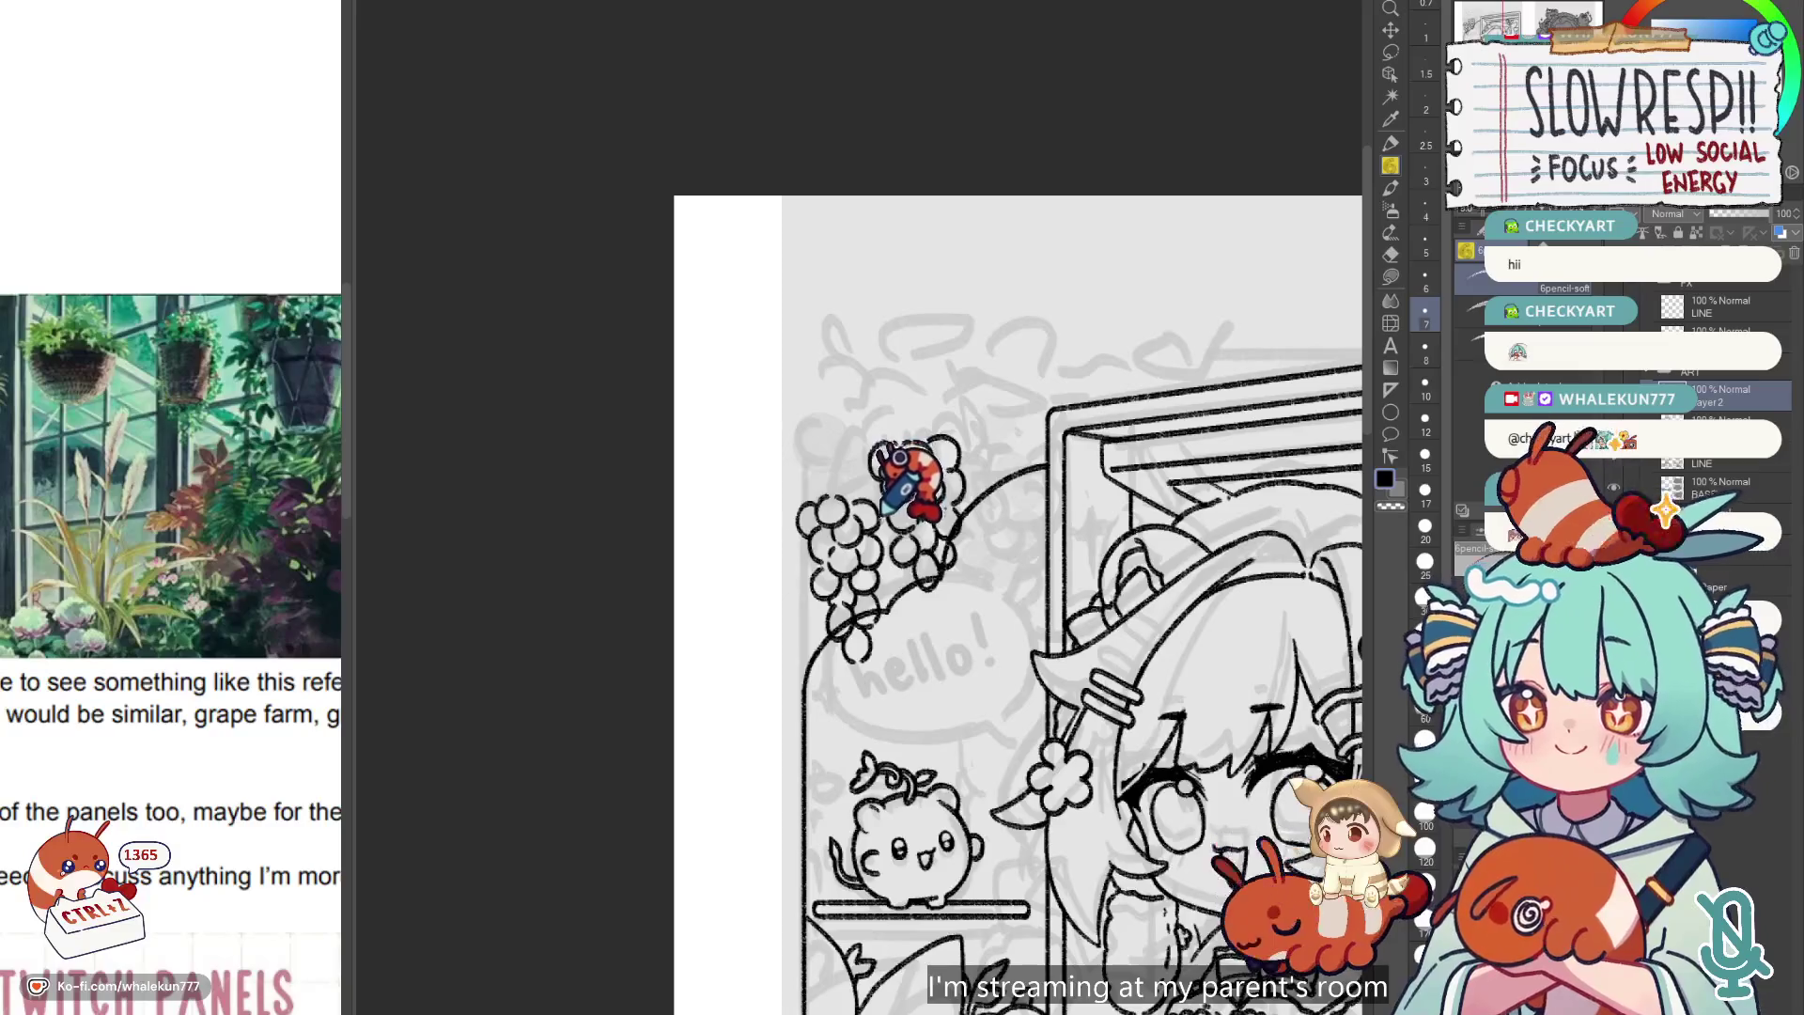
key("ctrl+z")
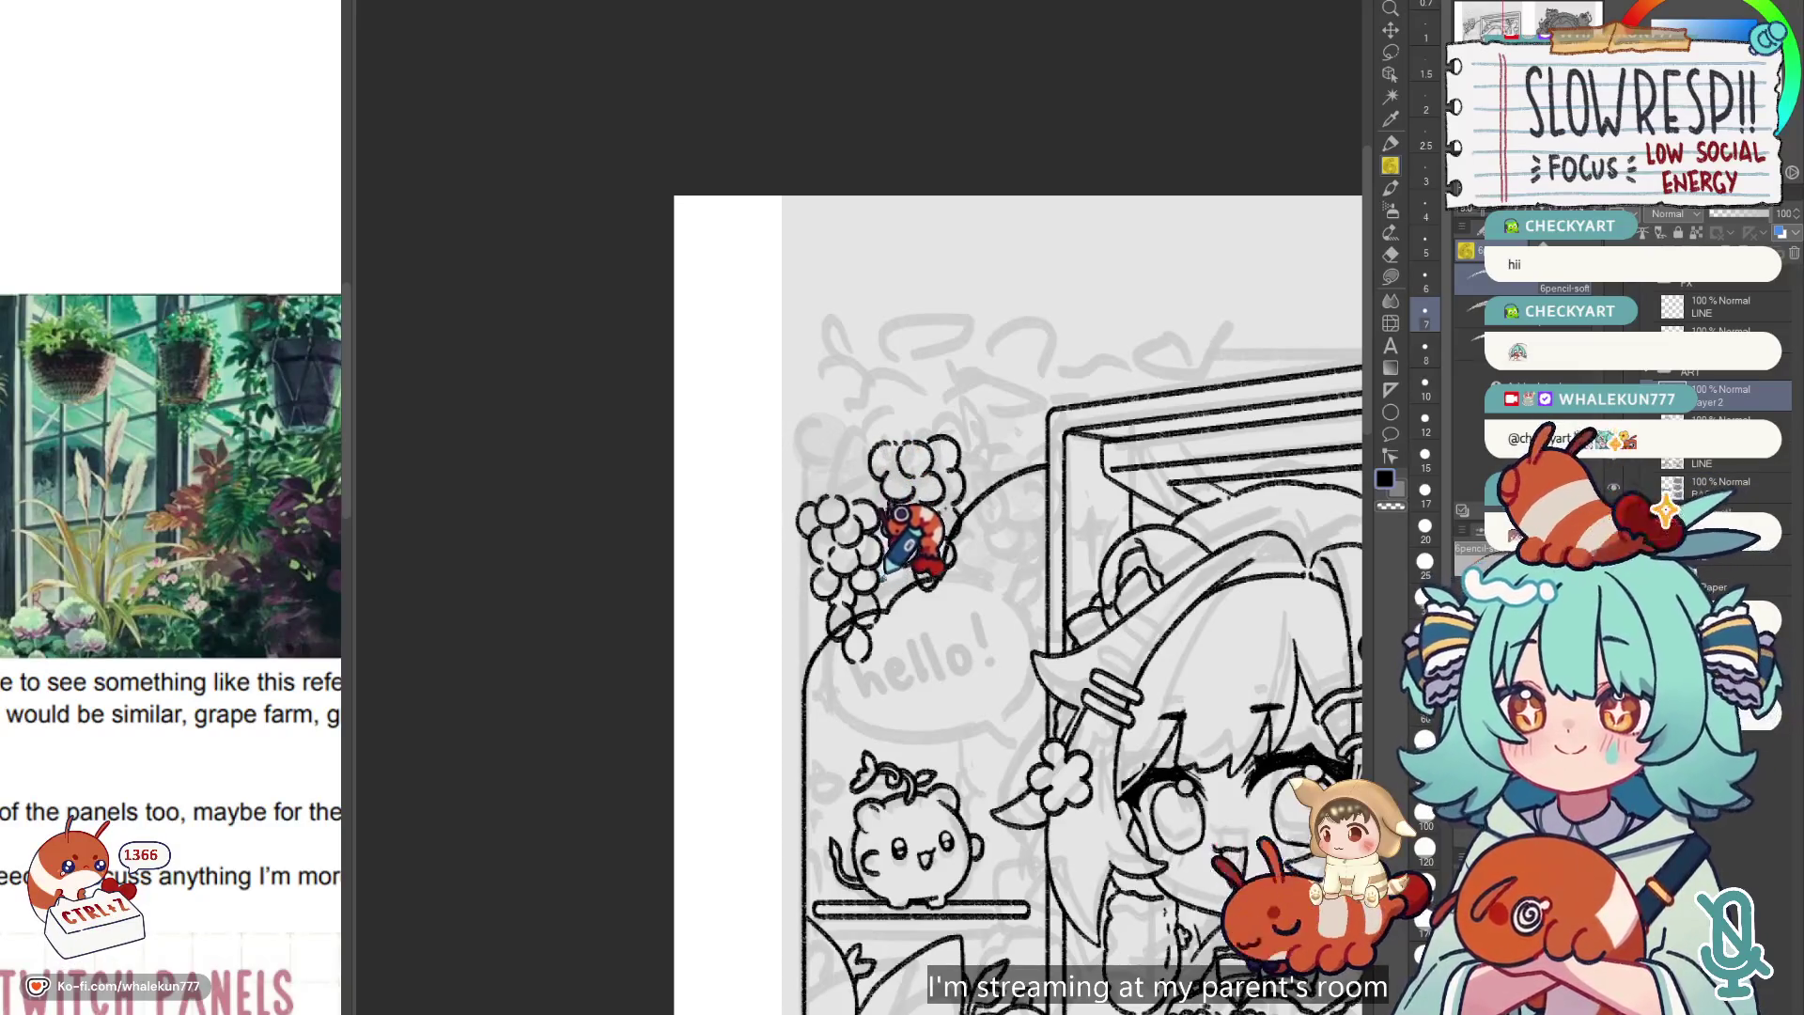
key("ctrl+z")
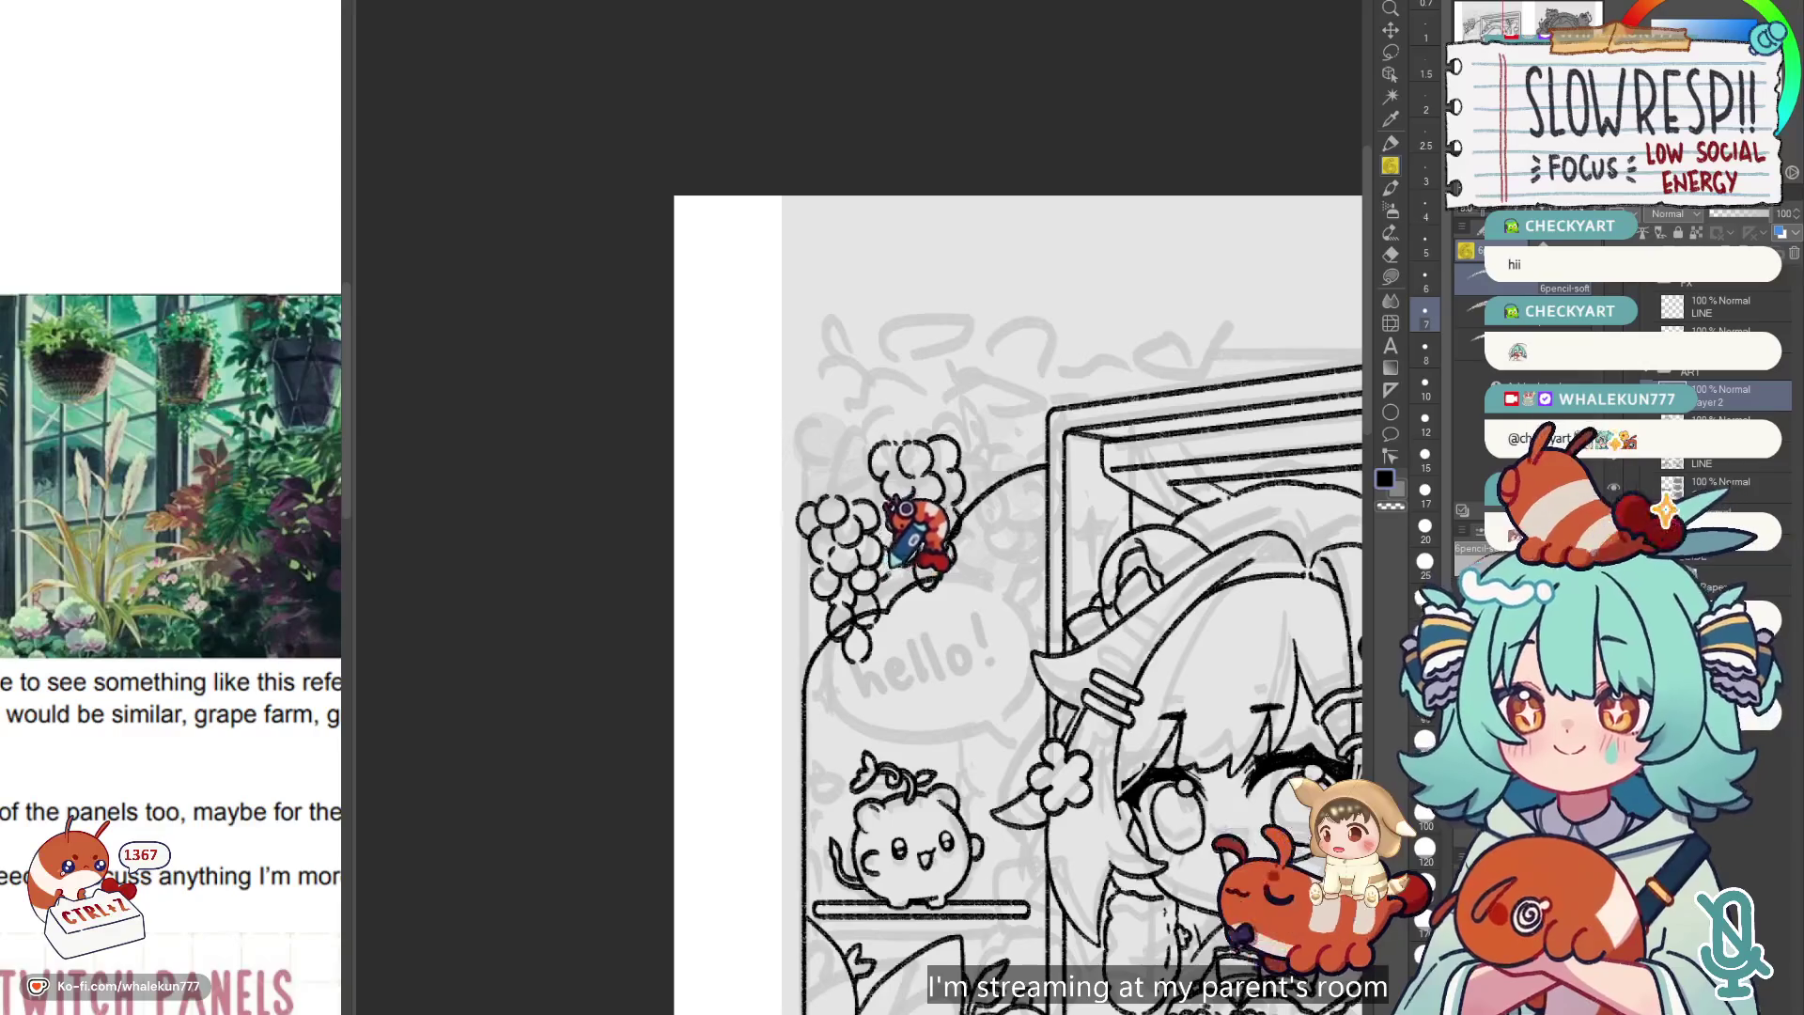
key("ctrl+z")
key("ctrl+z")
key("ctrl+z")
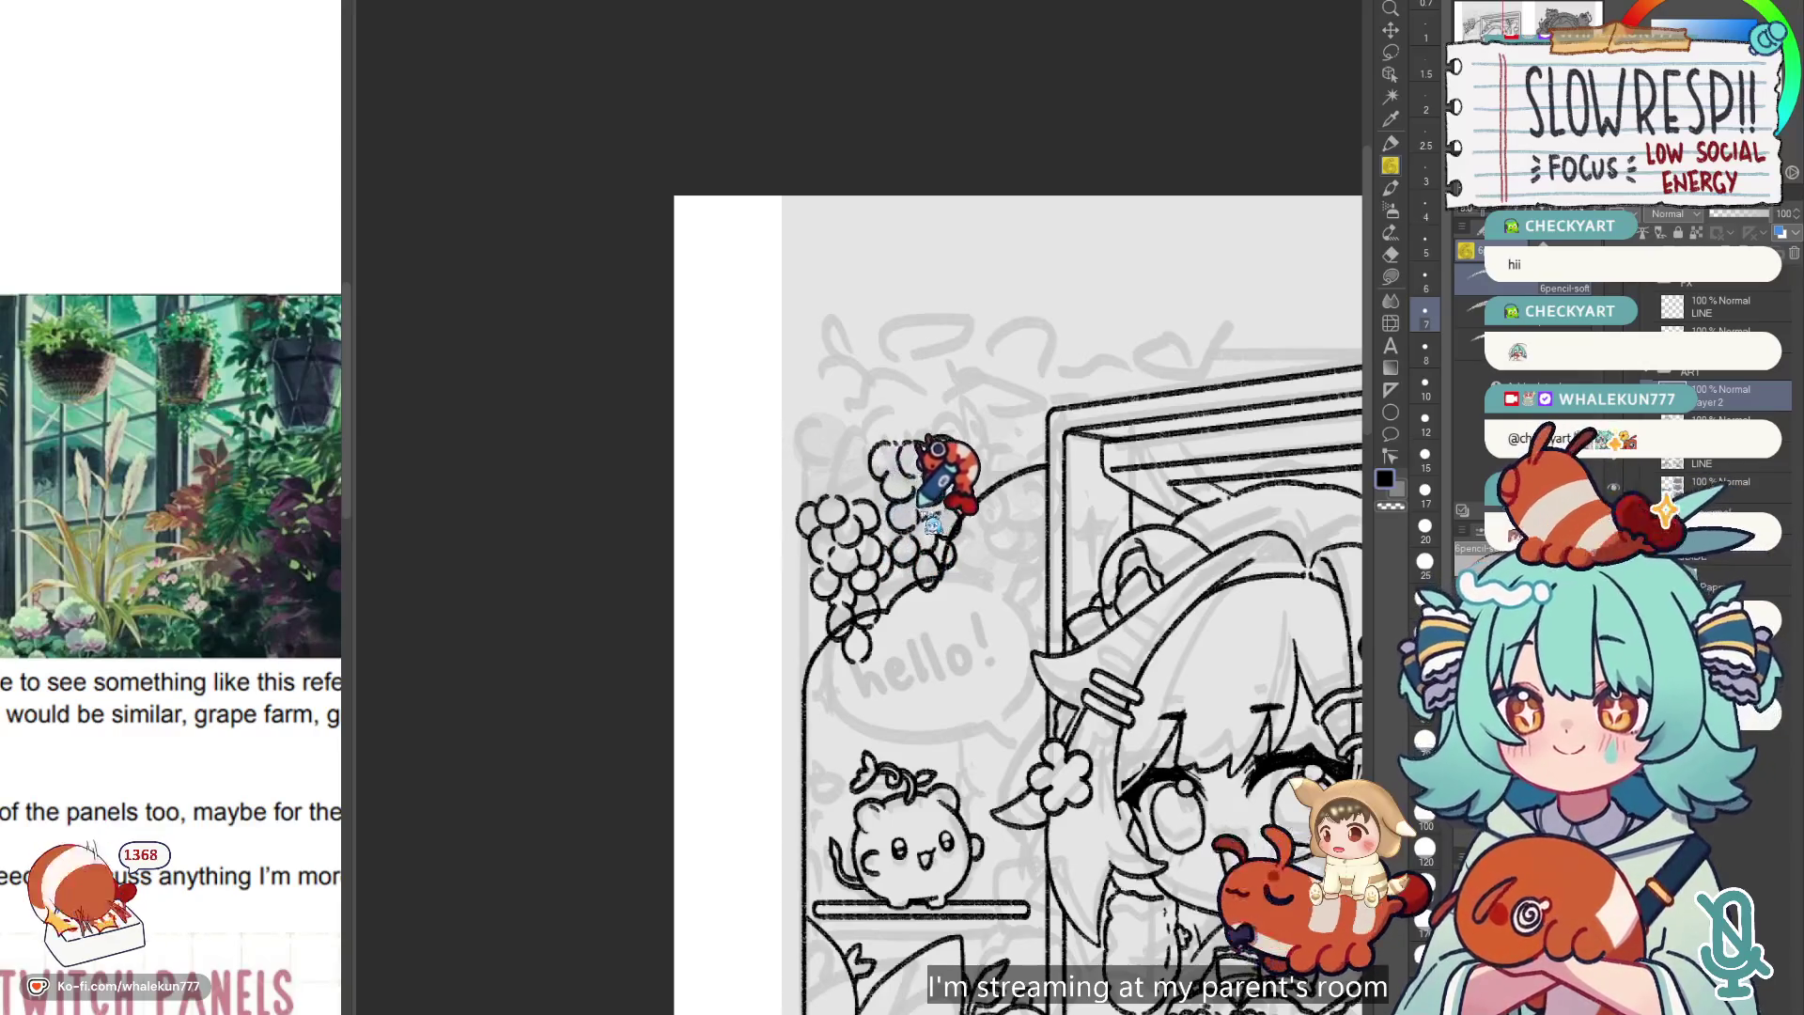
key("ctrl+z")
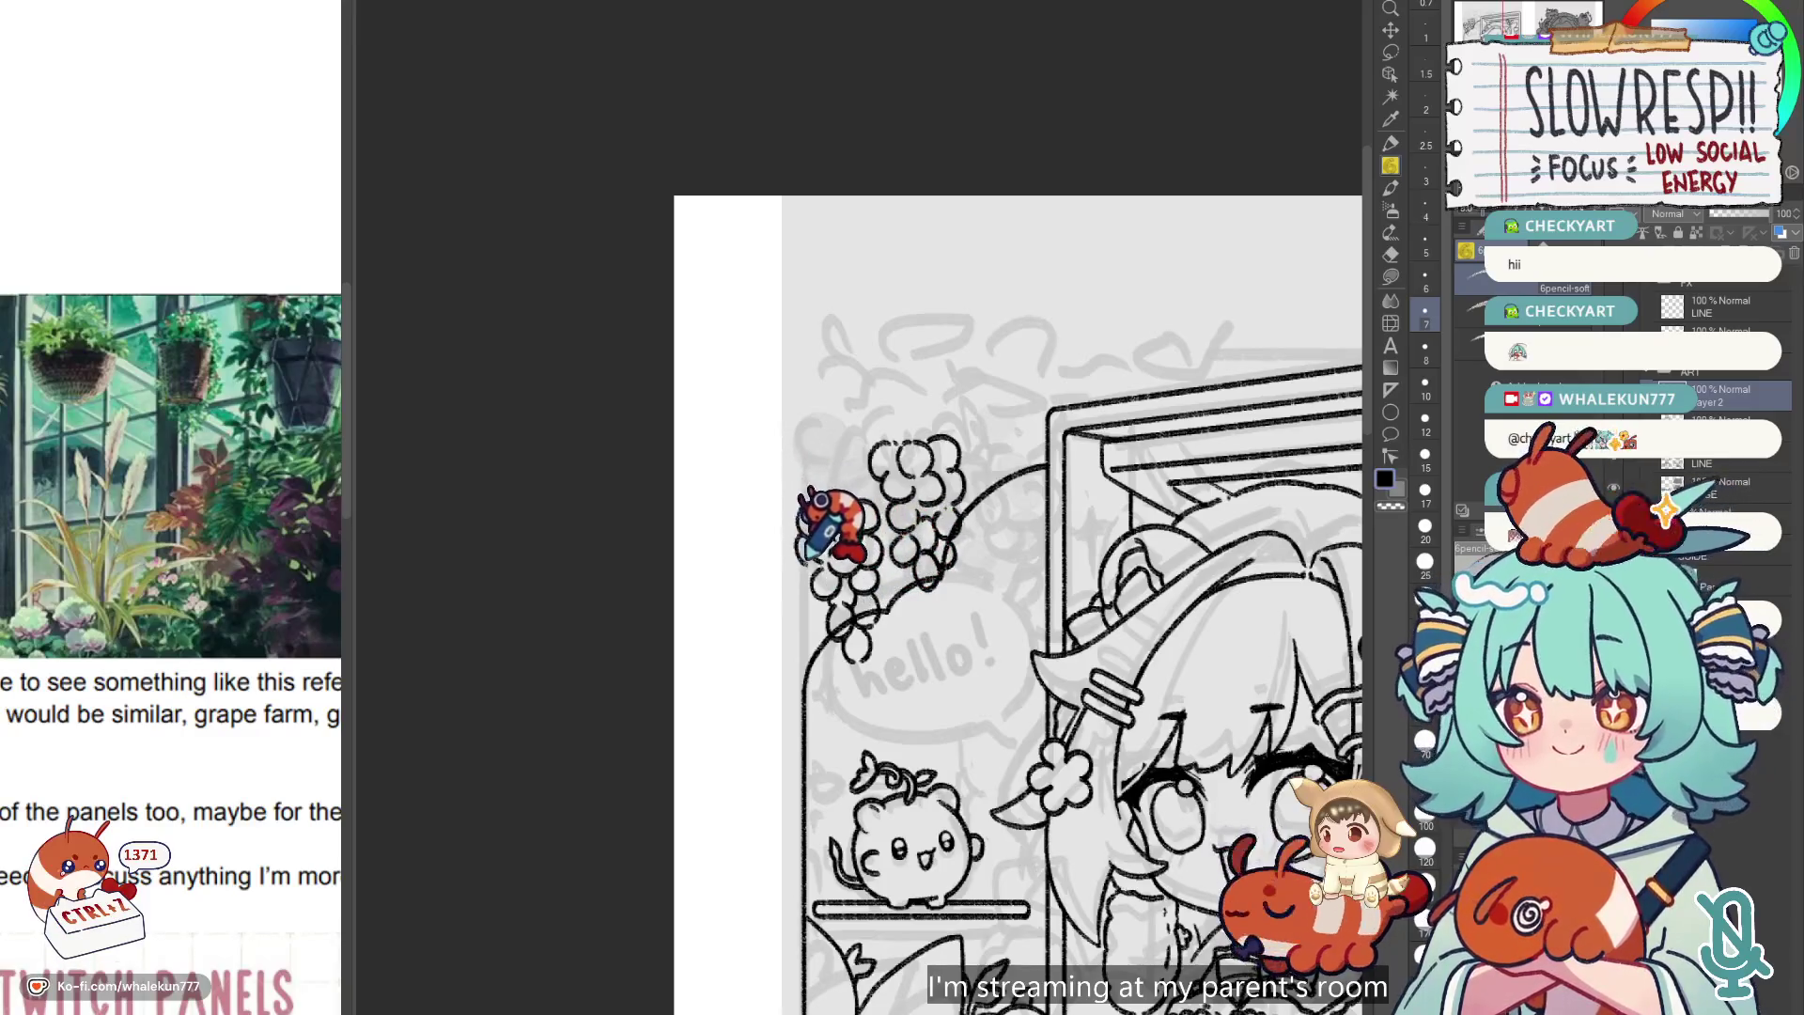
key("ctrl+z")
mouse_move(818, 526)
left_mouse_down()
mouse_move(834, 584)
mouse_move(864, 592)
left_mouse_up()
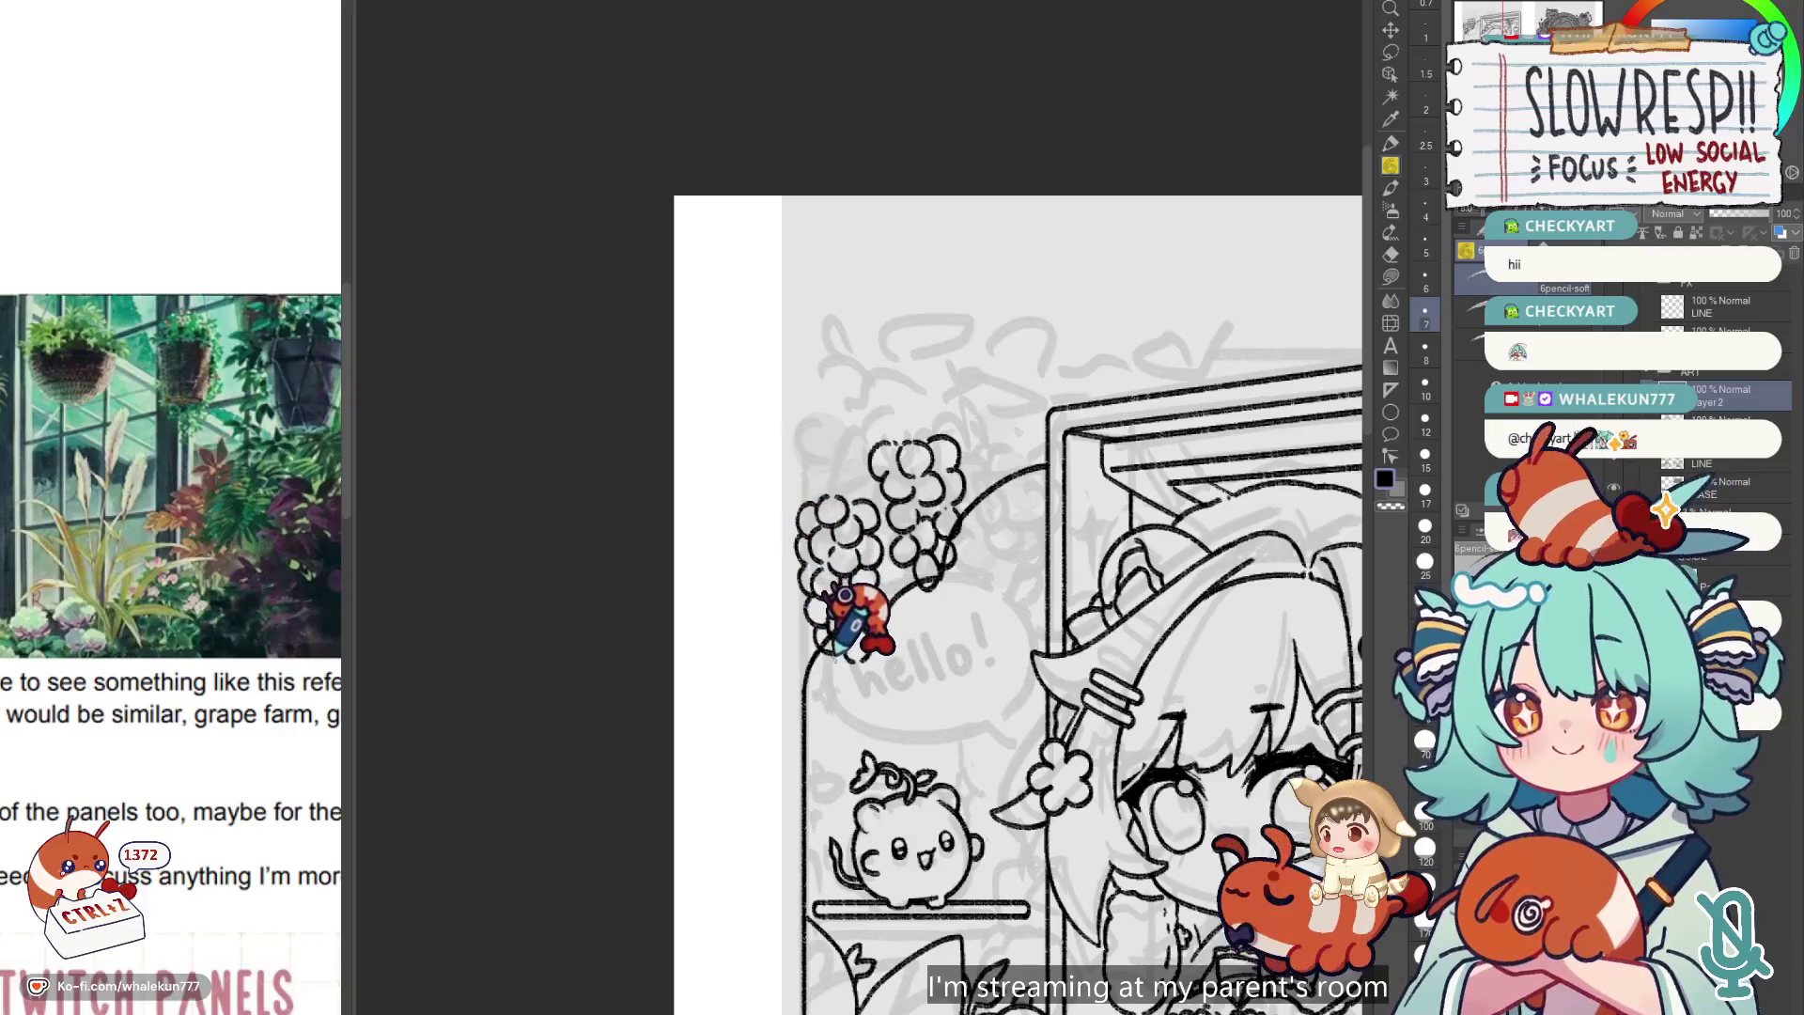
scroll(883, 602, "down", 3)
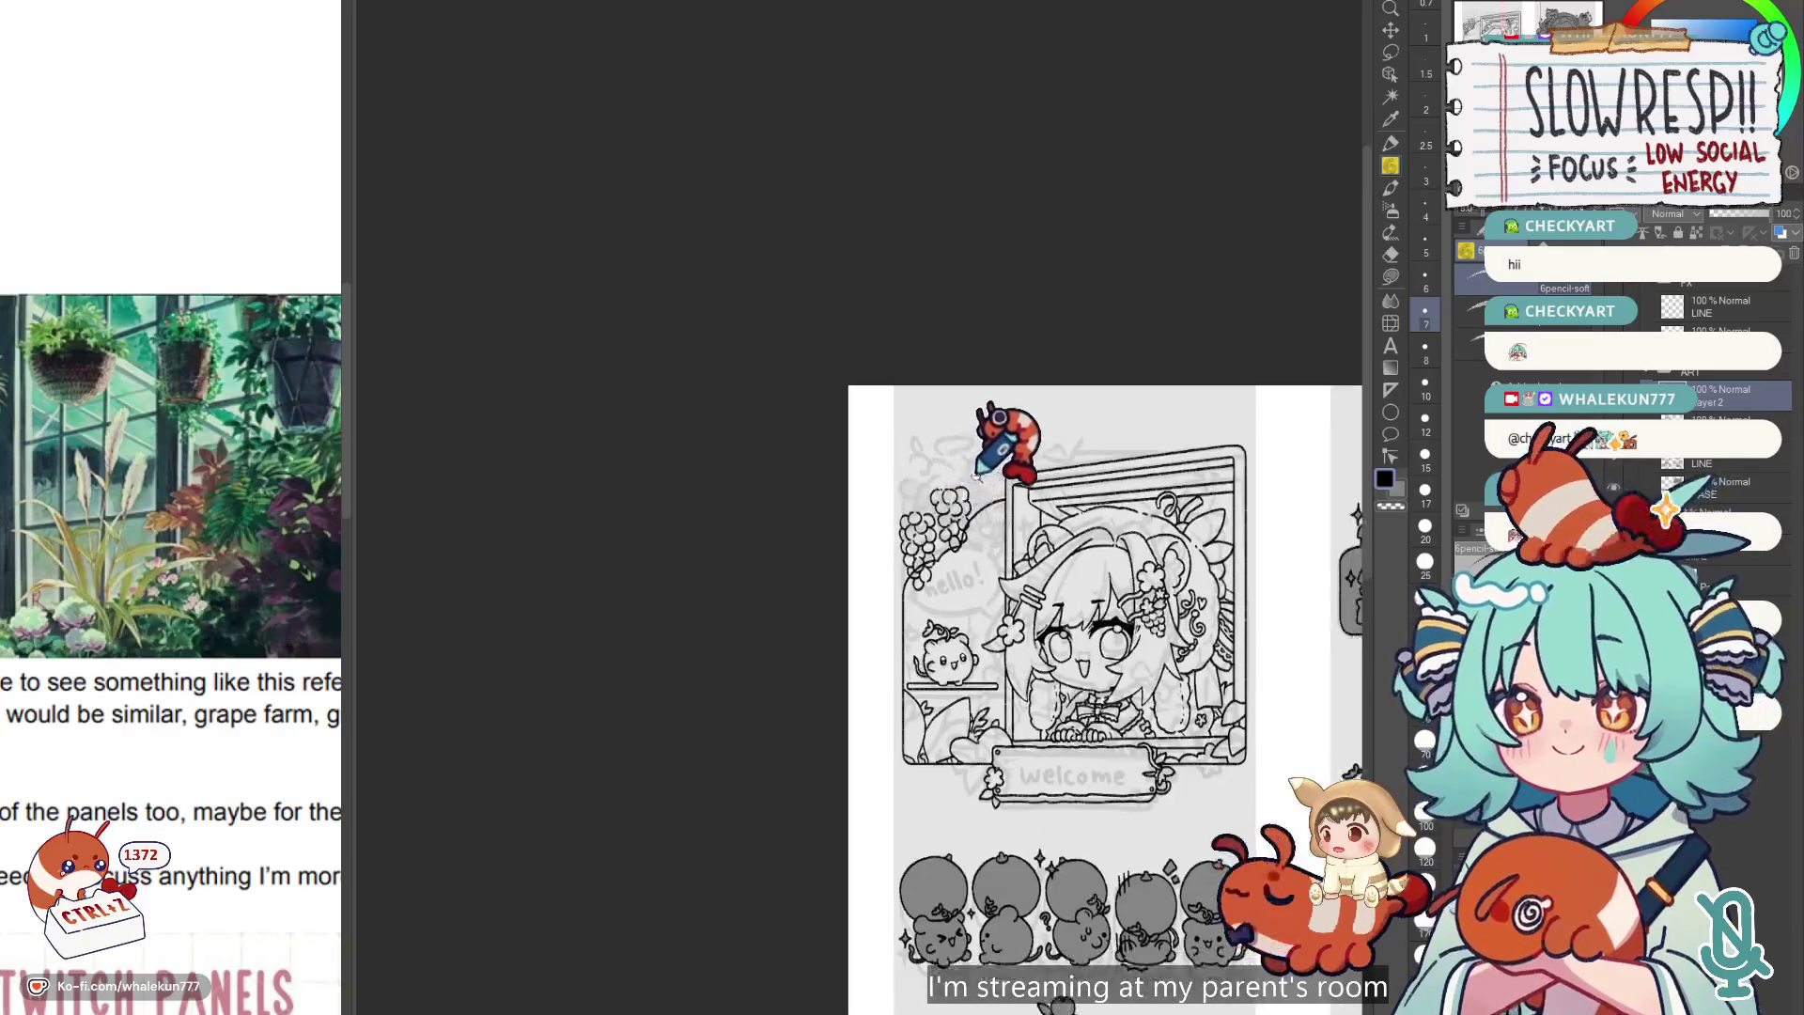
Nudge the grape layer slightly up and left with the Move layer tool.
scroll(977, 474, "up", 3)
key("k")
left_click_drag(1041, 656, 997, 612)
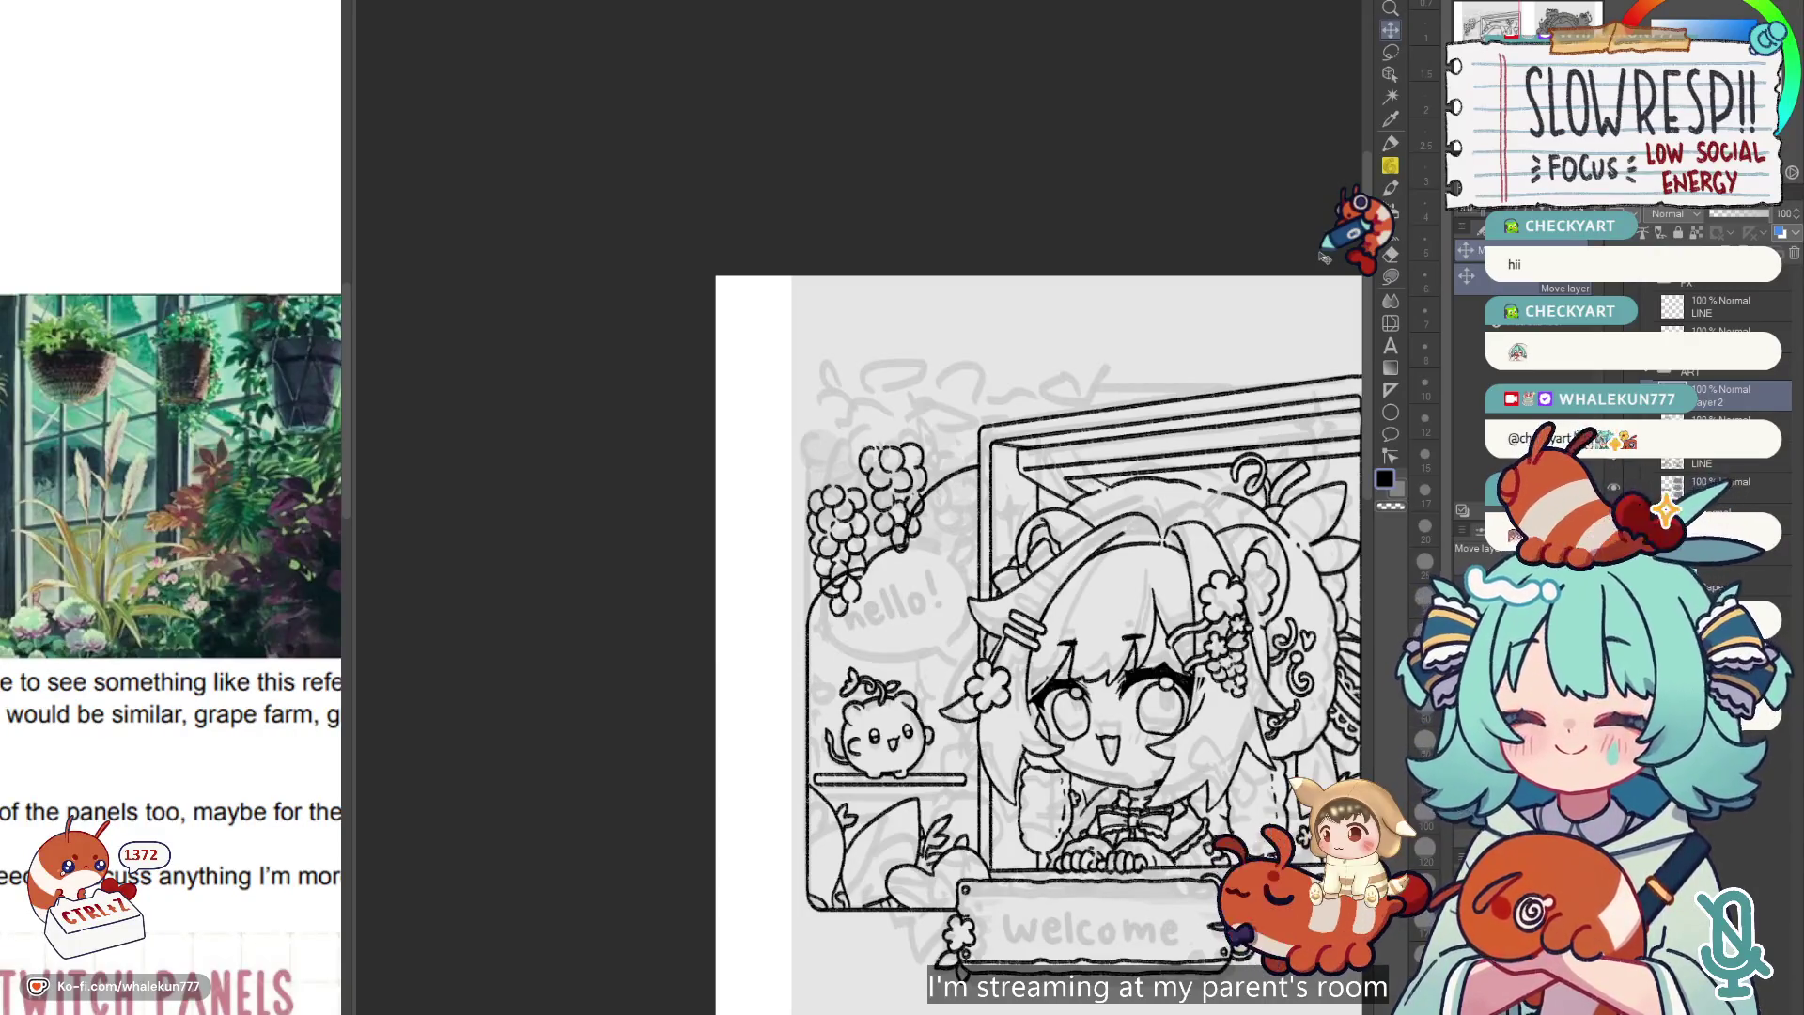
Draw a curling tendril at the vine's end with the soft pencil.
key("p")
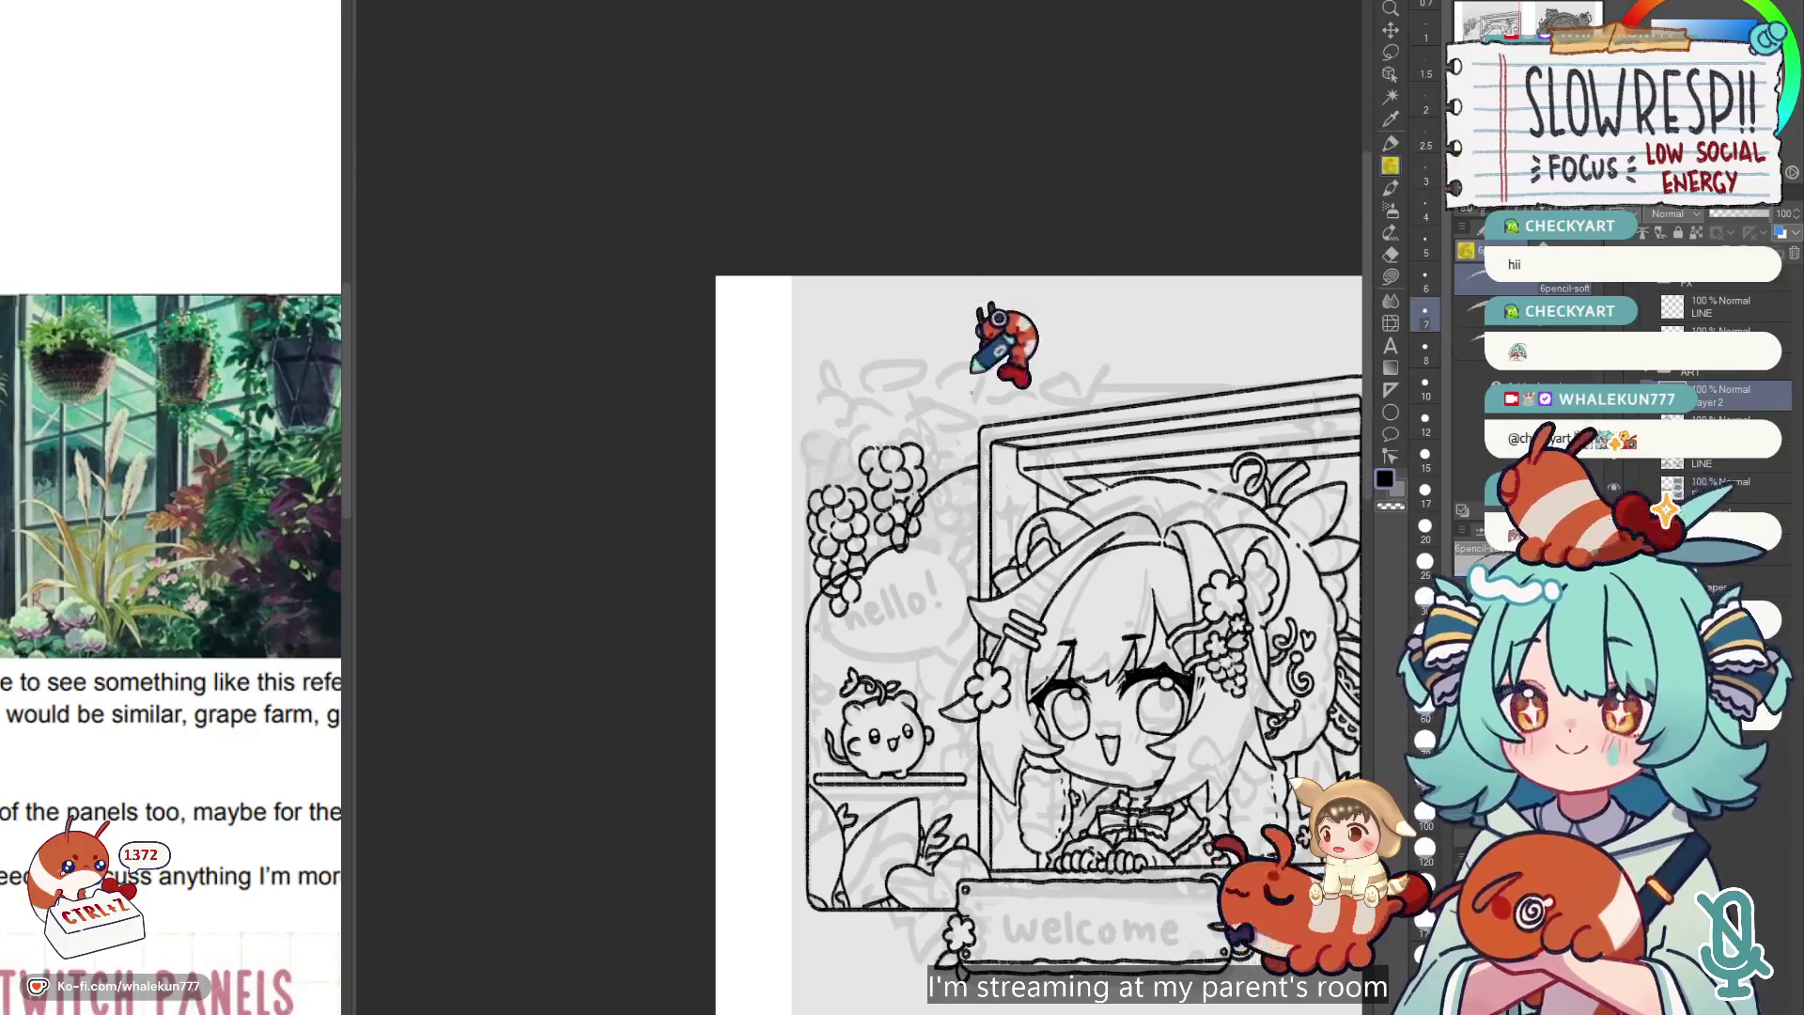
scroll(945, 442, "up", 3)
mouse_move(968, 437)
left_mouse_down()
mouse_move(954, 474)
mouse_move(977, 441)
left_mouse_up()
key("ctrl+z")
key("ctrl+z")
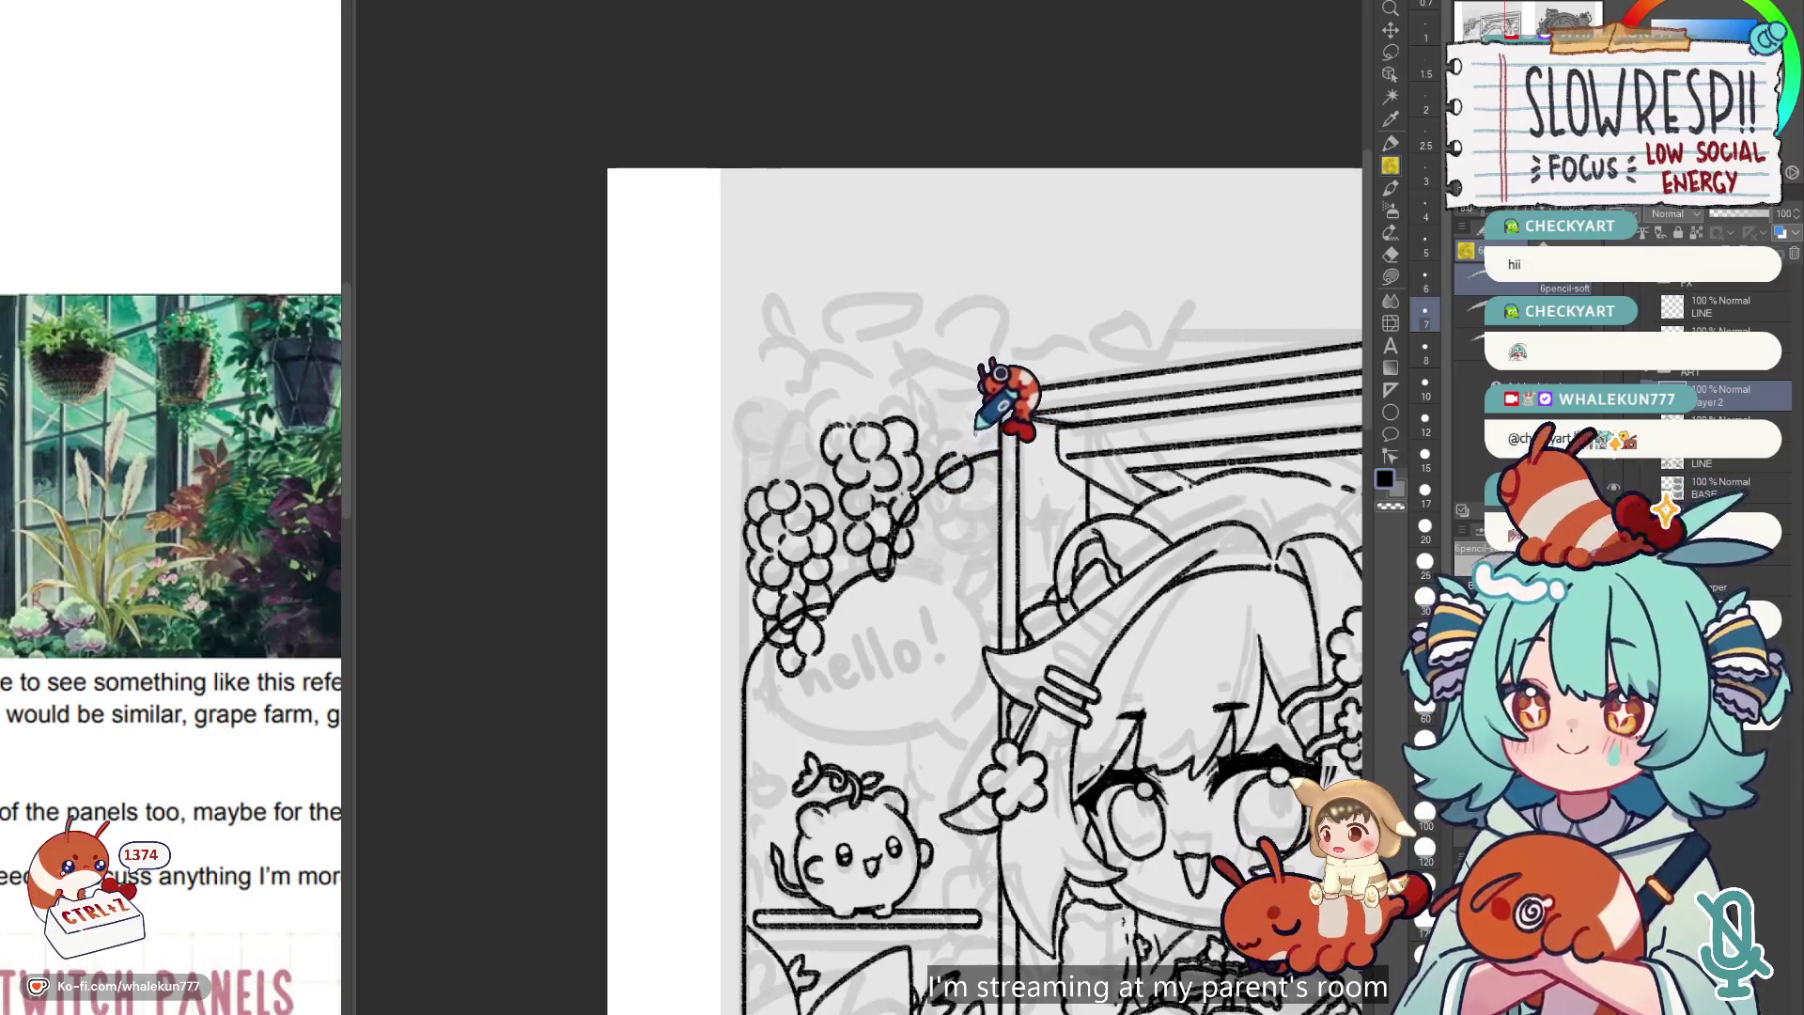
Redraw the grape tendril loop so it reaches further out, then return to the soft pencil.
left_click_drag(944, 479, 985, 437)
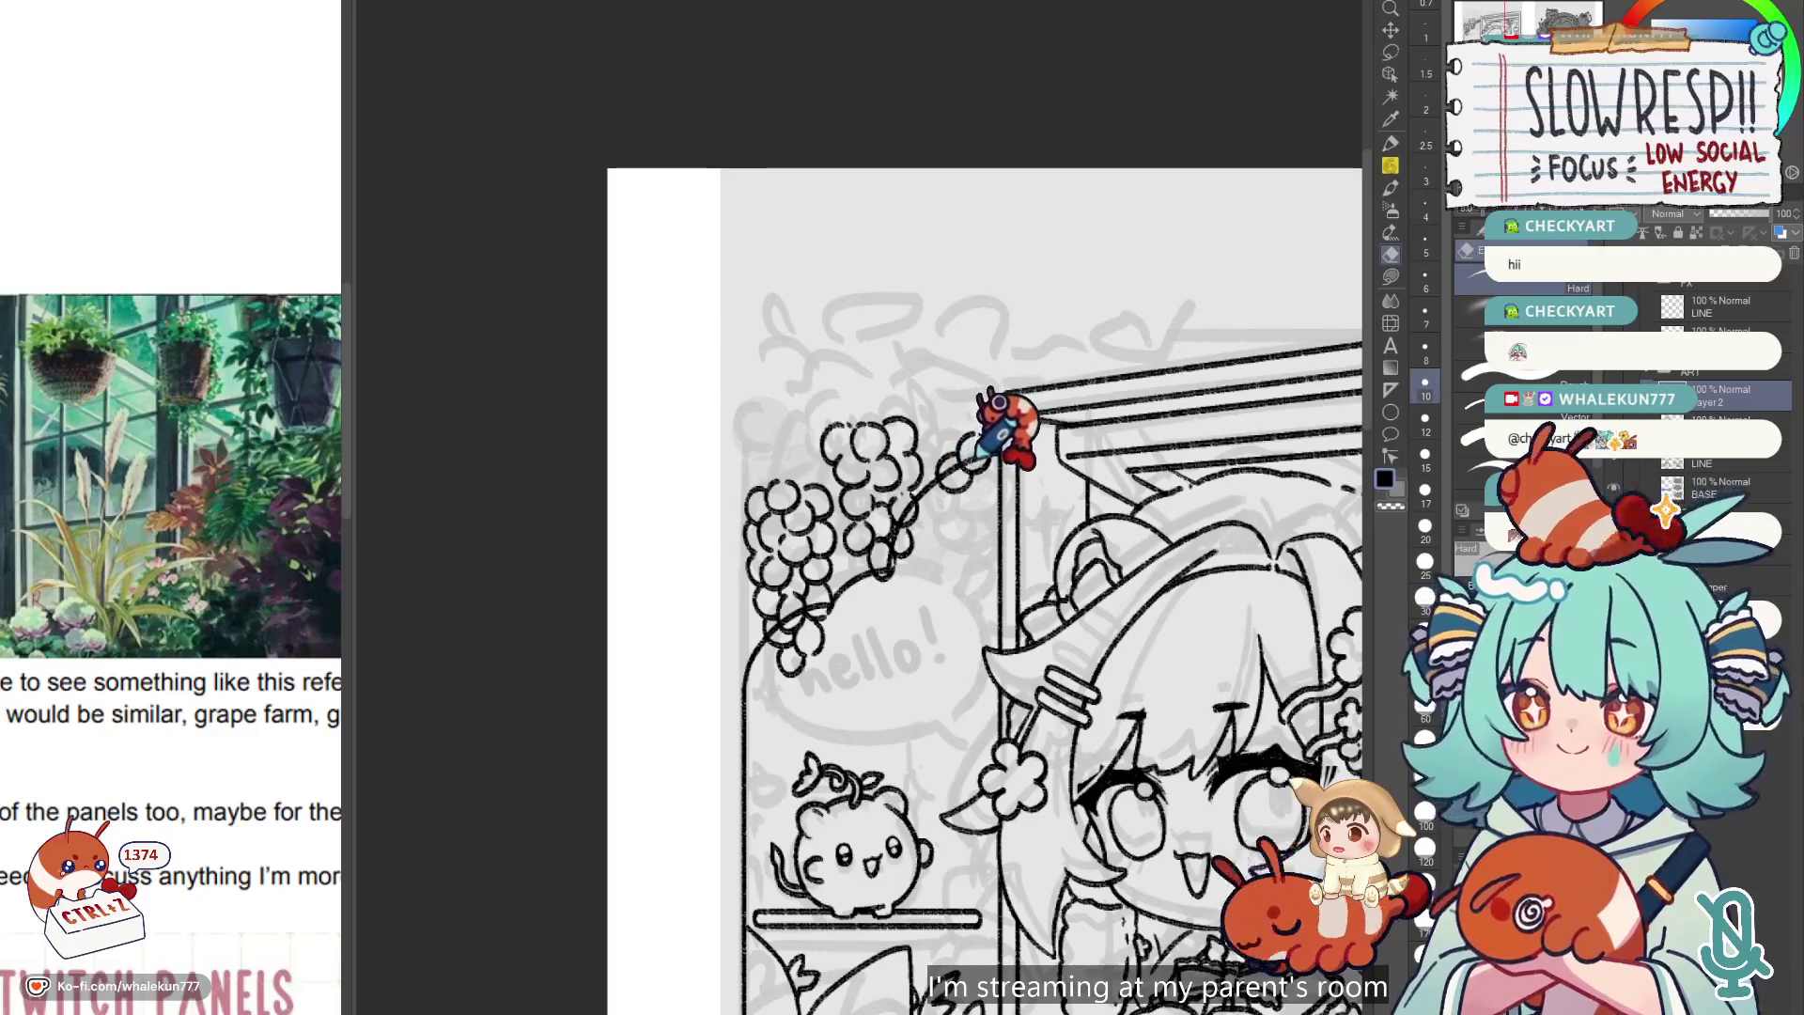
key("e")
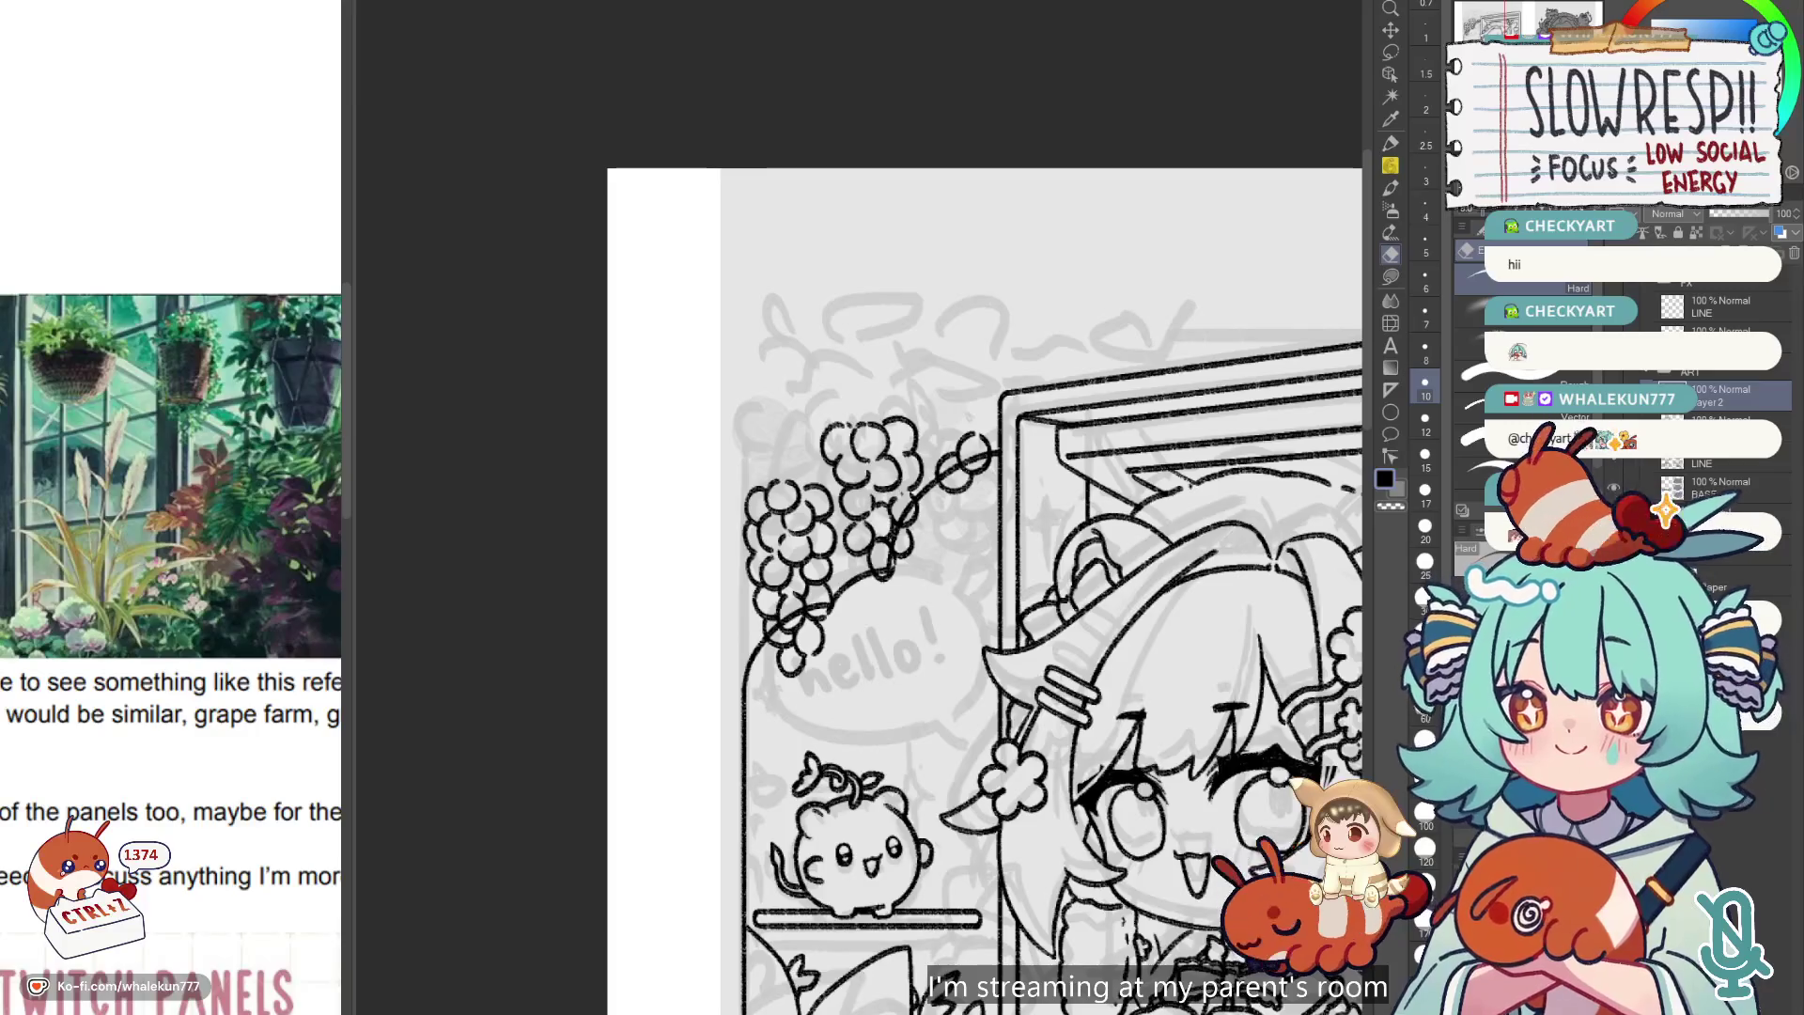
left_click(1391, 166)
left_click_drag(981, 527, 934, 564)
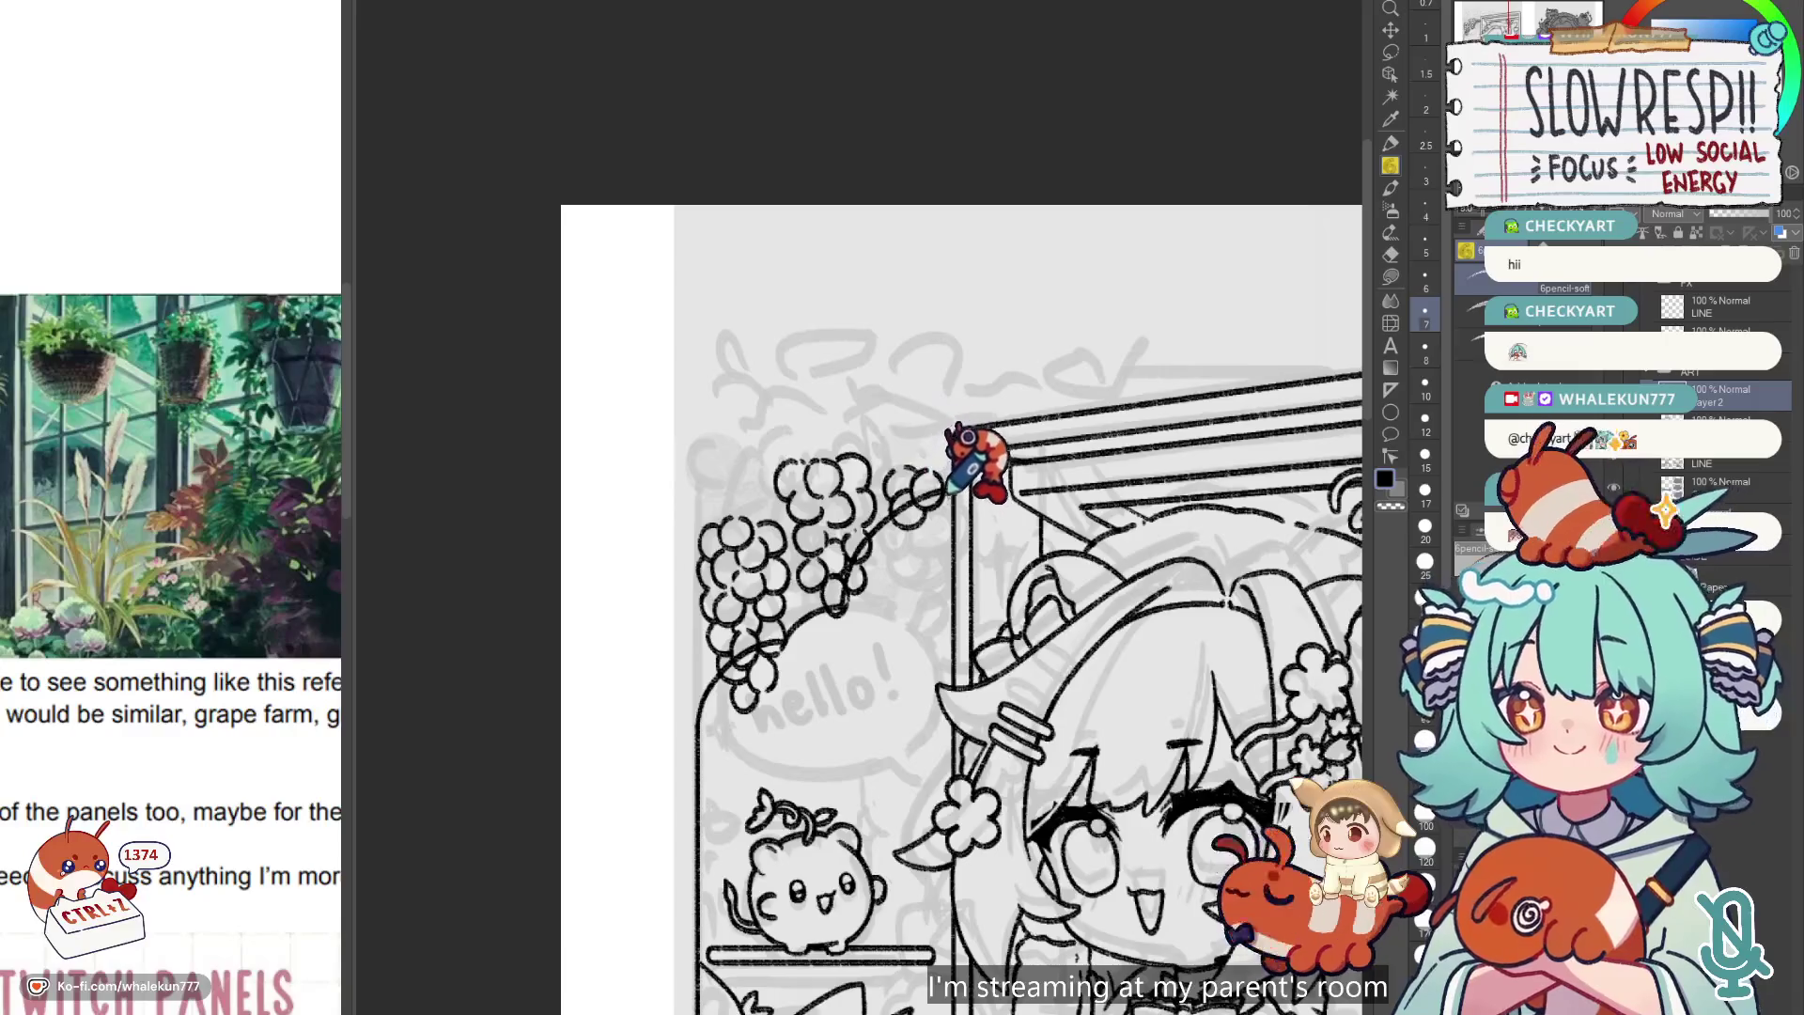
Undo the recent strokes on the grape cluster one by one with Ctrl+Z.
key("ctrl+z")
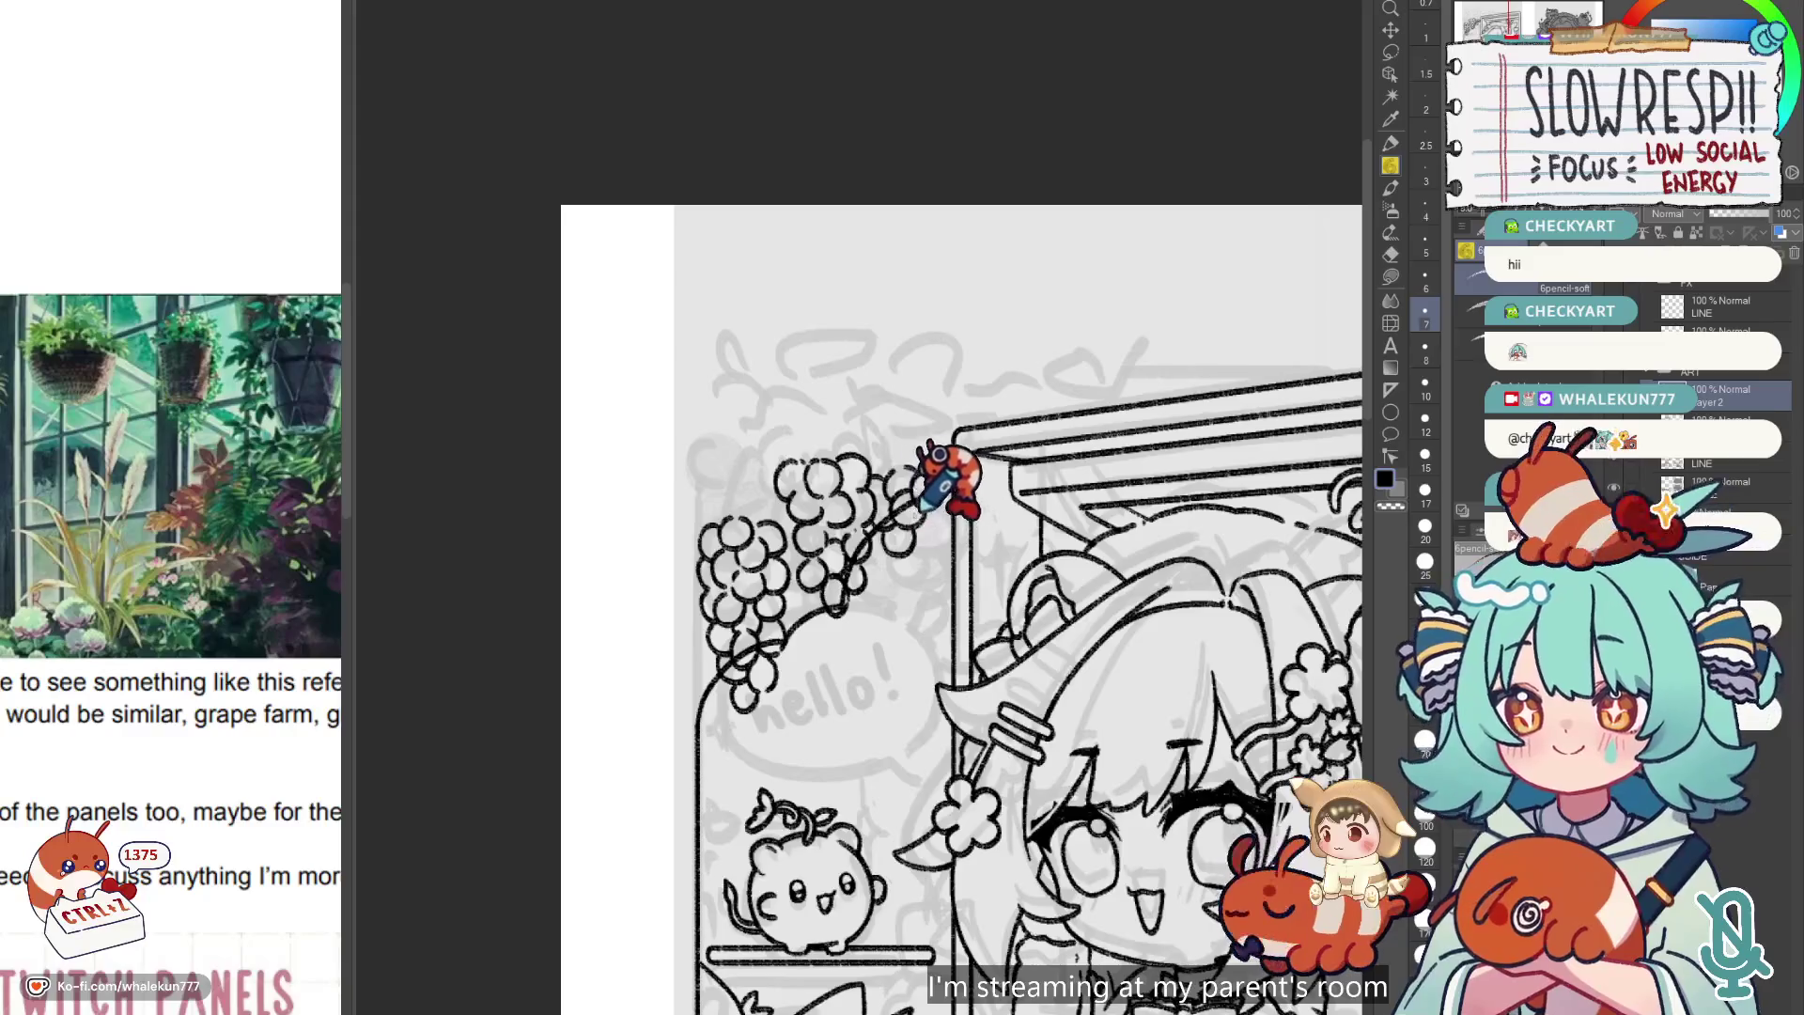
key("ctrl+z")
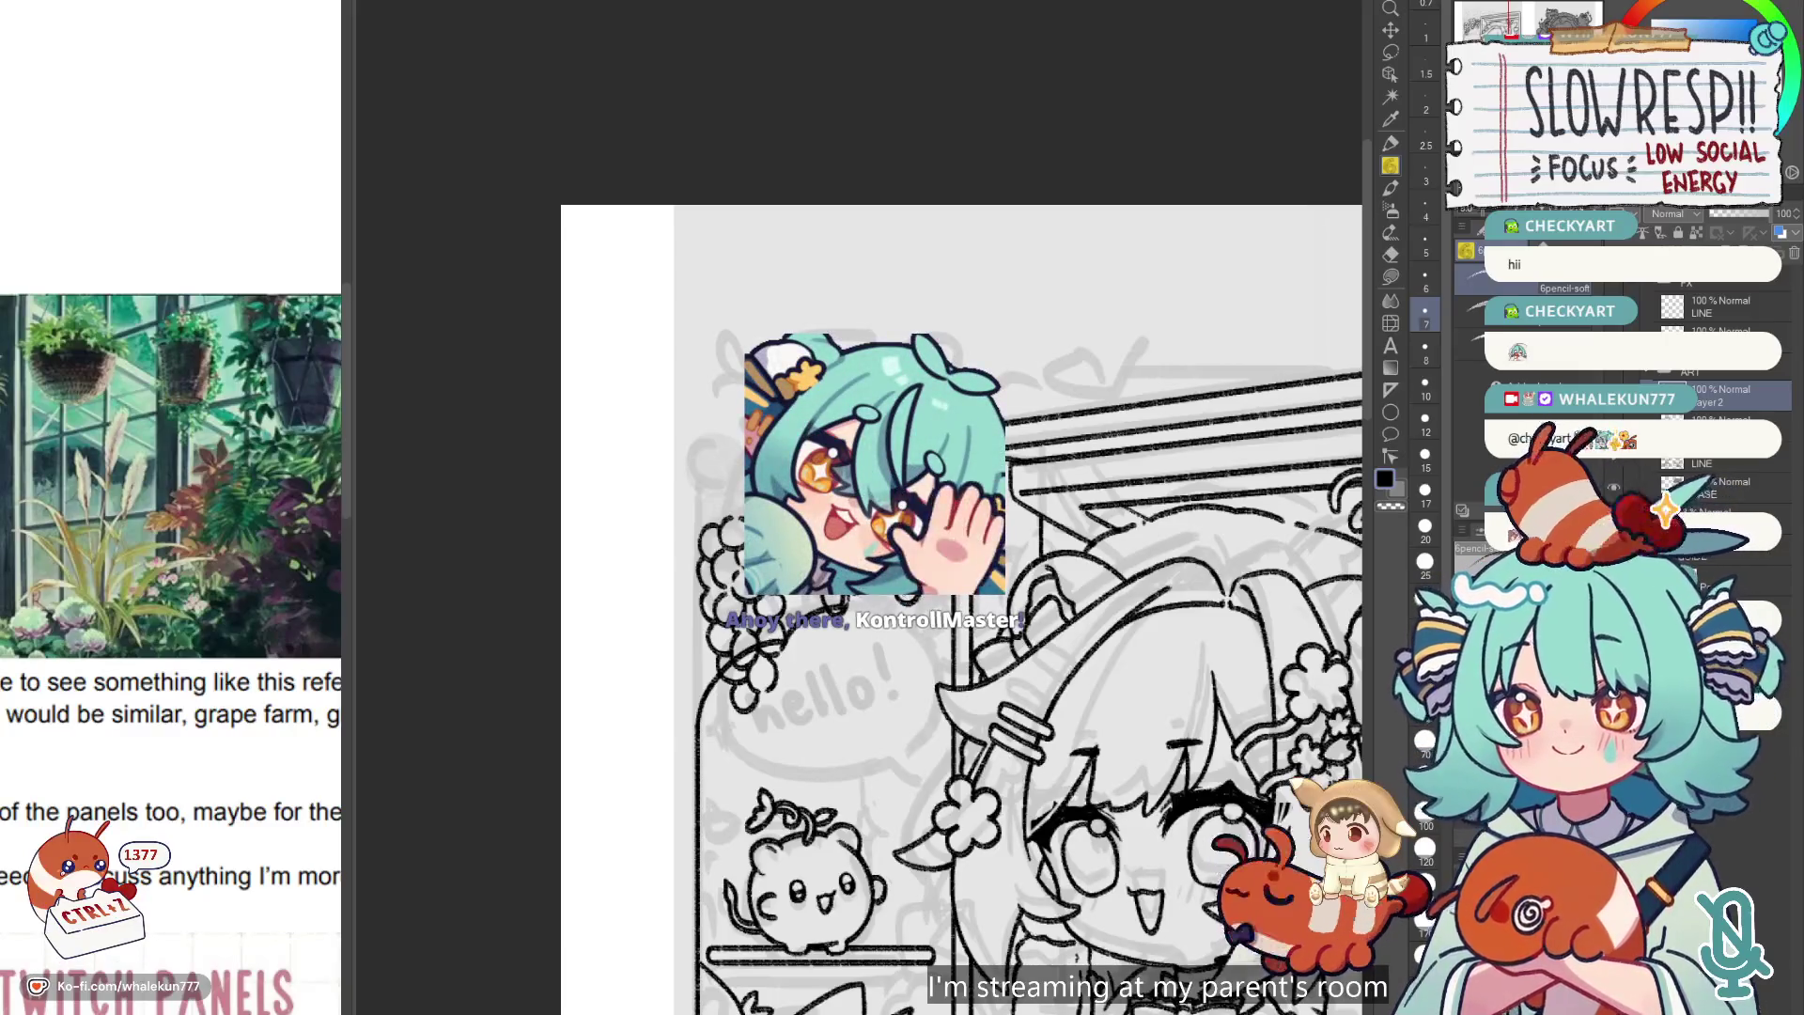
key("ctrl+z")
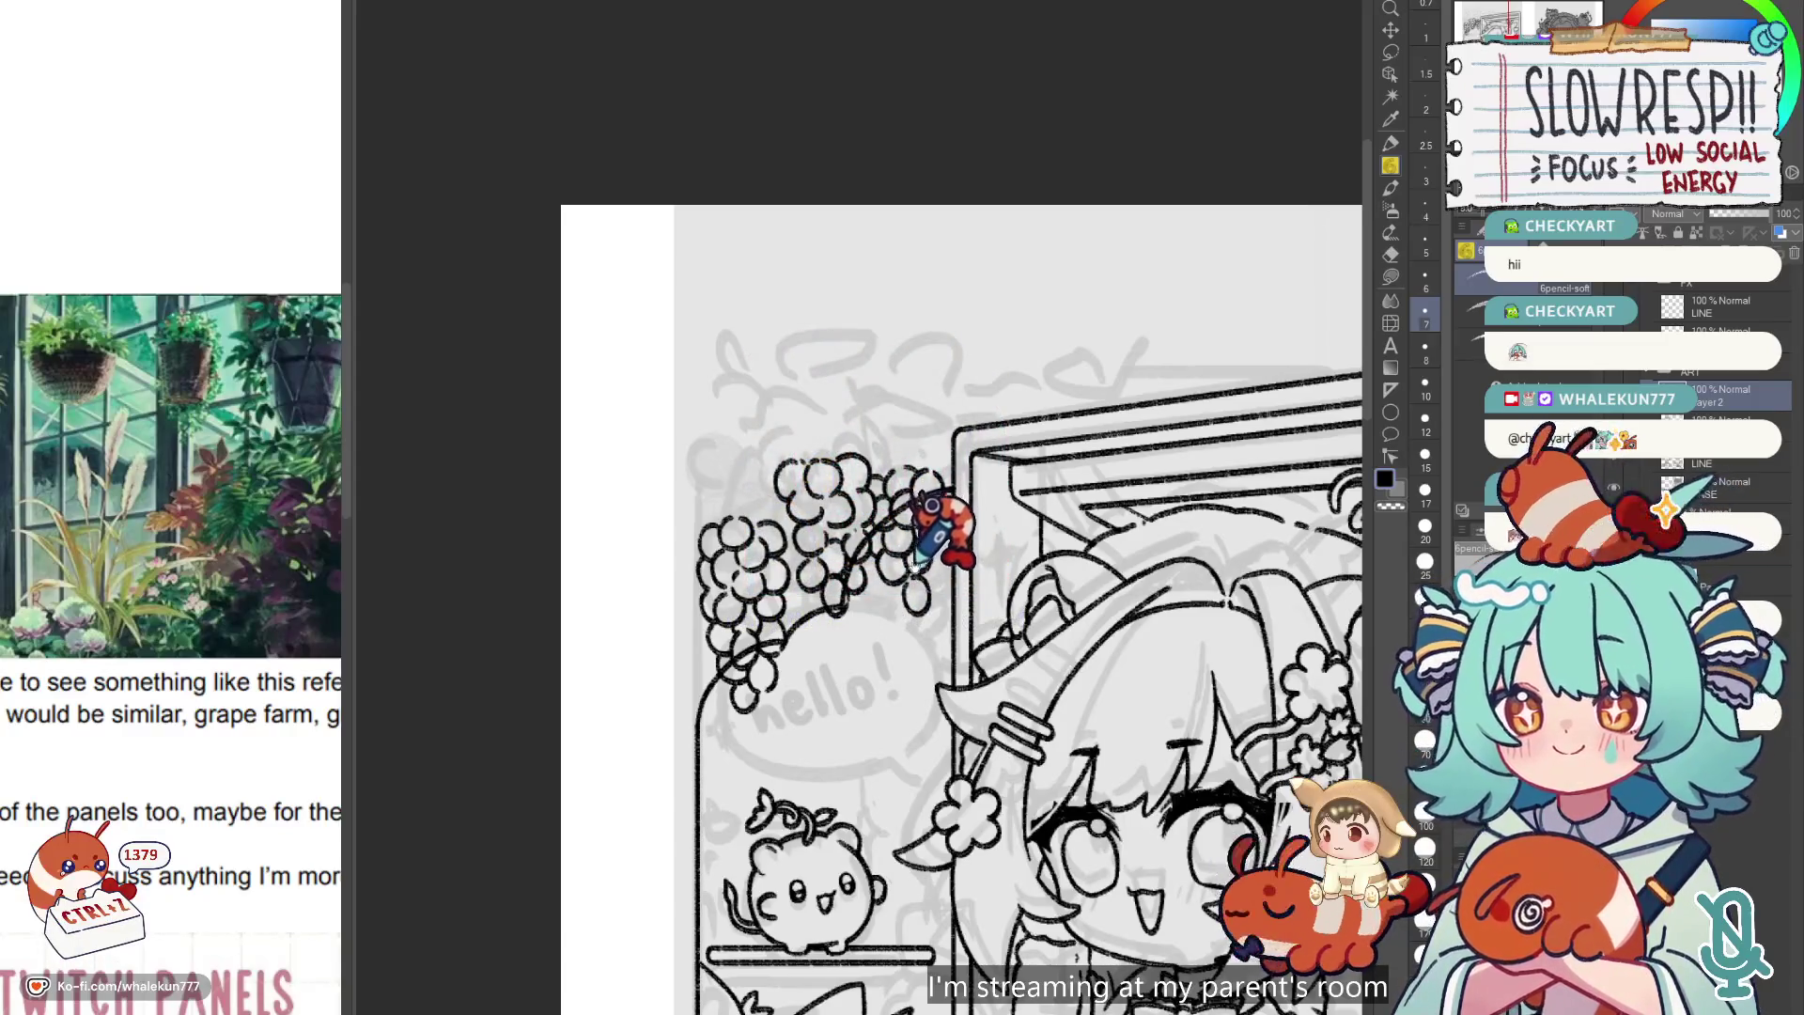
left_click_drag(912, 570, 919, 584)
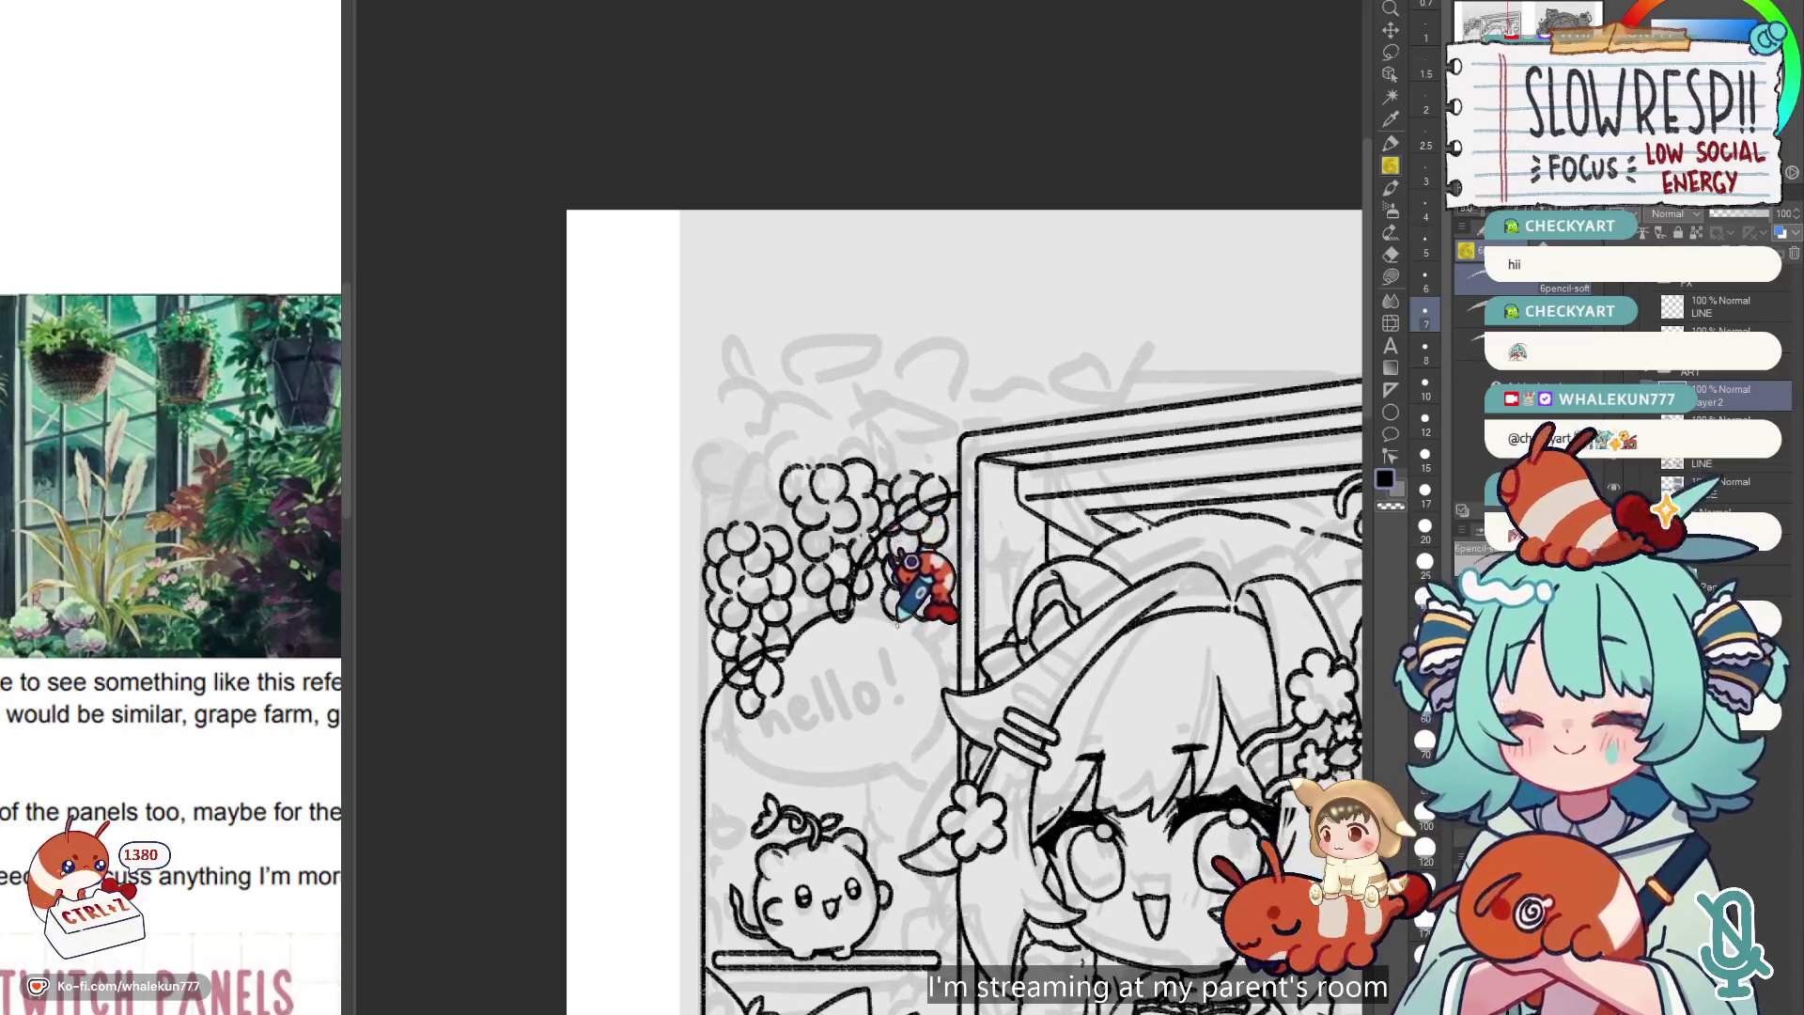
key("ctrl+z")
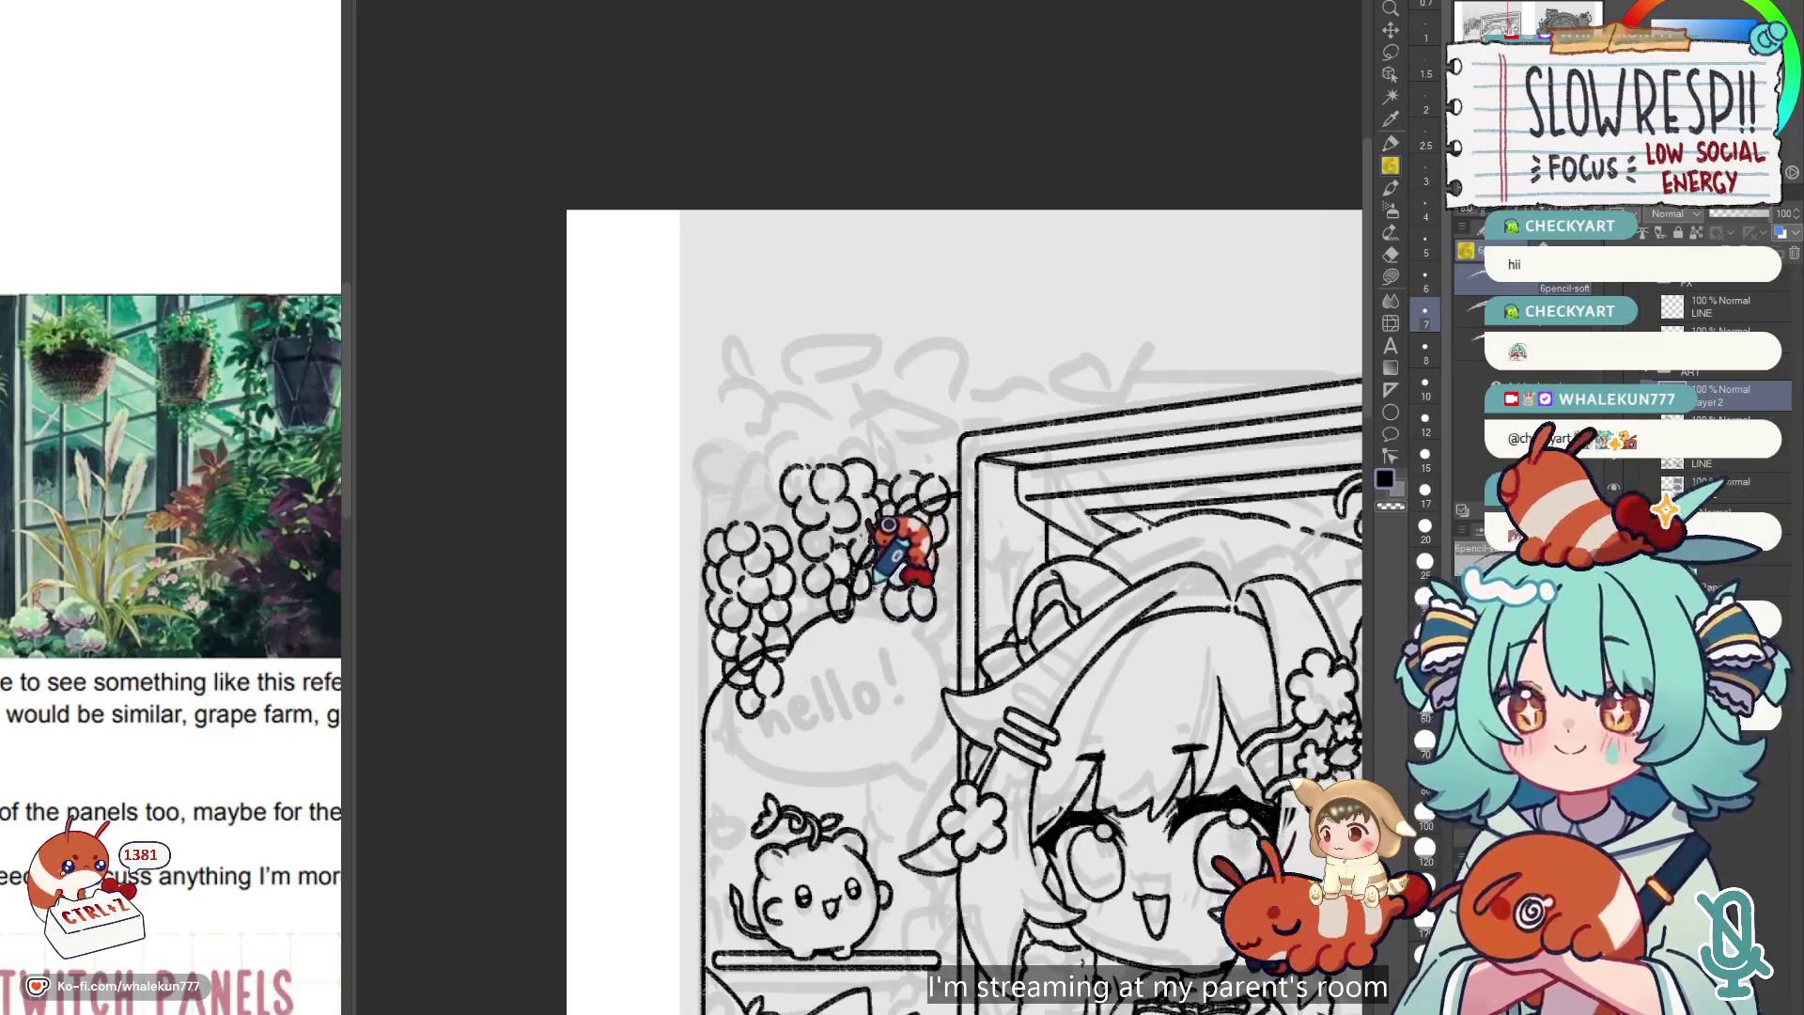
scroll(1052, 399, "down", 2)
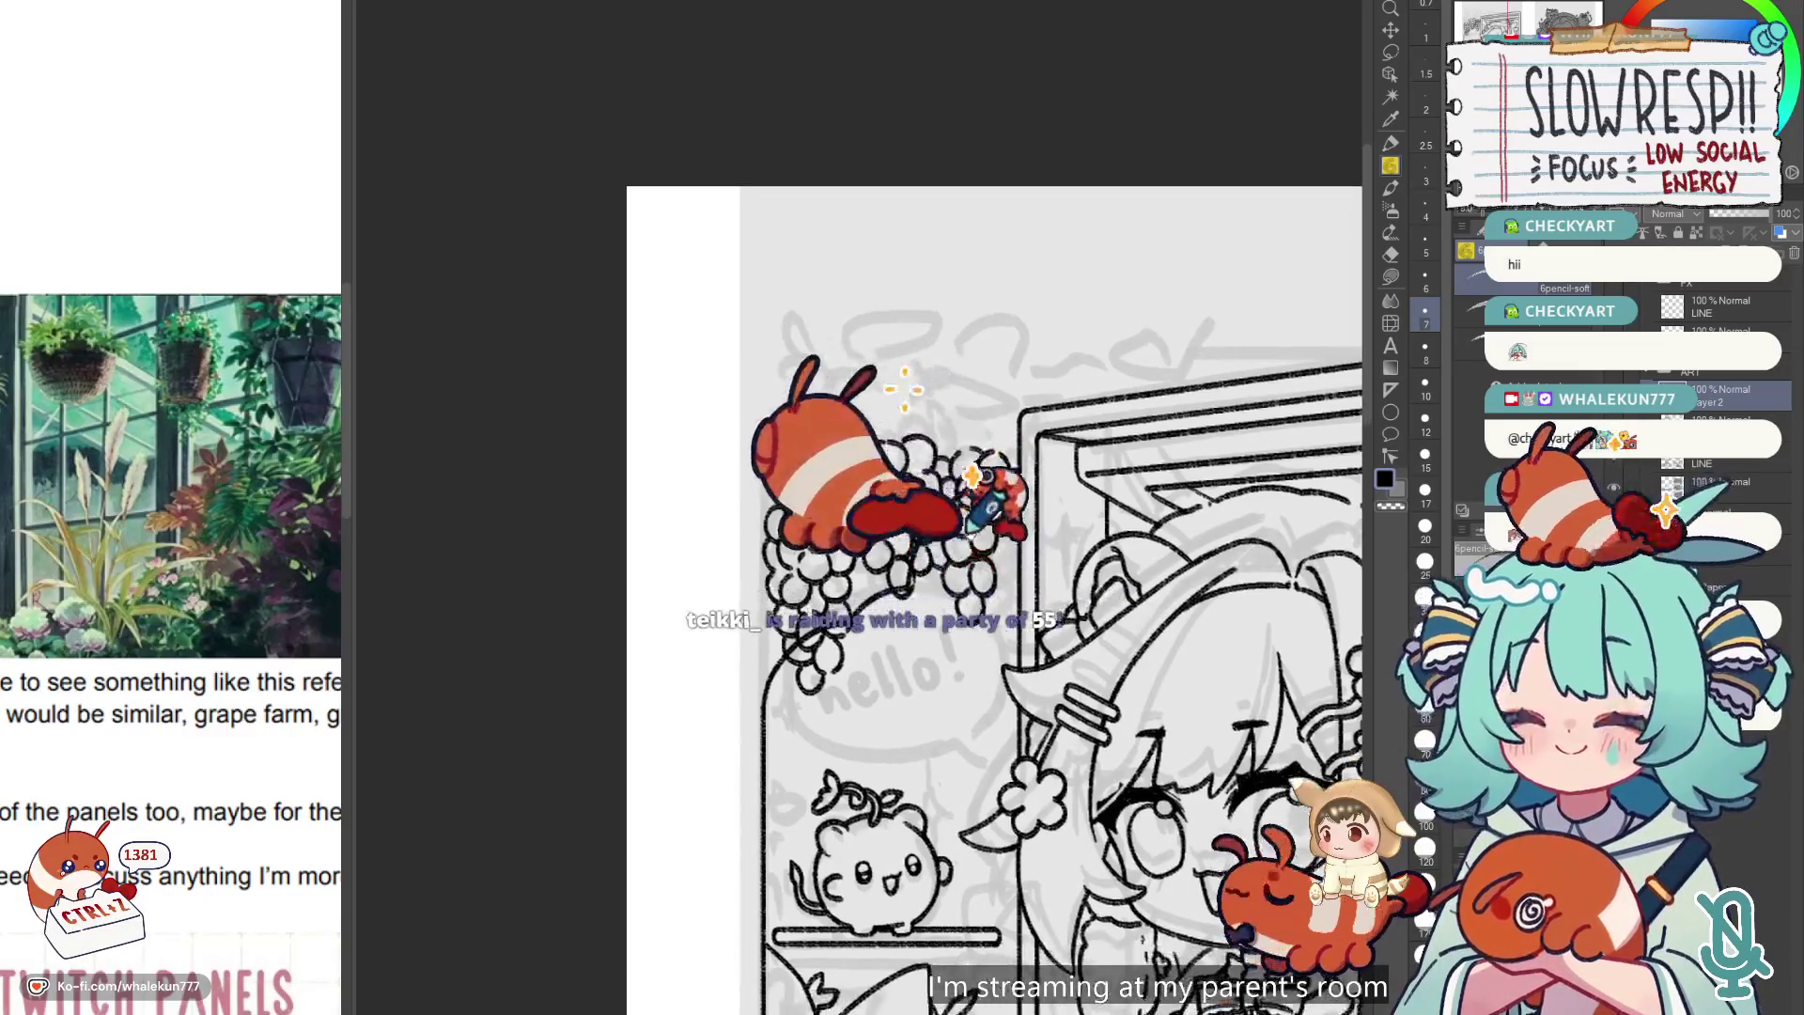
scroll(1052, 399, "up", 2)
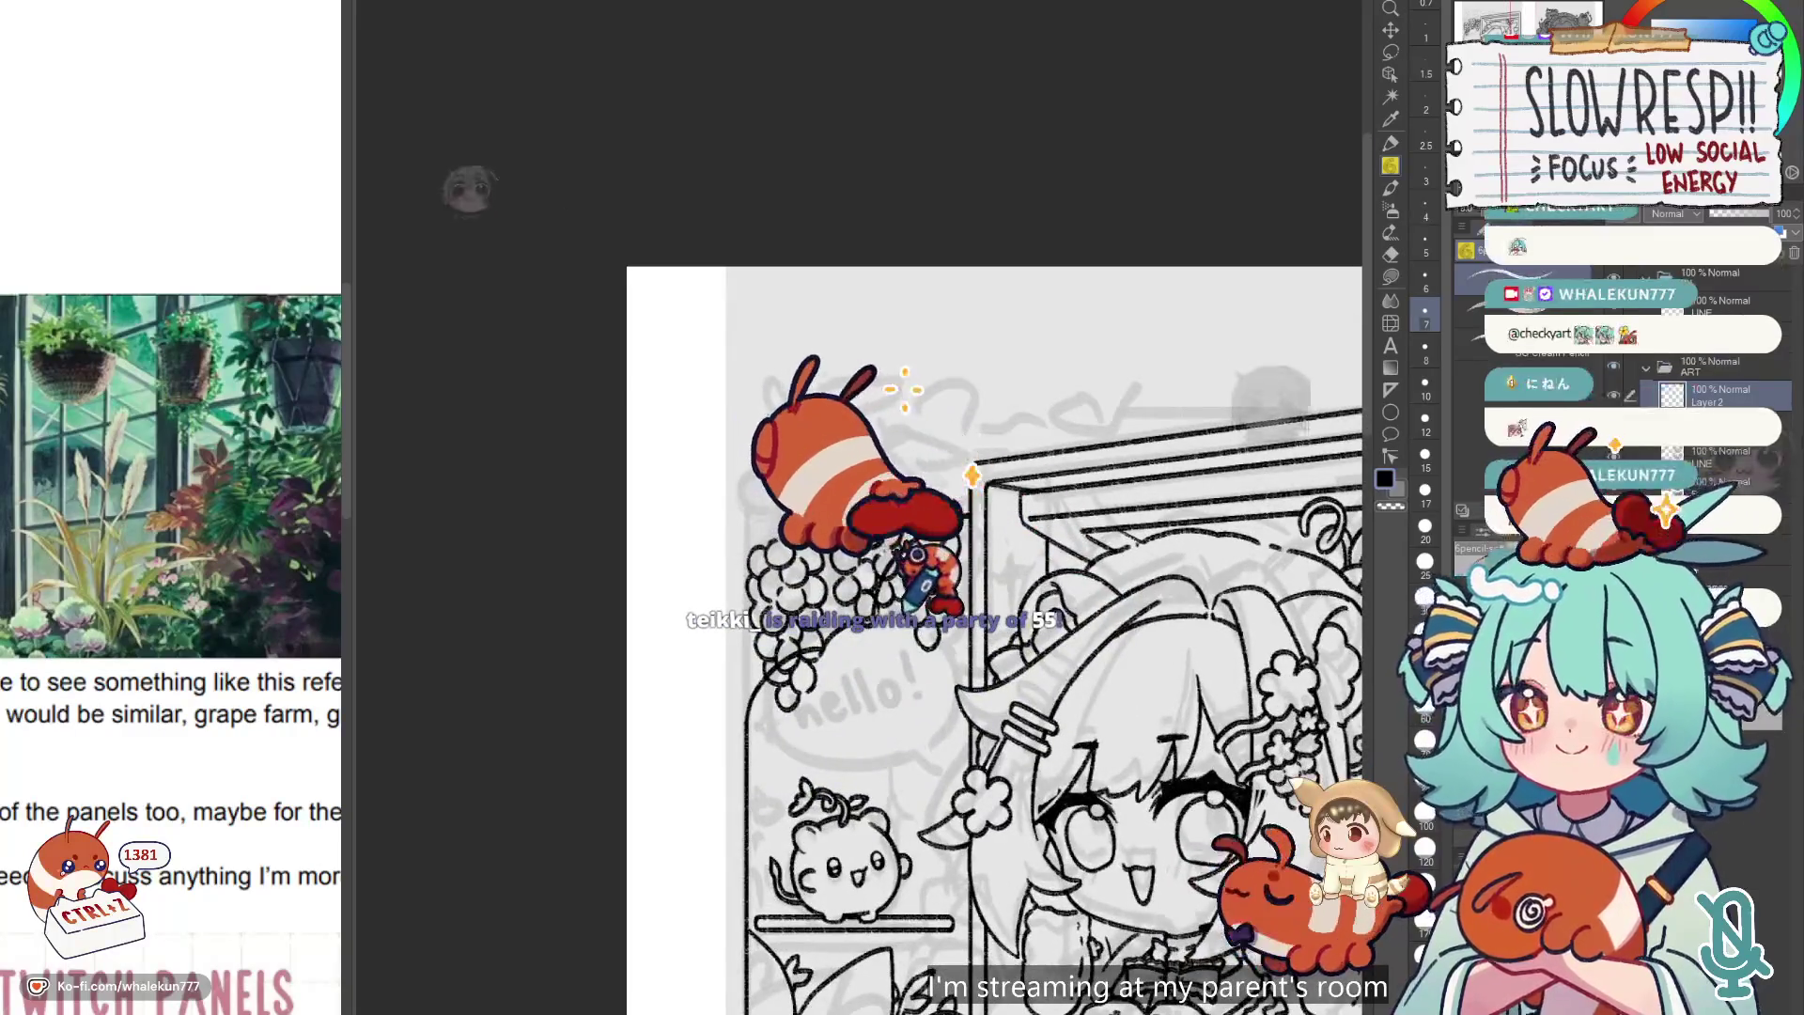
key("ctrl+z")
scroll(908, 627, "up", 1)
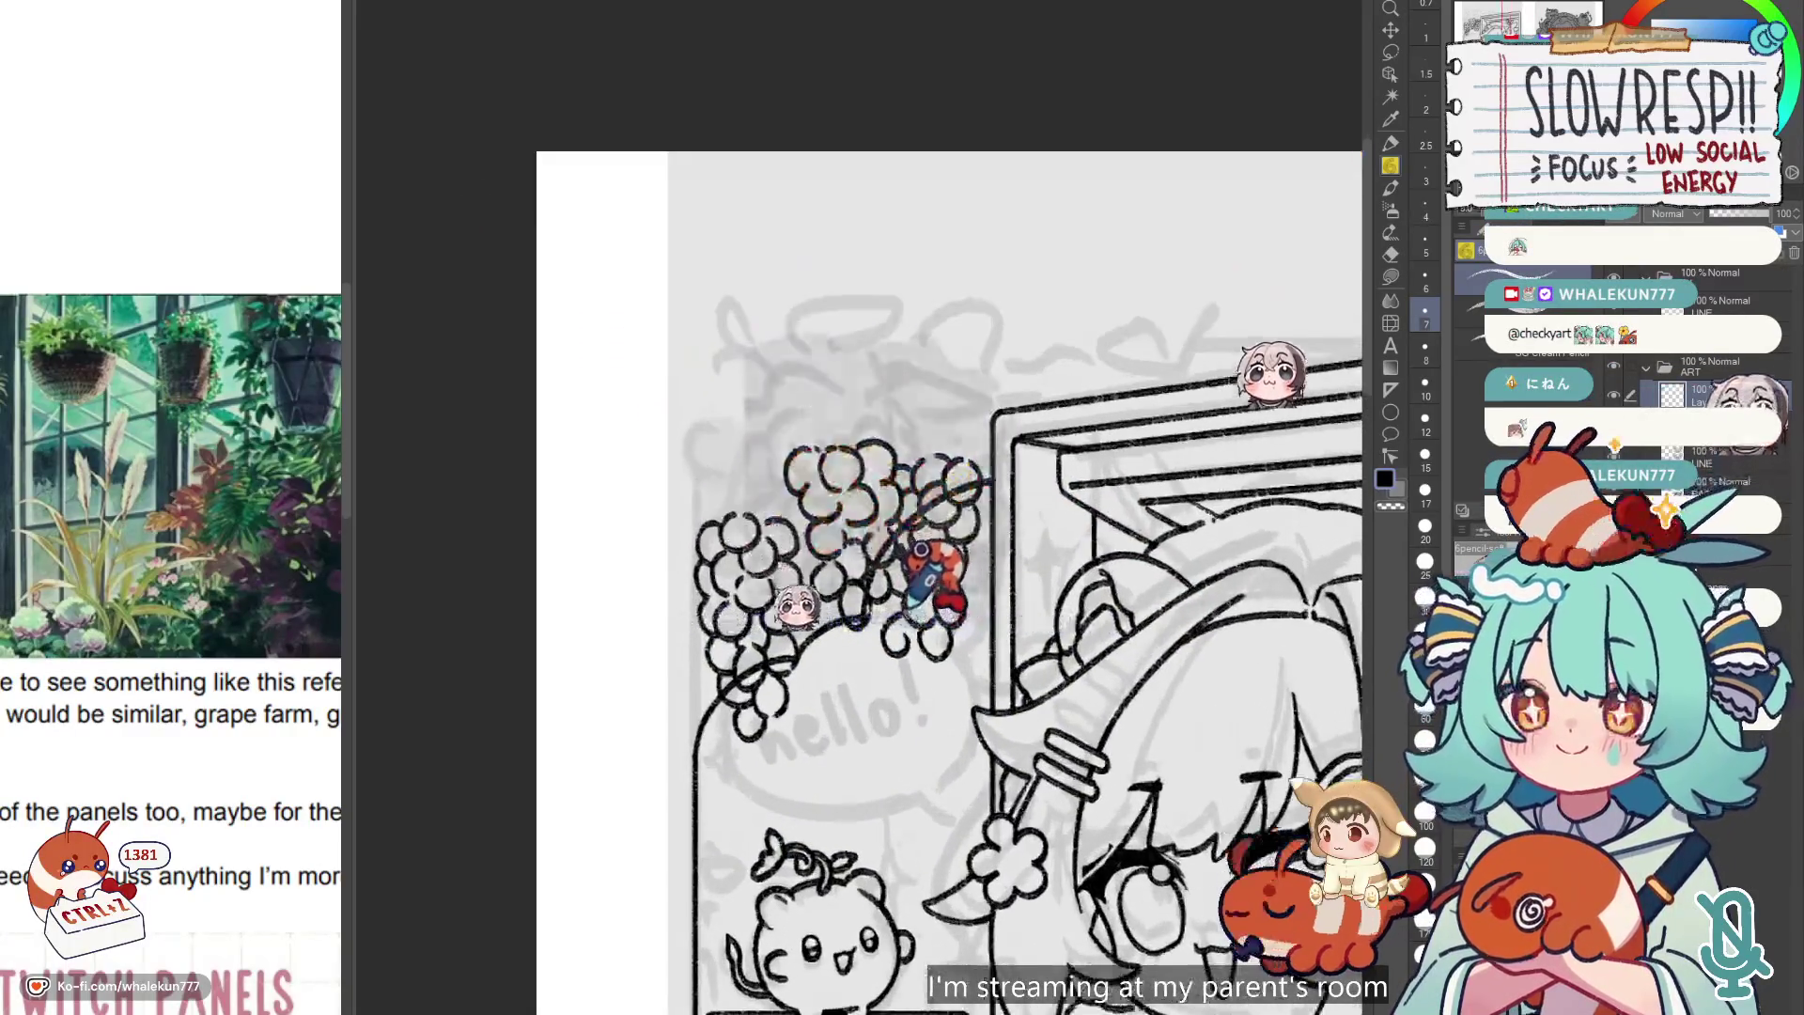
key("ctrl+z")
key("ctrl+z")
key("ctrl+z")
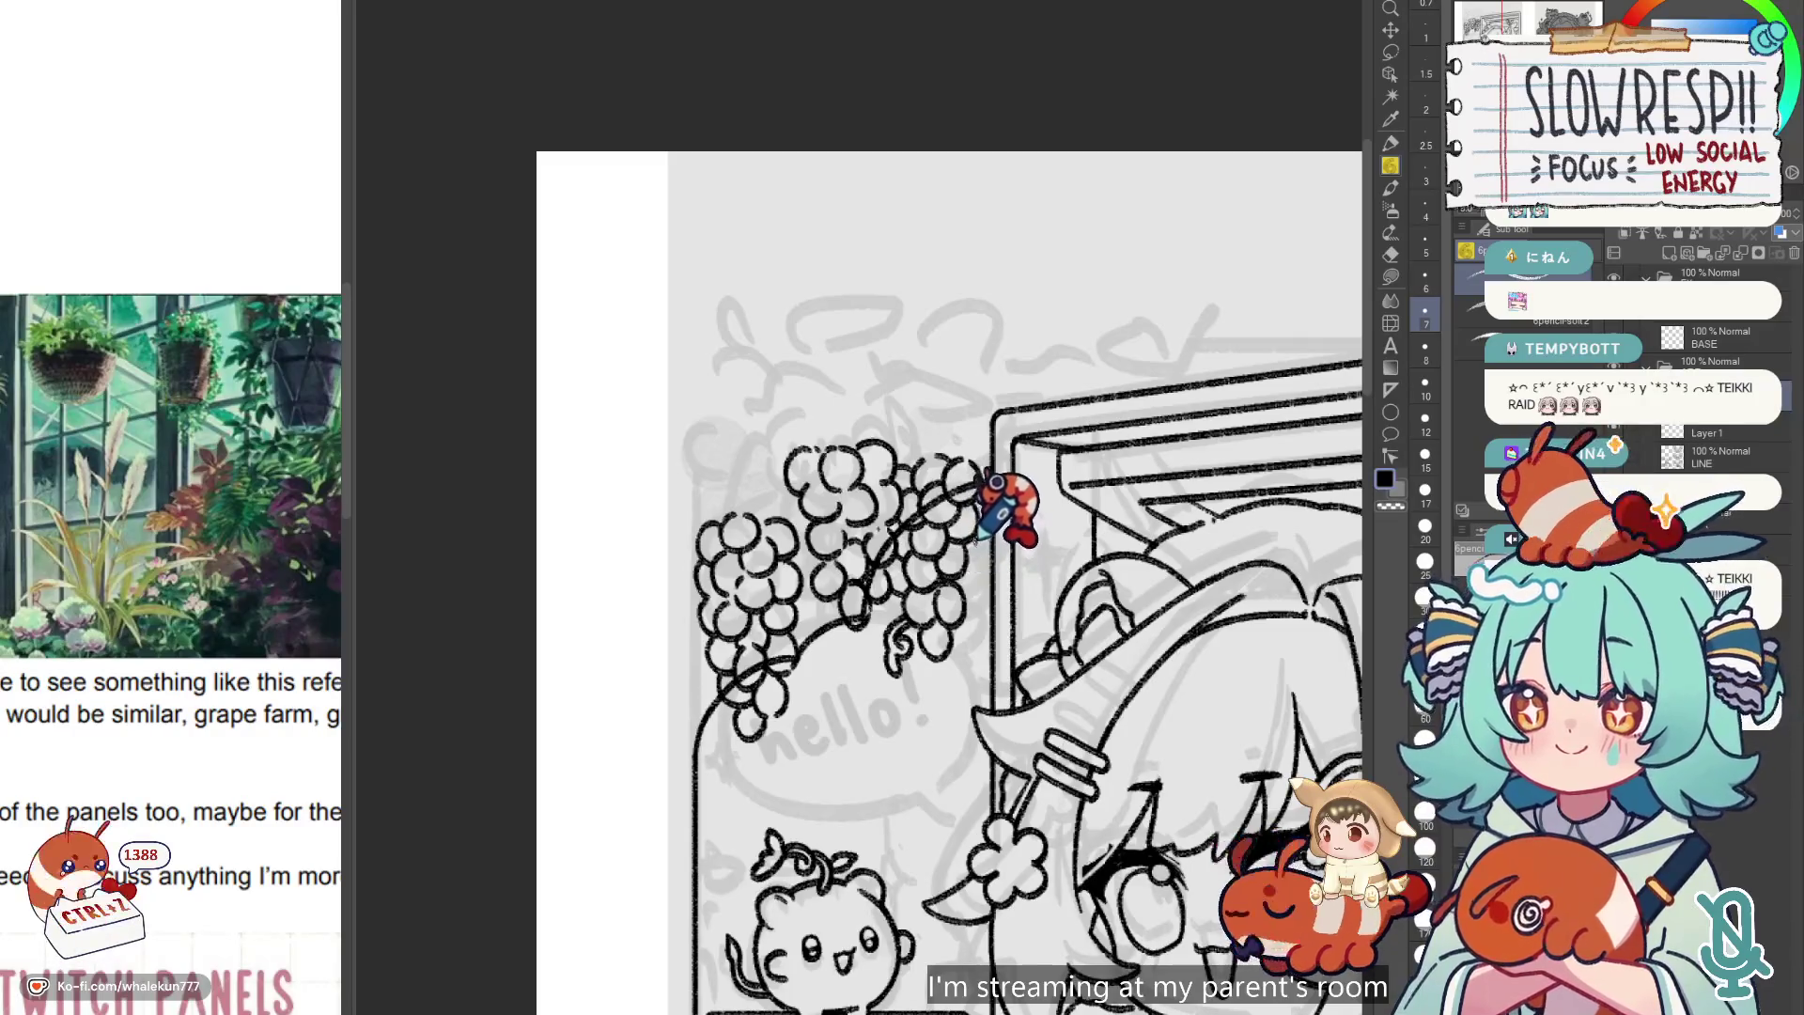
left_click_drag(1015, 469, 1008, 485)
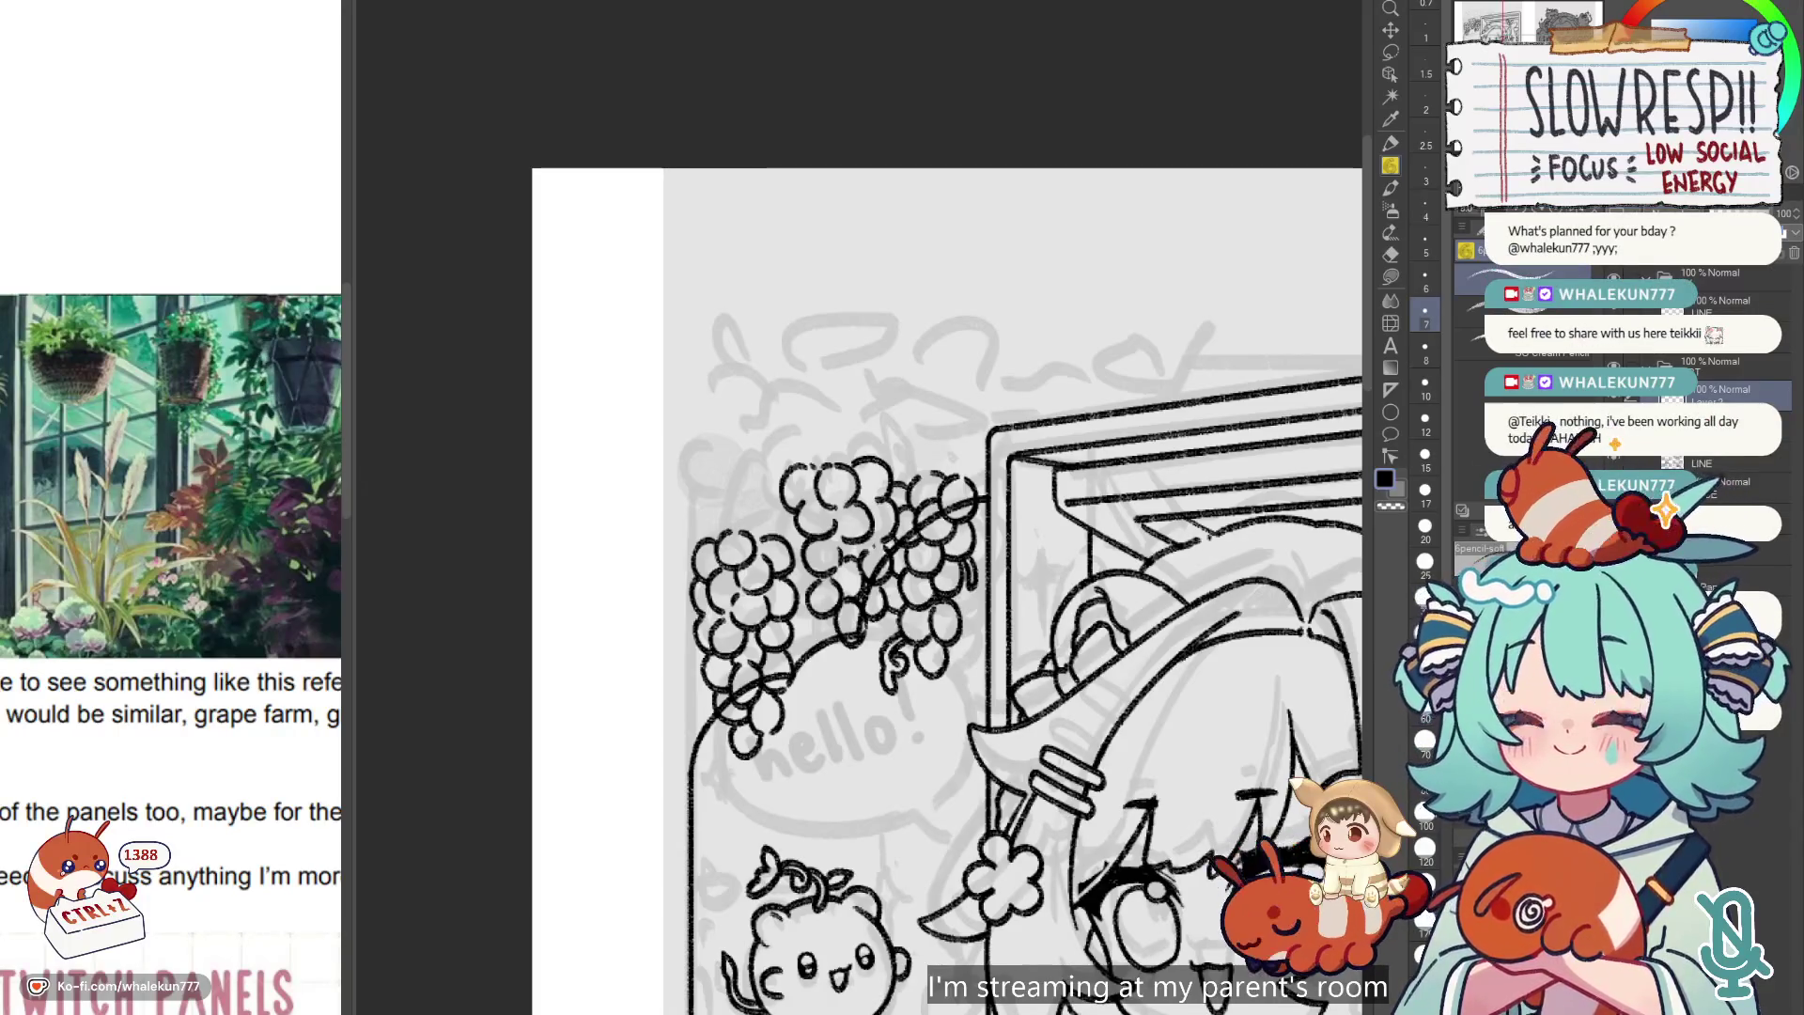
scroll(1138, 743, "down", 3)
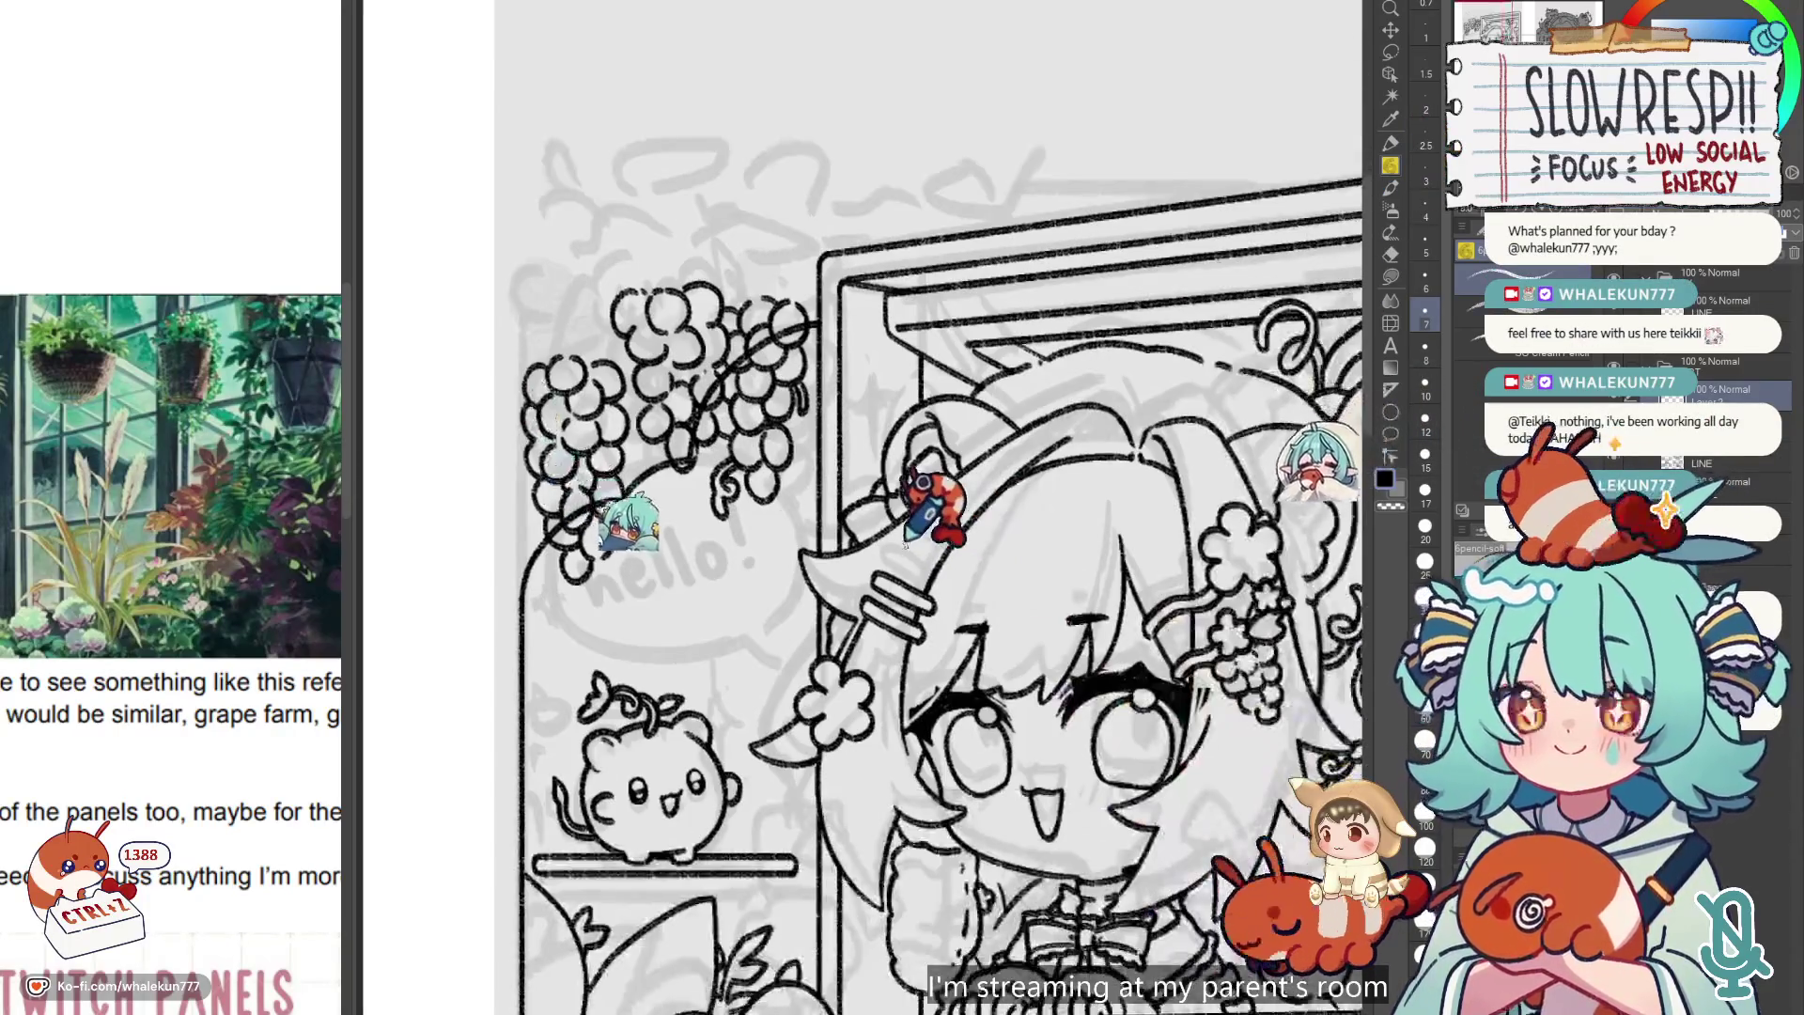
Zoom in and erase the stray sketch strokes among the grapes.
scroll(858, 570, "up", 4)
scroll(858, 570, "down", 5)
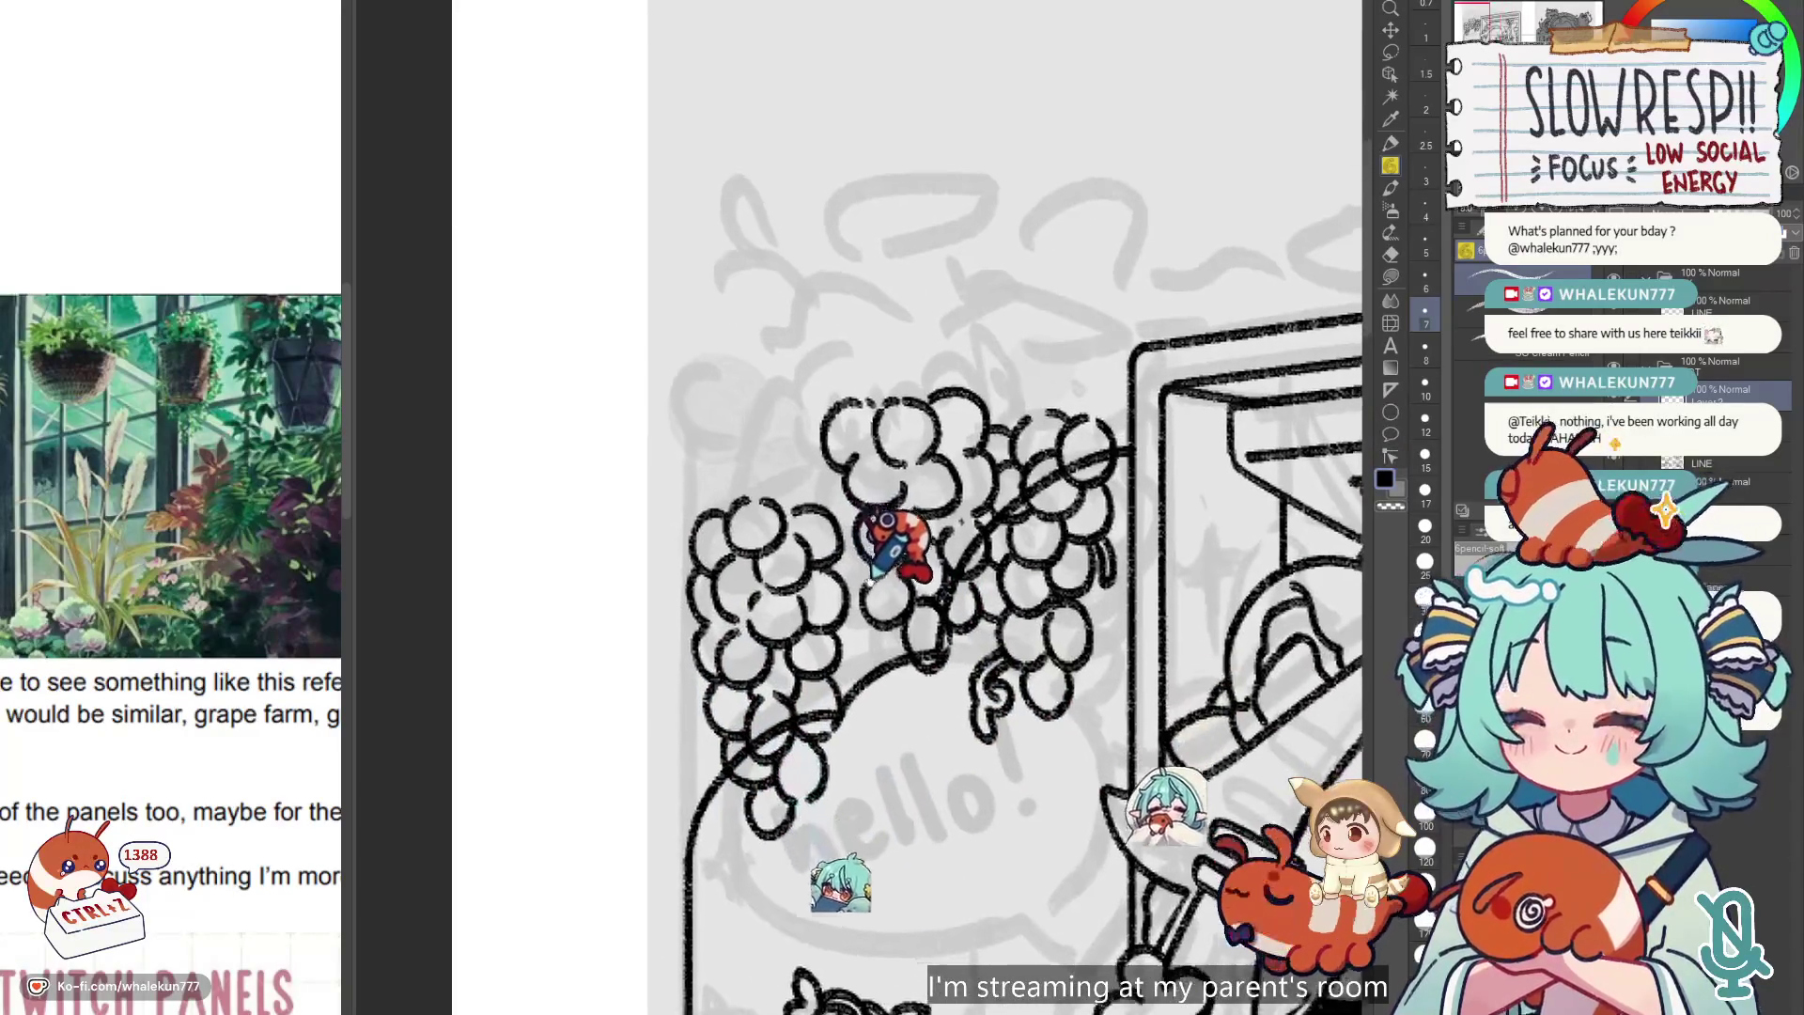
scroll(921, 643, "up", 1)
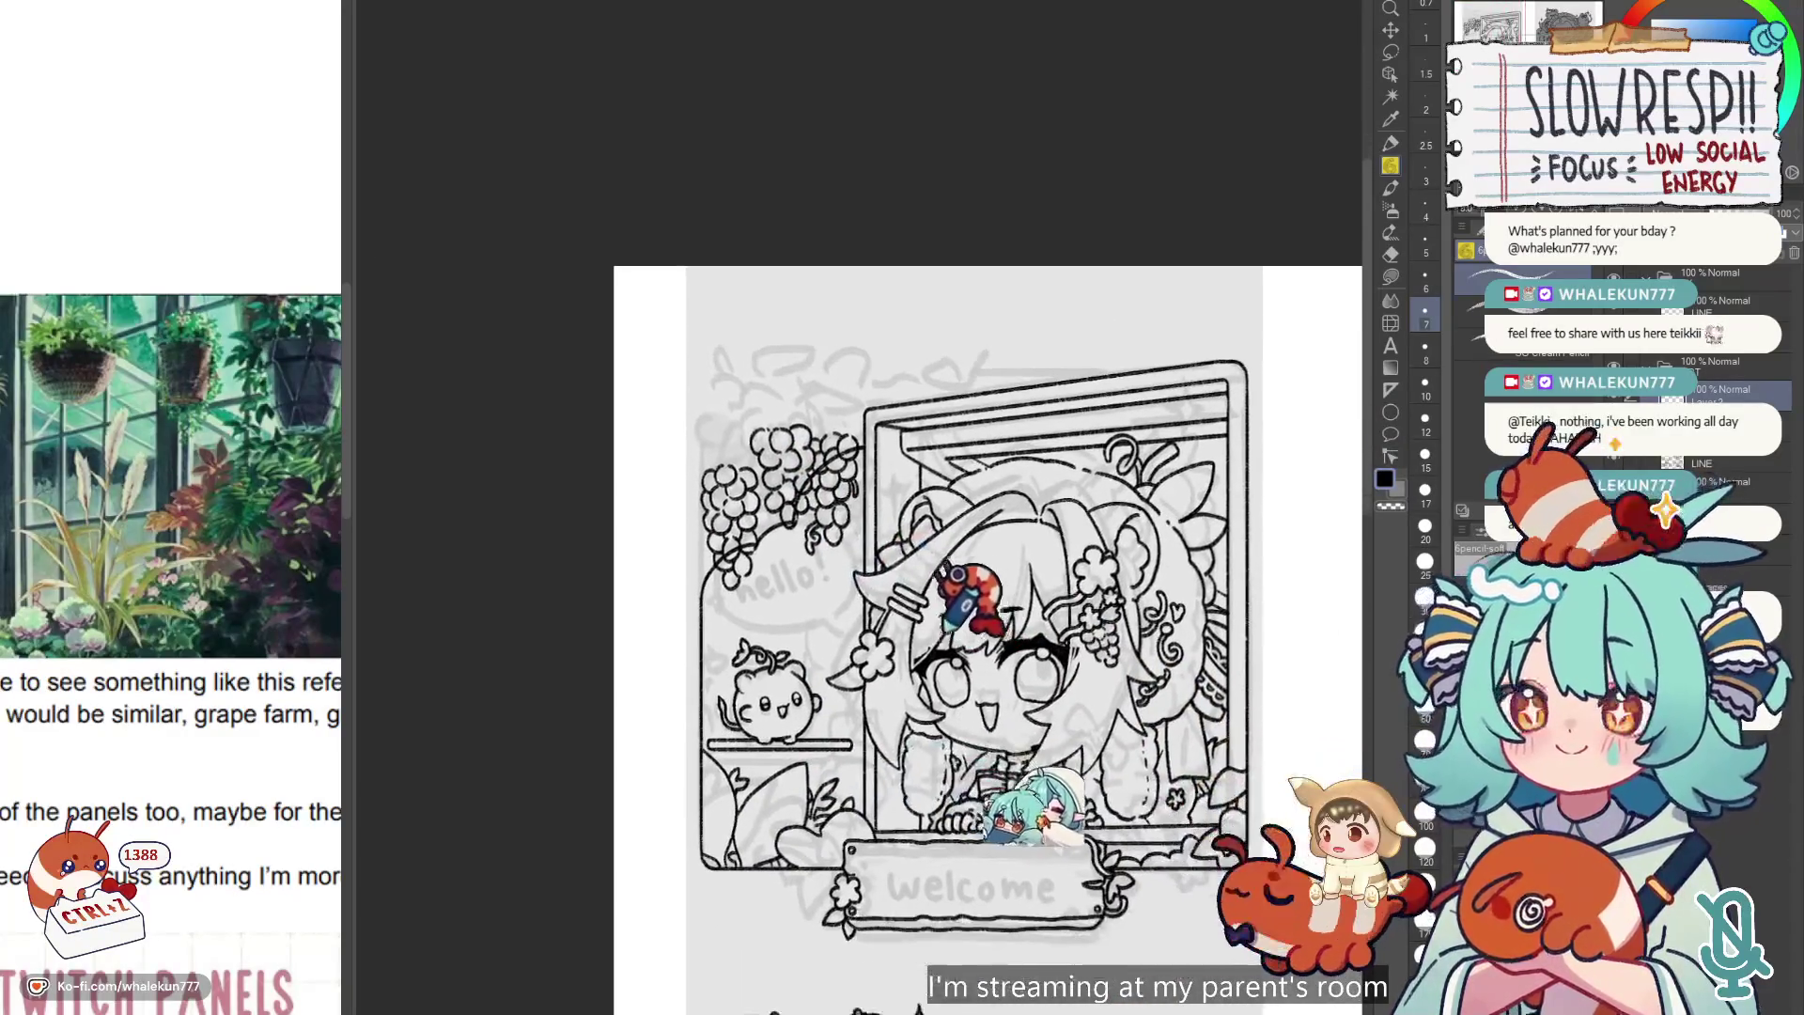
scroll(893, 601, "up", 2)
scroll(878, 572, "down", 1)
scroll(877, 572, "up", 2)
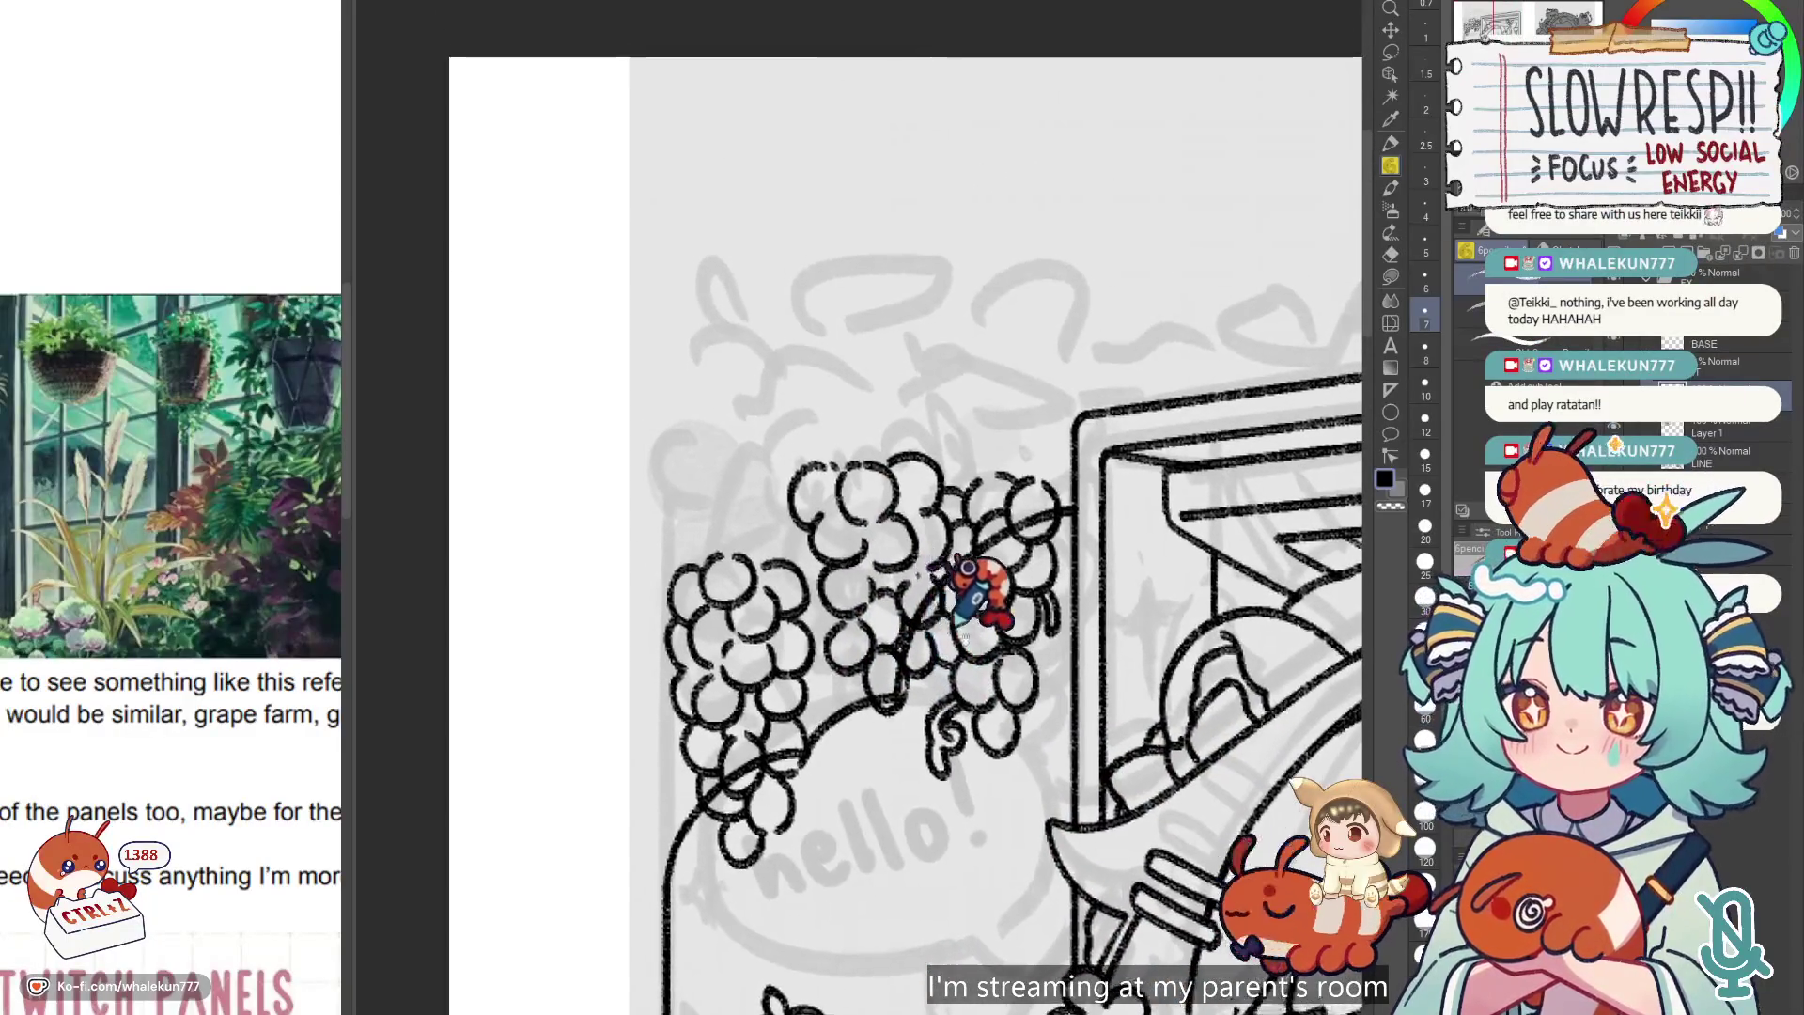
scroll(932, 686, "down", 3)
key("e")
mouse_move(866, 448)
left_mouse_down()
mouse_move(879, 504)
mouse_move(943, 406)
left_mouse_up()
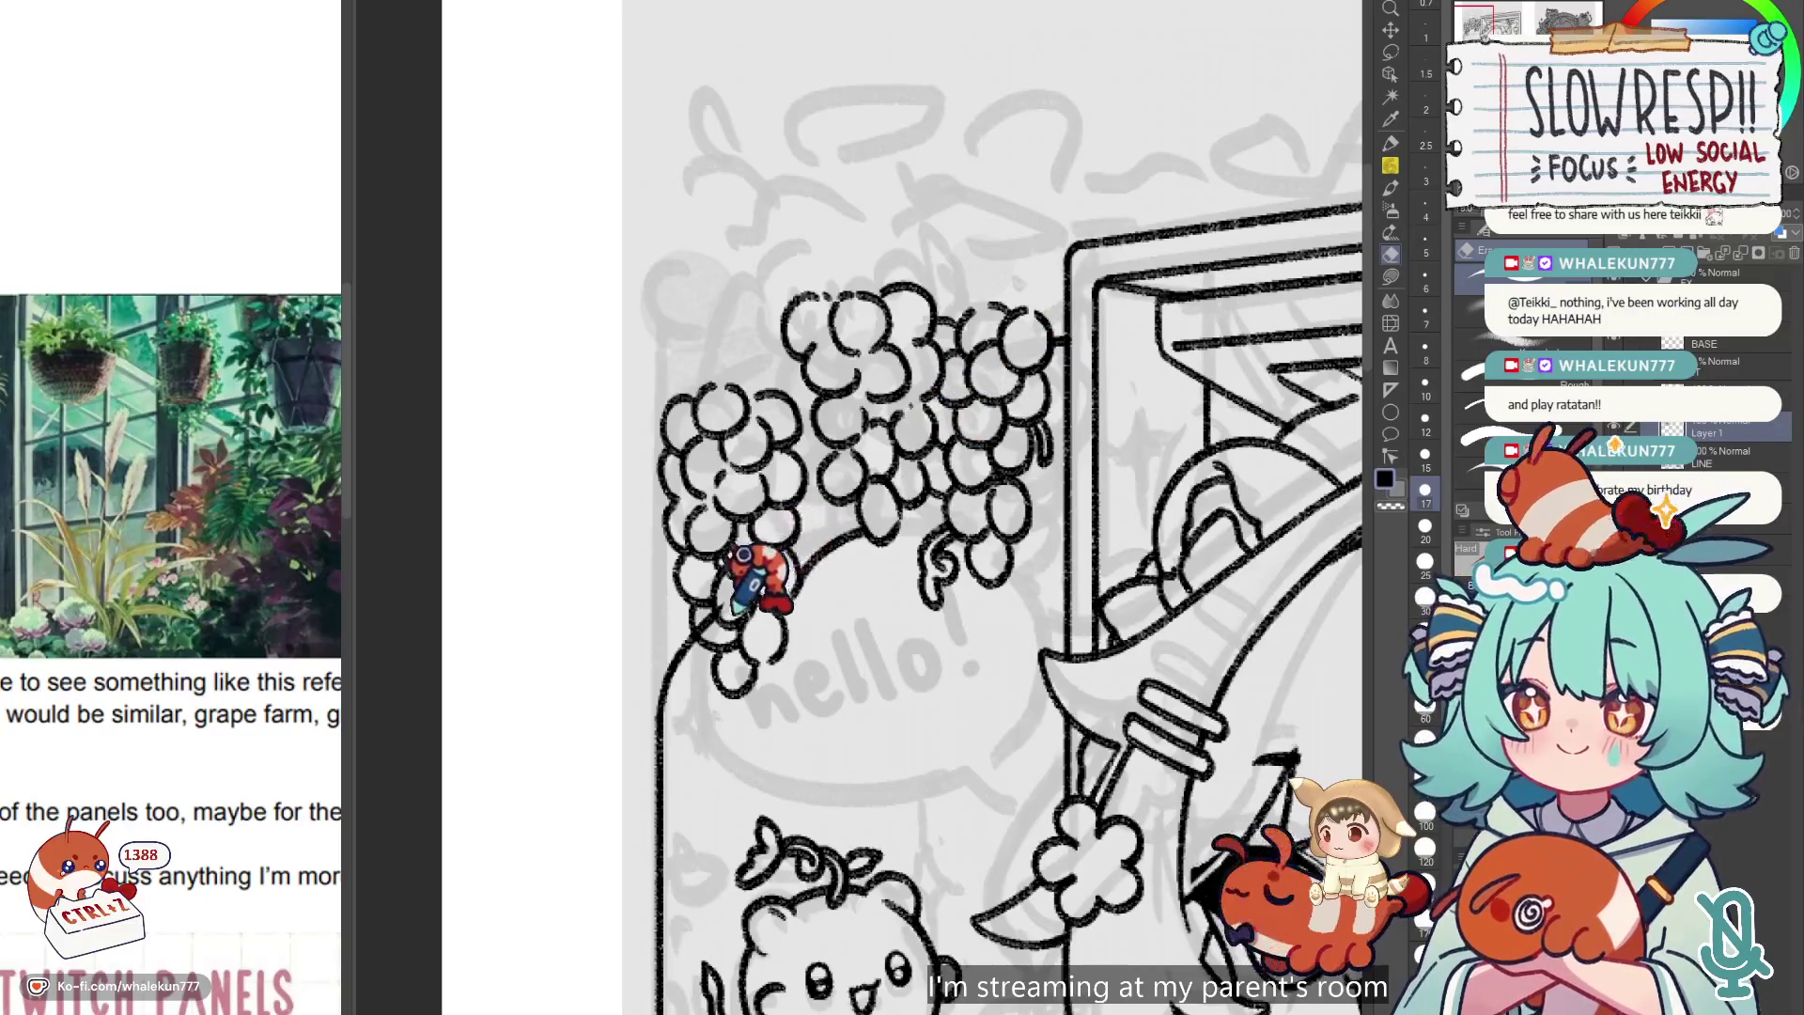
scroll(815, 577, "down", 5)
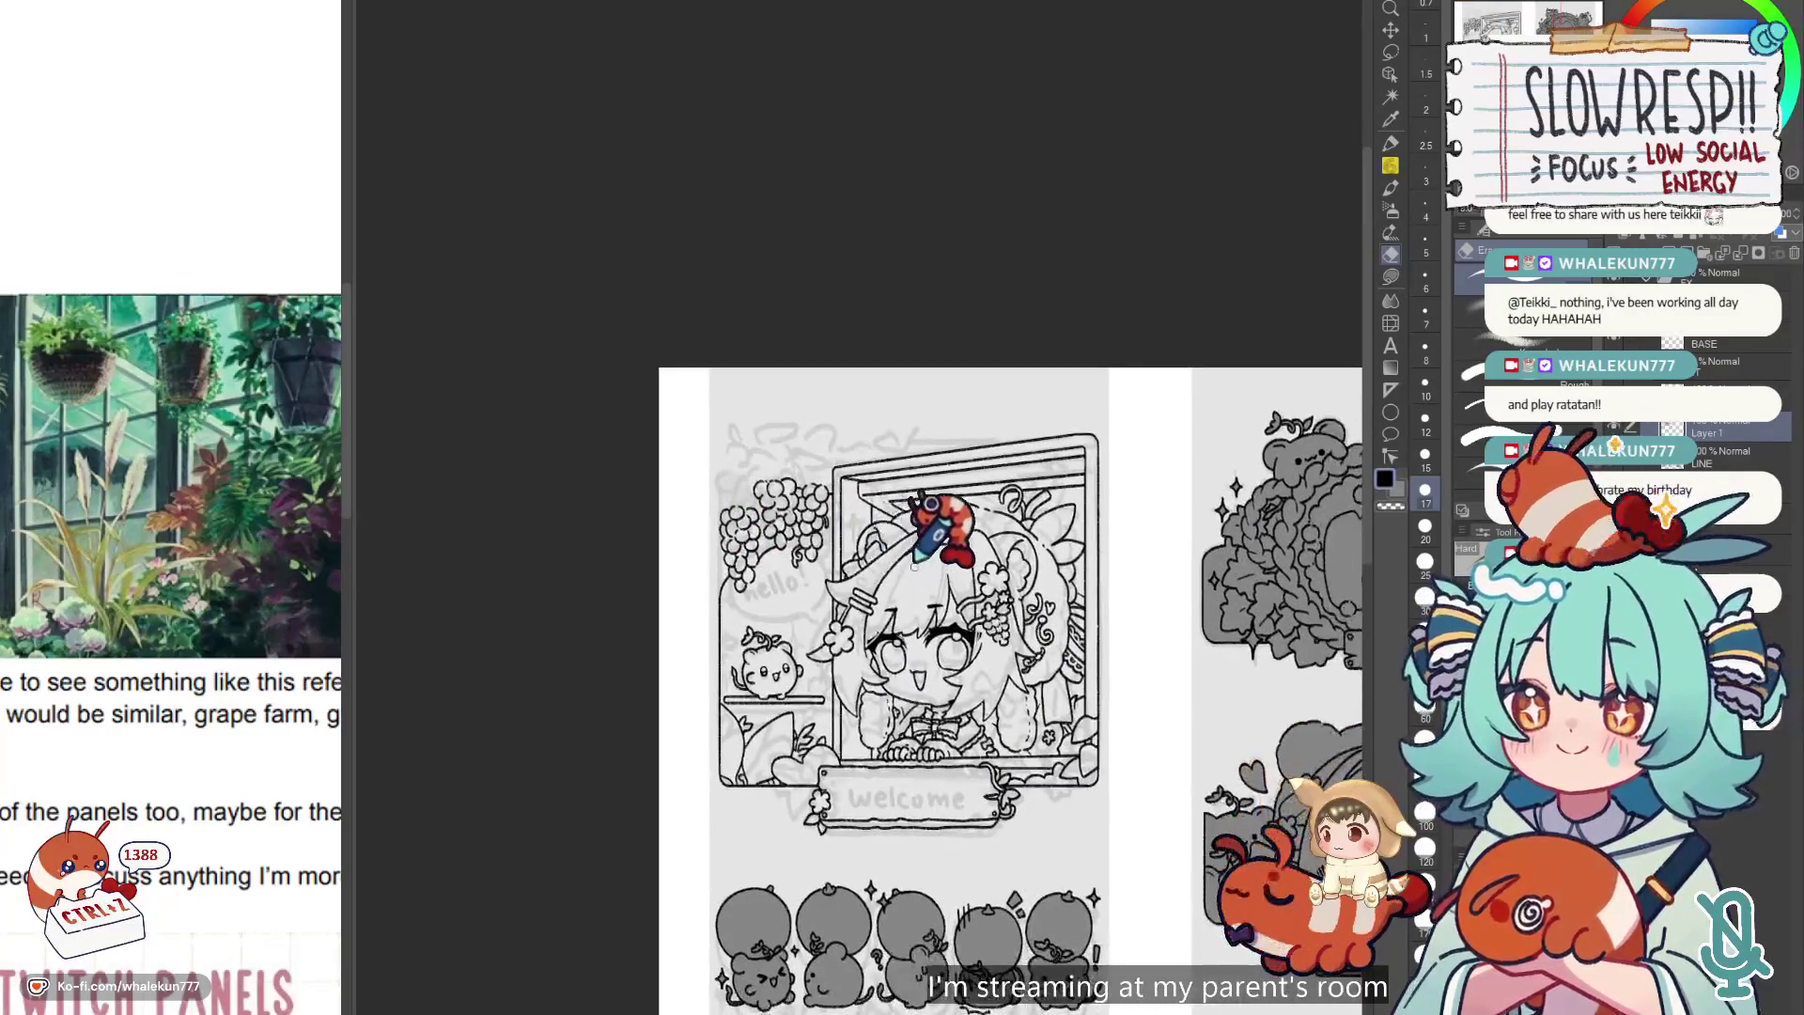
Return to the pencil, pan across the page, and bring the korone.png window forward.
key("p")
left_click_drag(1151, 356, 1232, 387)
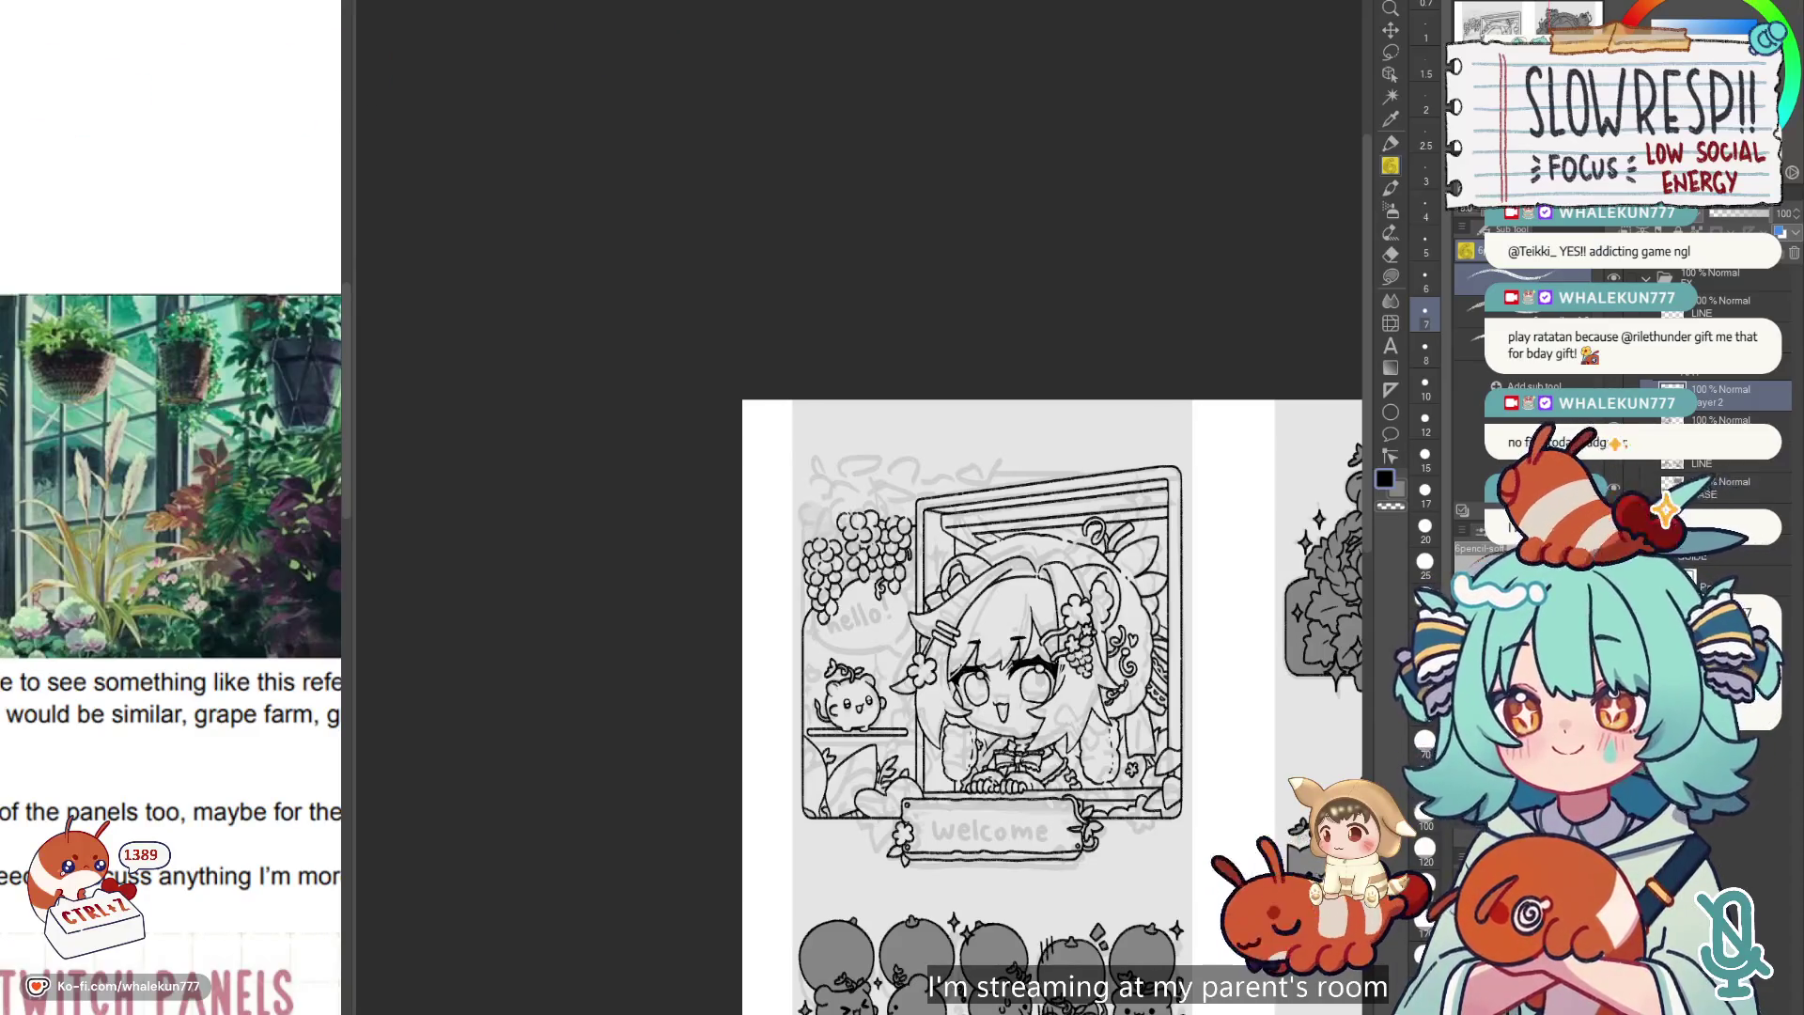
key("alt+Tab")
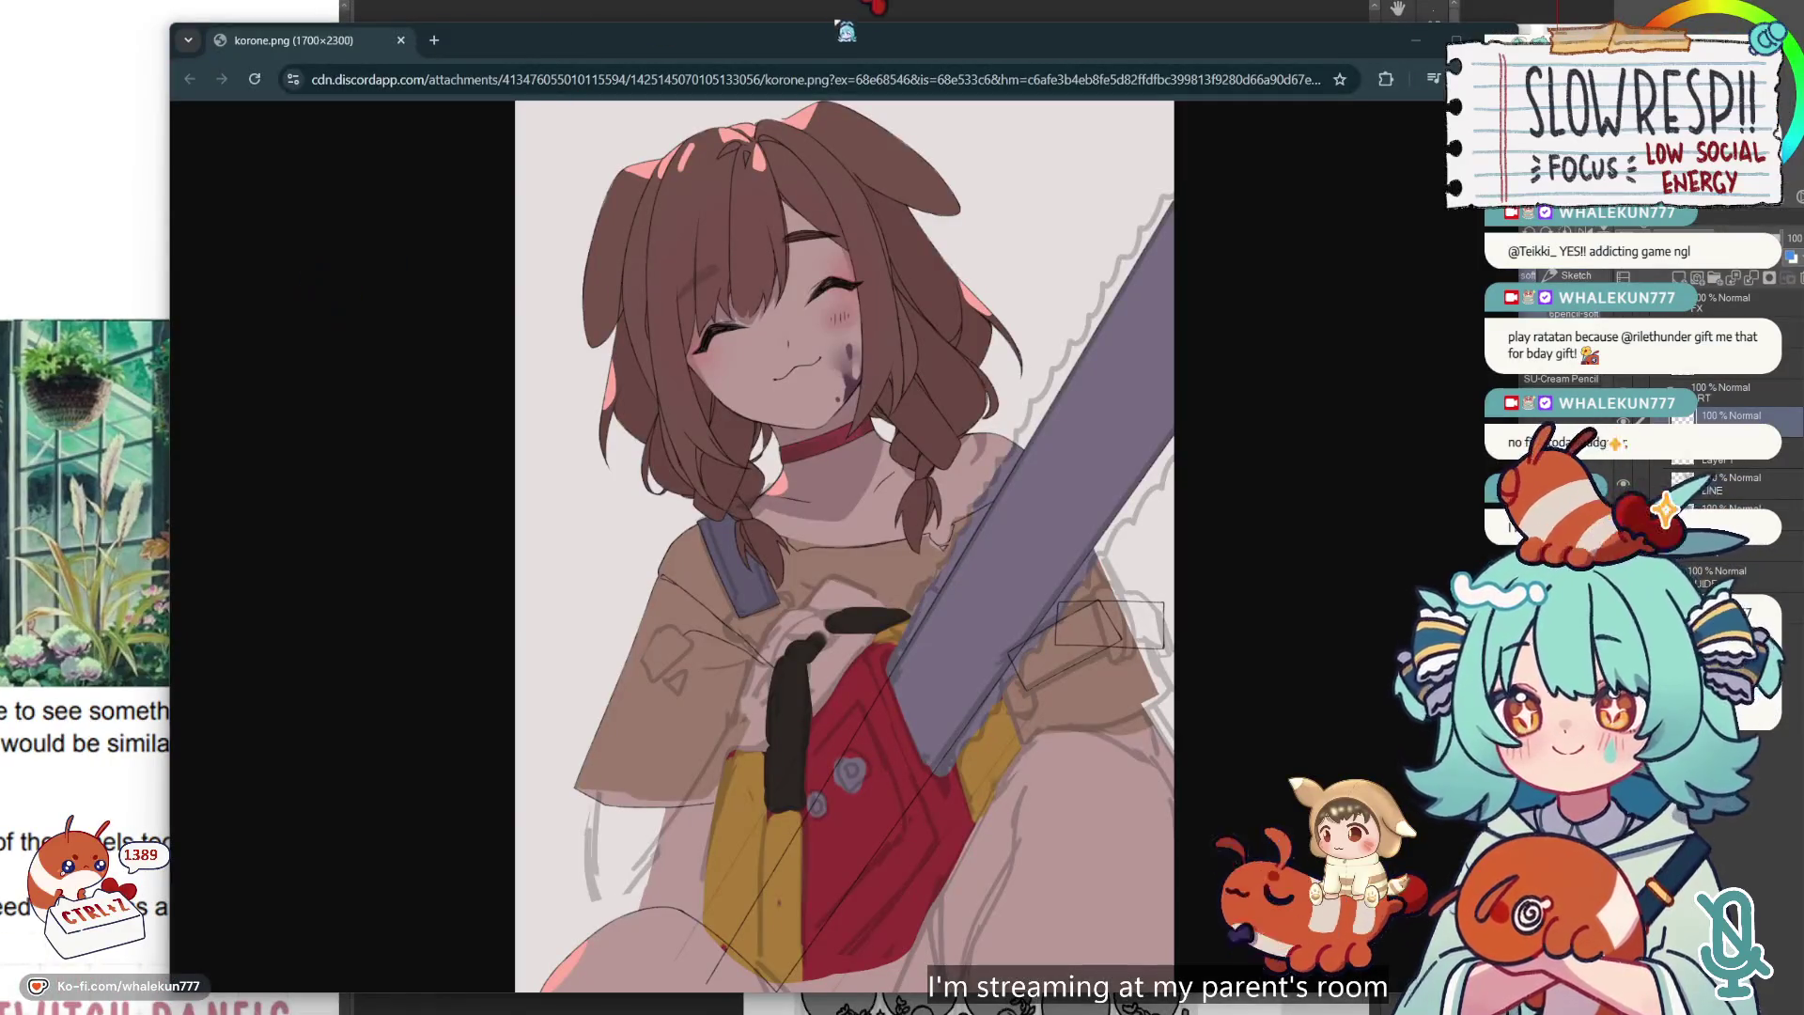
Move and narrow the korone.png Chrome window to uncover the canvas, then close it.
left_click_drag(864, 37, 738, 18)
left_click_drag(1392, 172, 761, 176)
left_click_drag(601, 19, 886, 25)
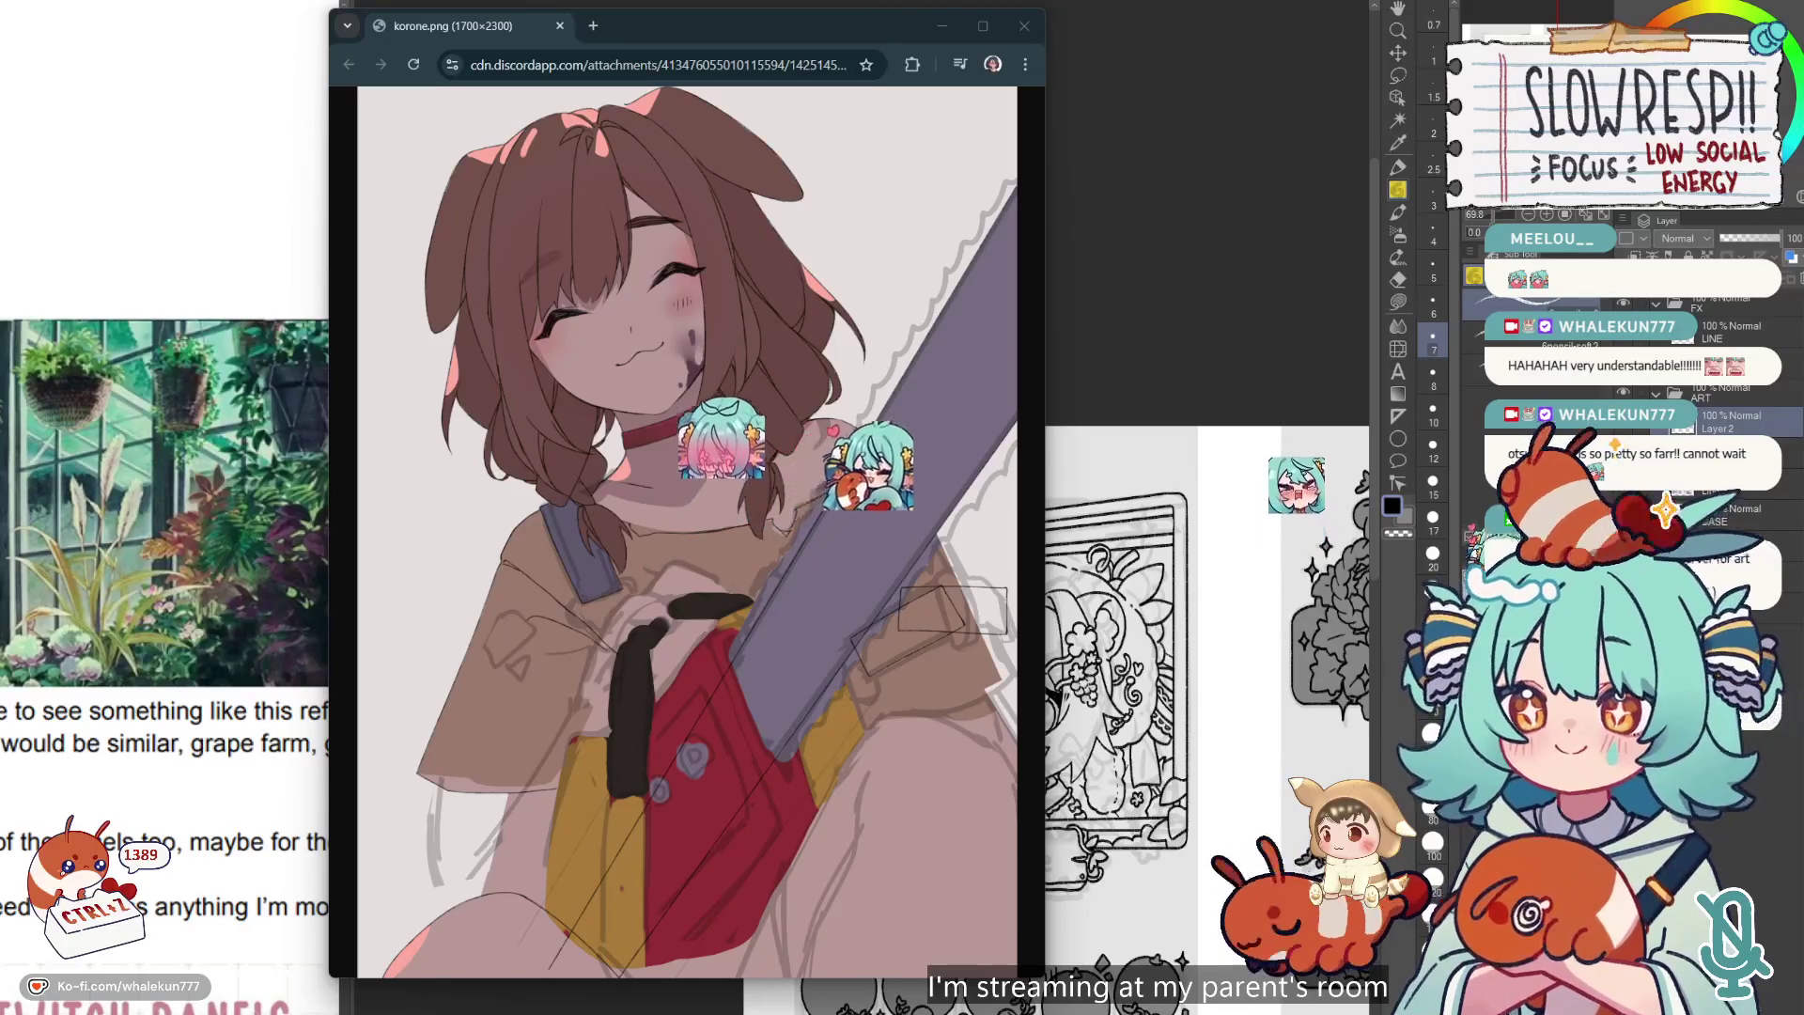
key("ctrl+w")
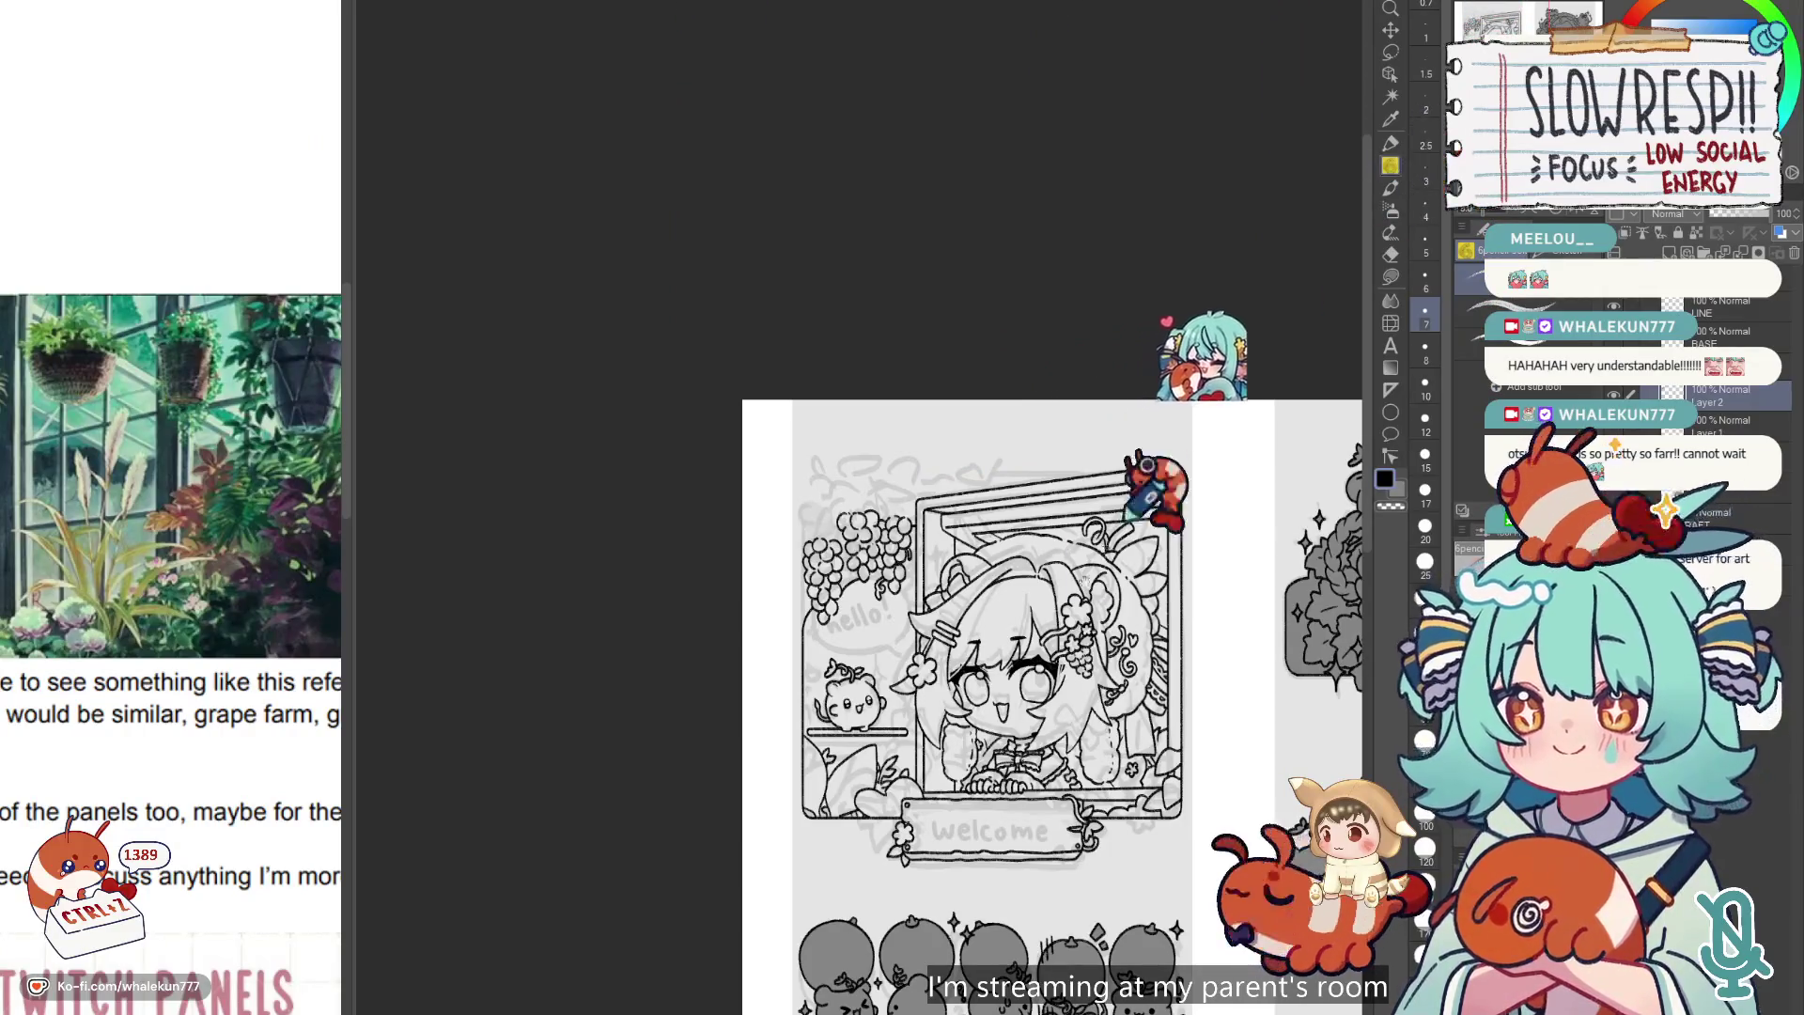
Zoom to the grape cluster, undo the last stroke, and draw a curved leaf stroke above it.
scroll(939, 488, "up", 3)
scroll(834, 645, "up", 1)
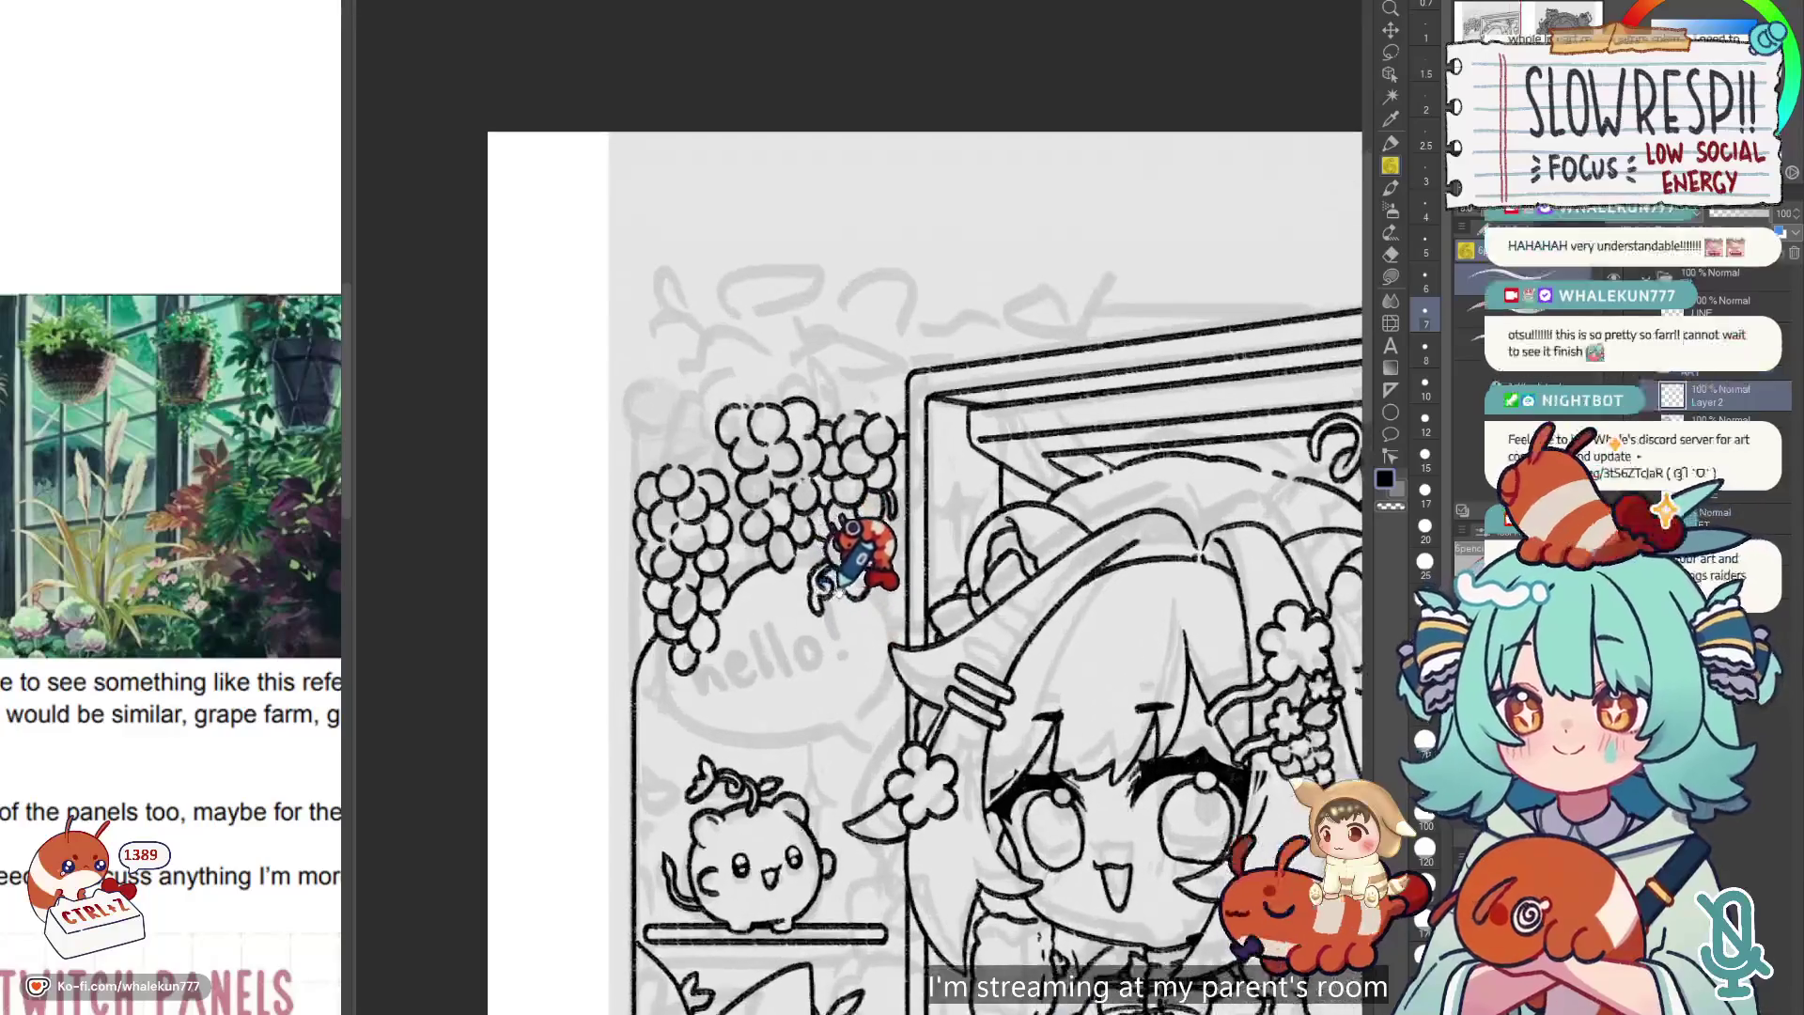
scroll(868, 599, "up", 1)
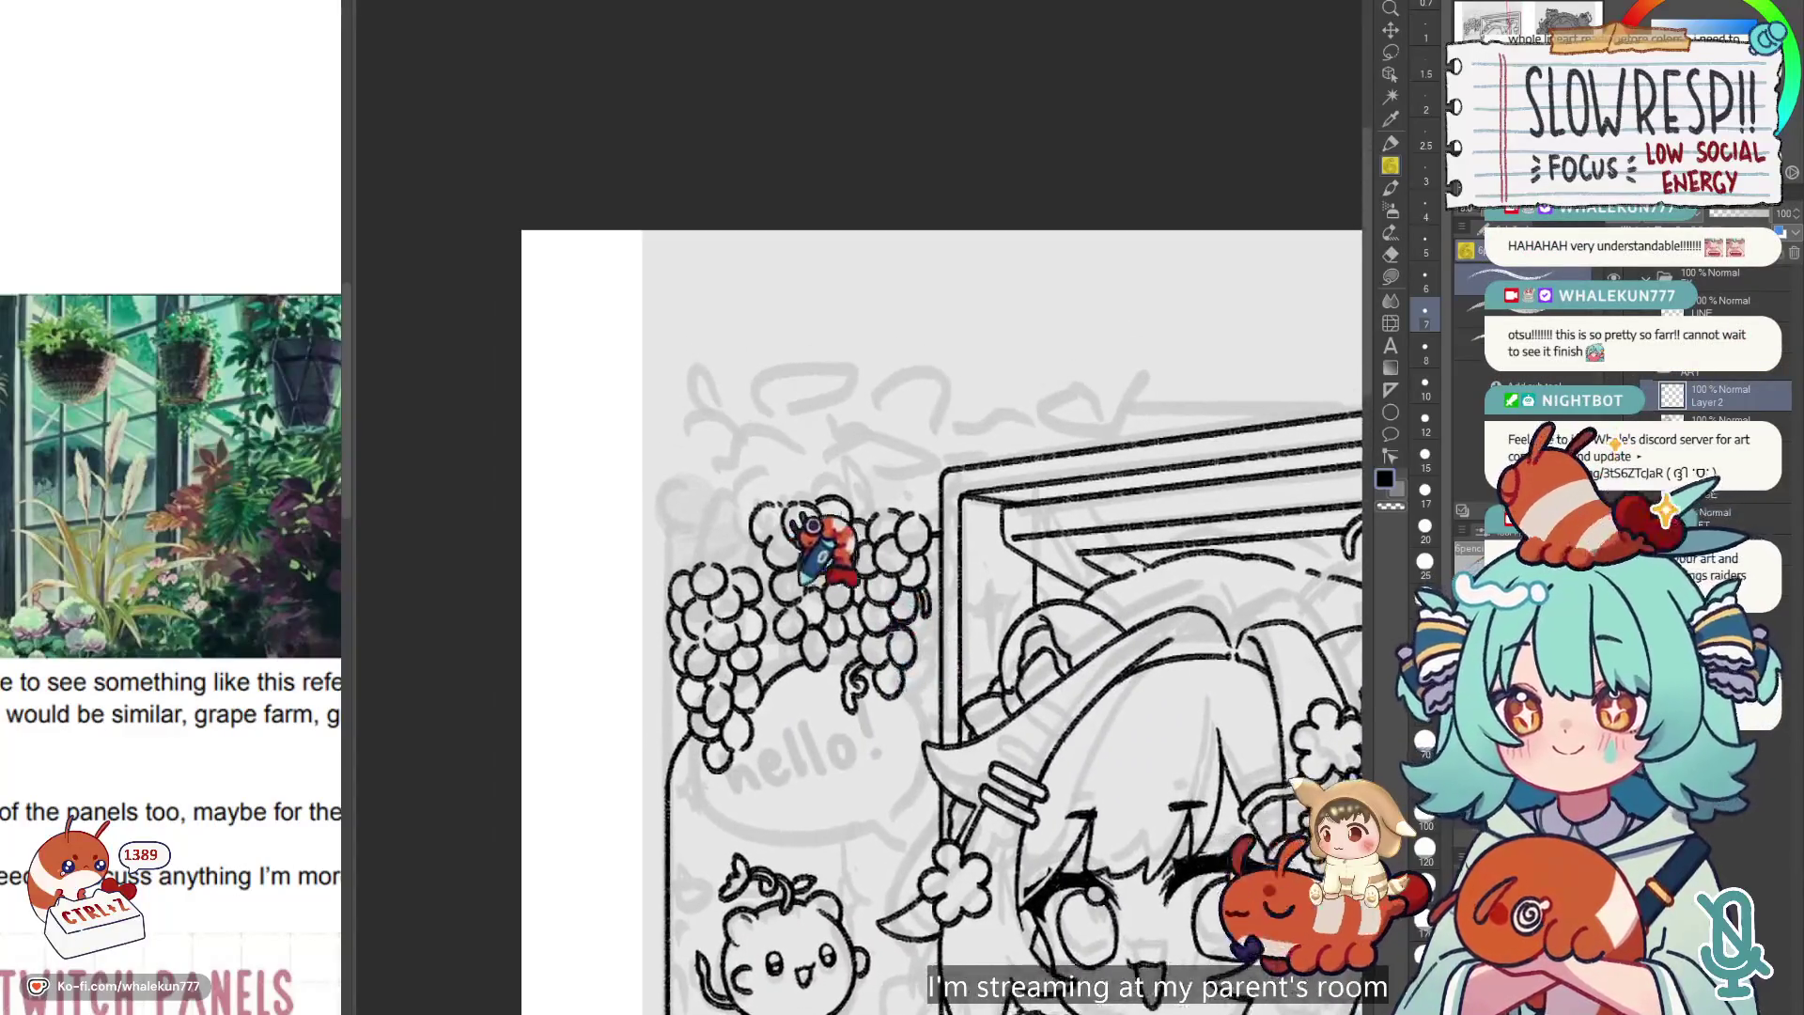
scroll(782, 594, "up", 2)
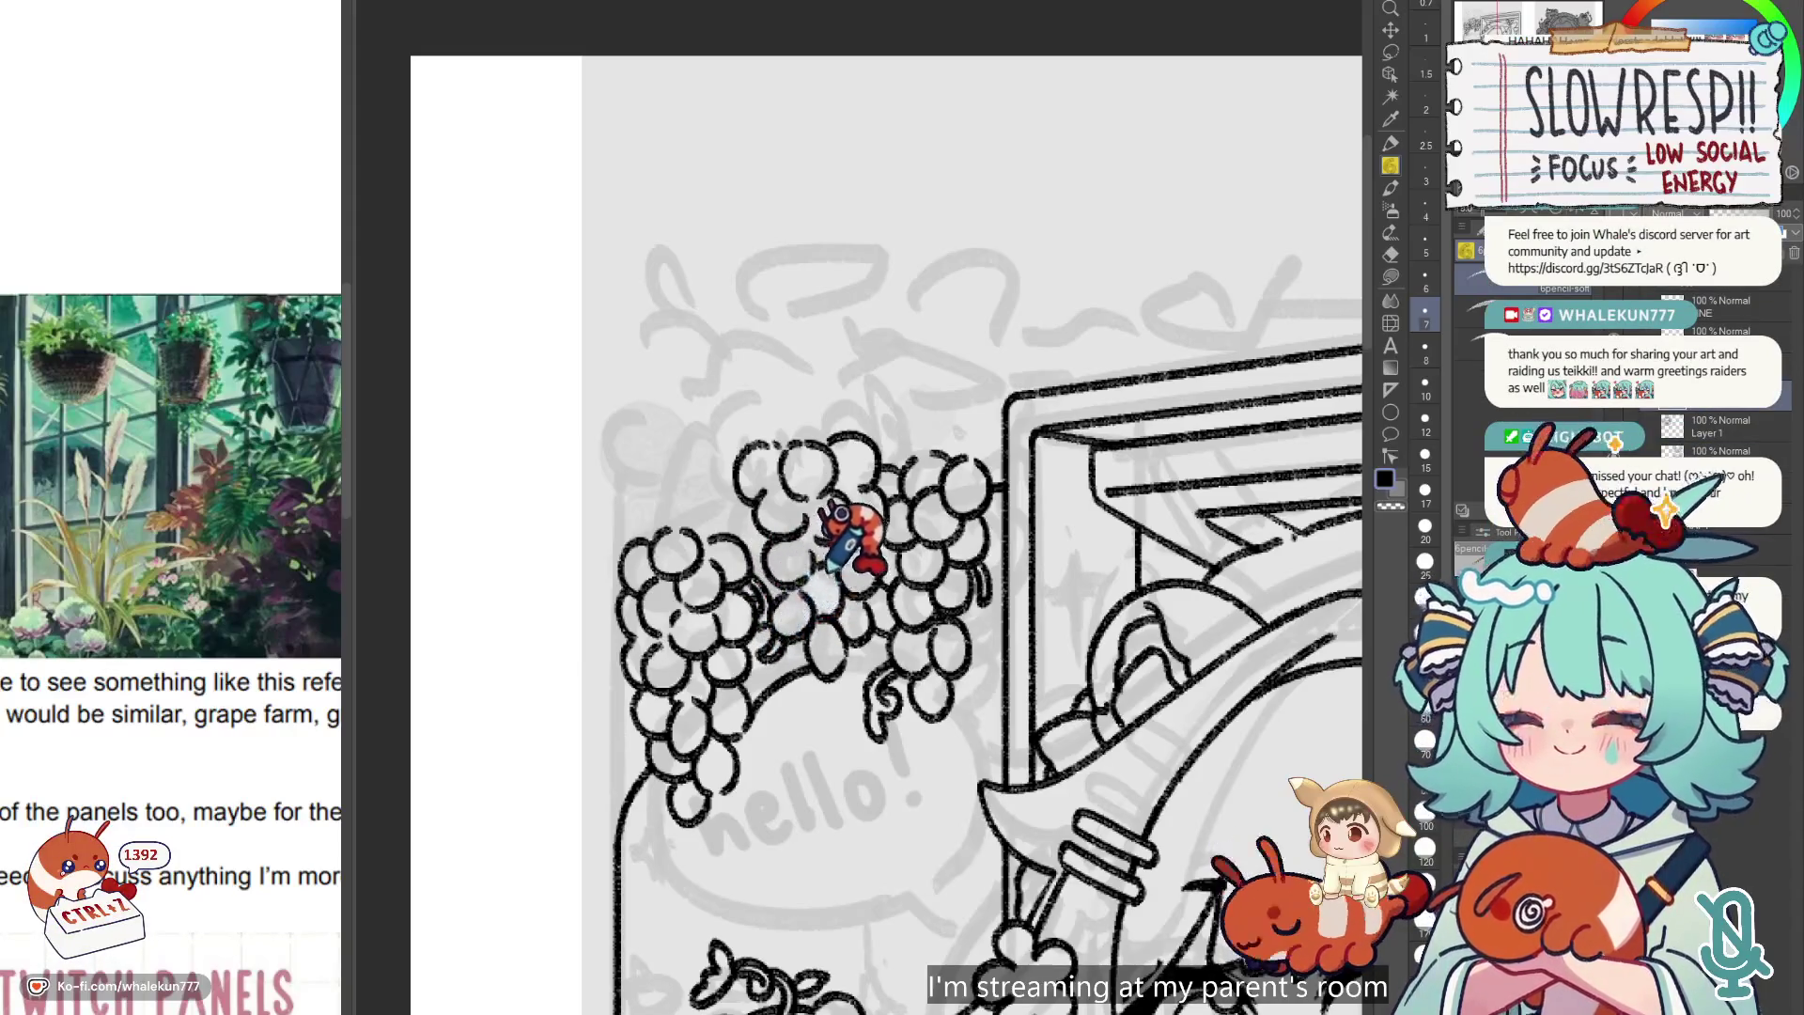
left_click_drag(829, 570, 833, 641)
left_click_drag(734, 566, 716, 571)
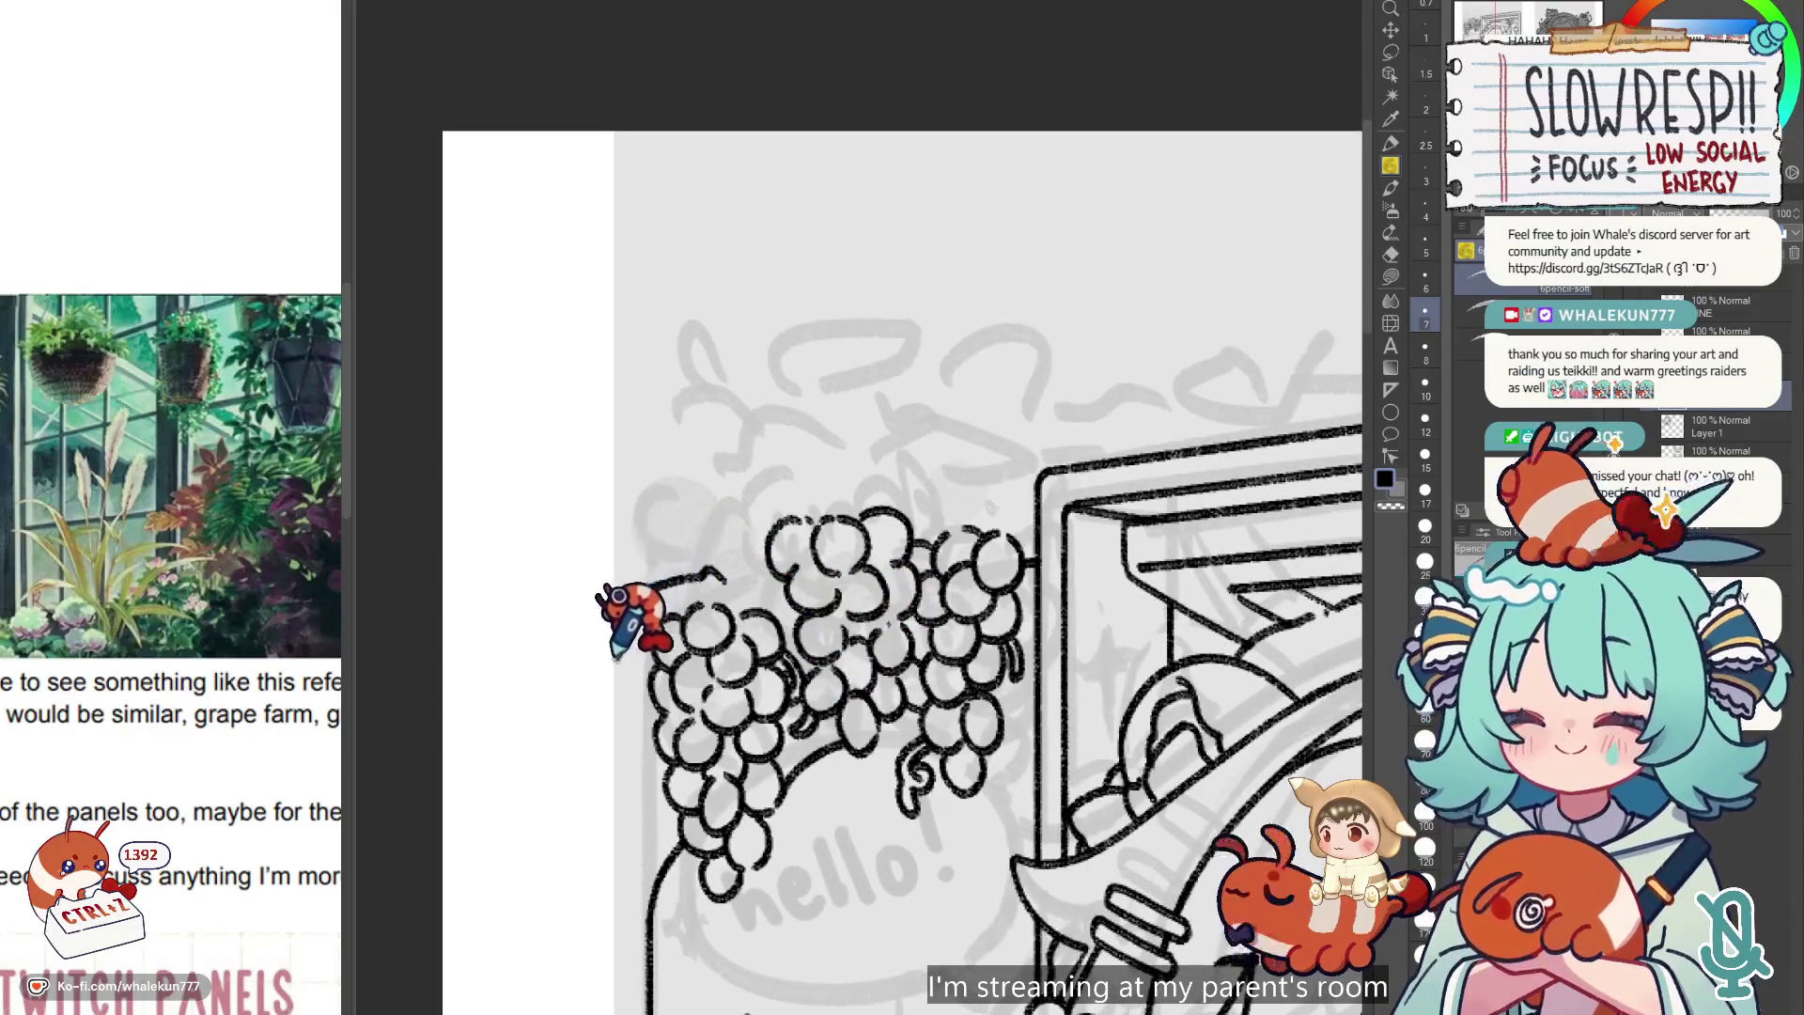
key("ctrl+z")
scroll(794, 563, "down", 5)
scroll(794, 555, "up", 3)
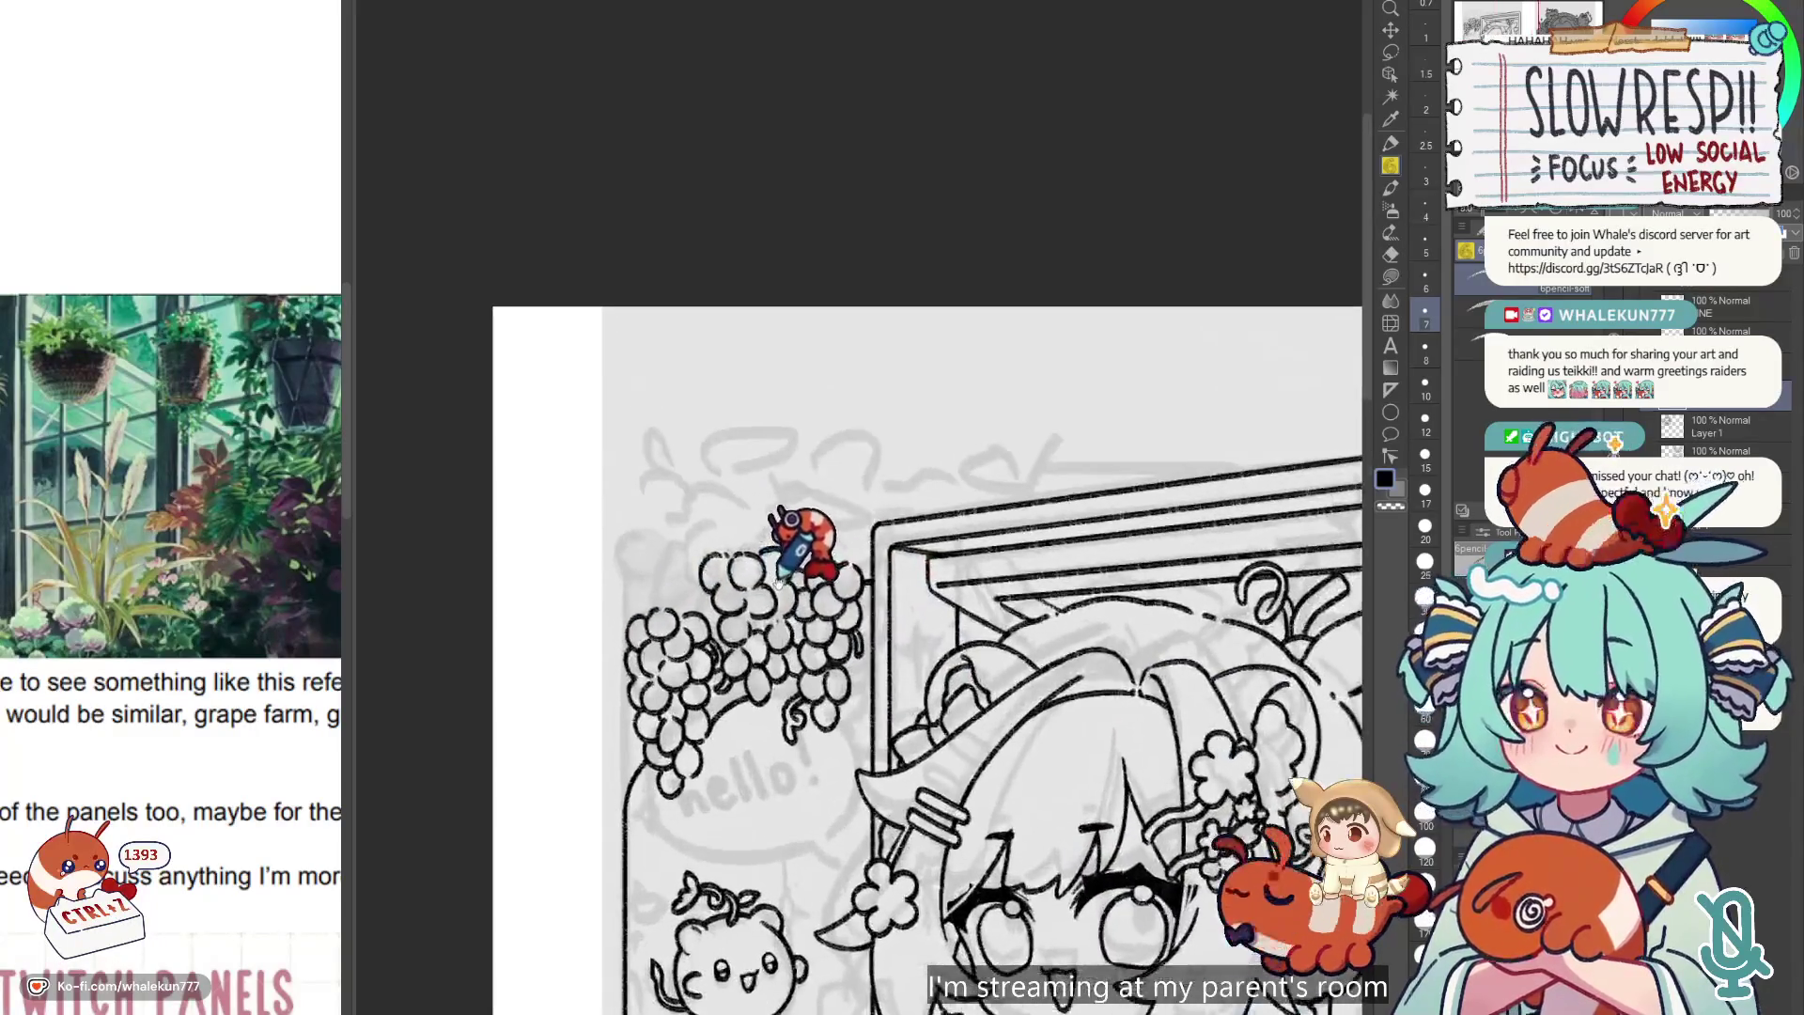
scroll(780, 583, "up", 2)
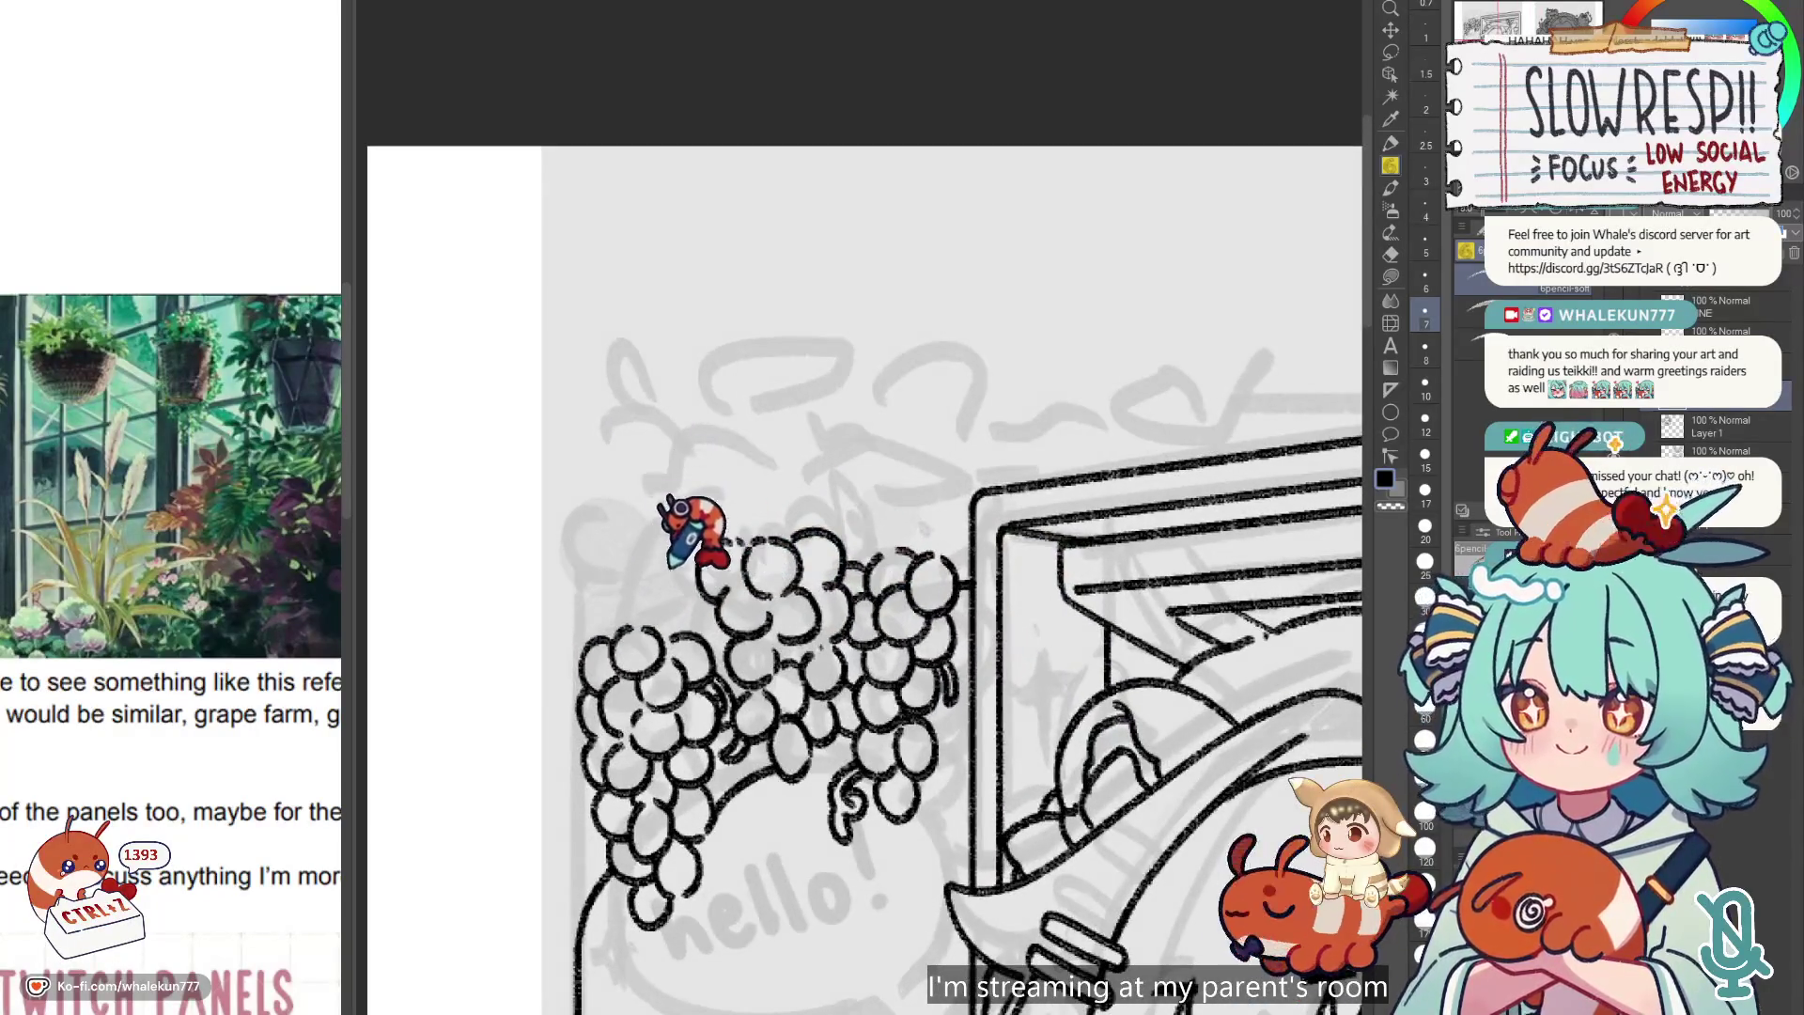
mouse_move(703, 507)
left_mouse_down()
mouse_move(631, 512)
mouse_move(599, 556)
mouse_move(669, 594)
left_mouse_up()
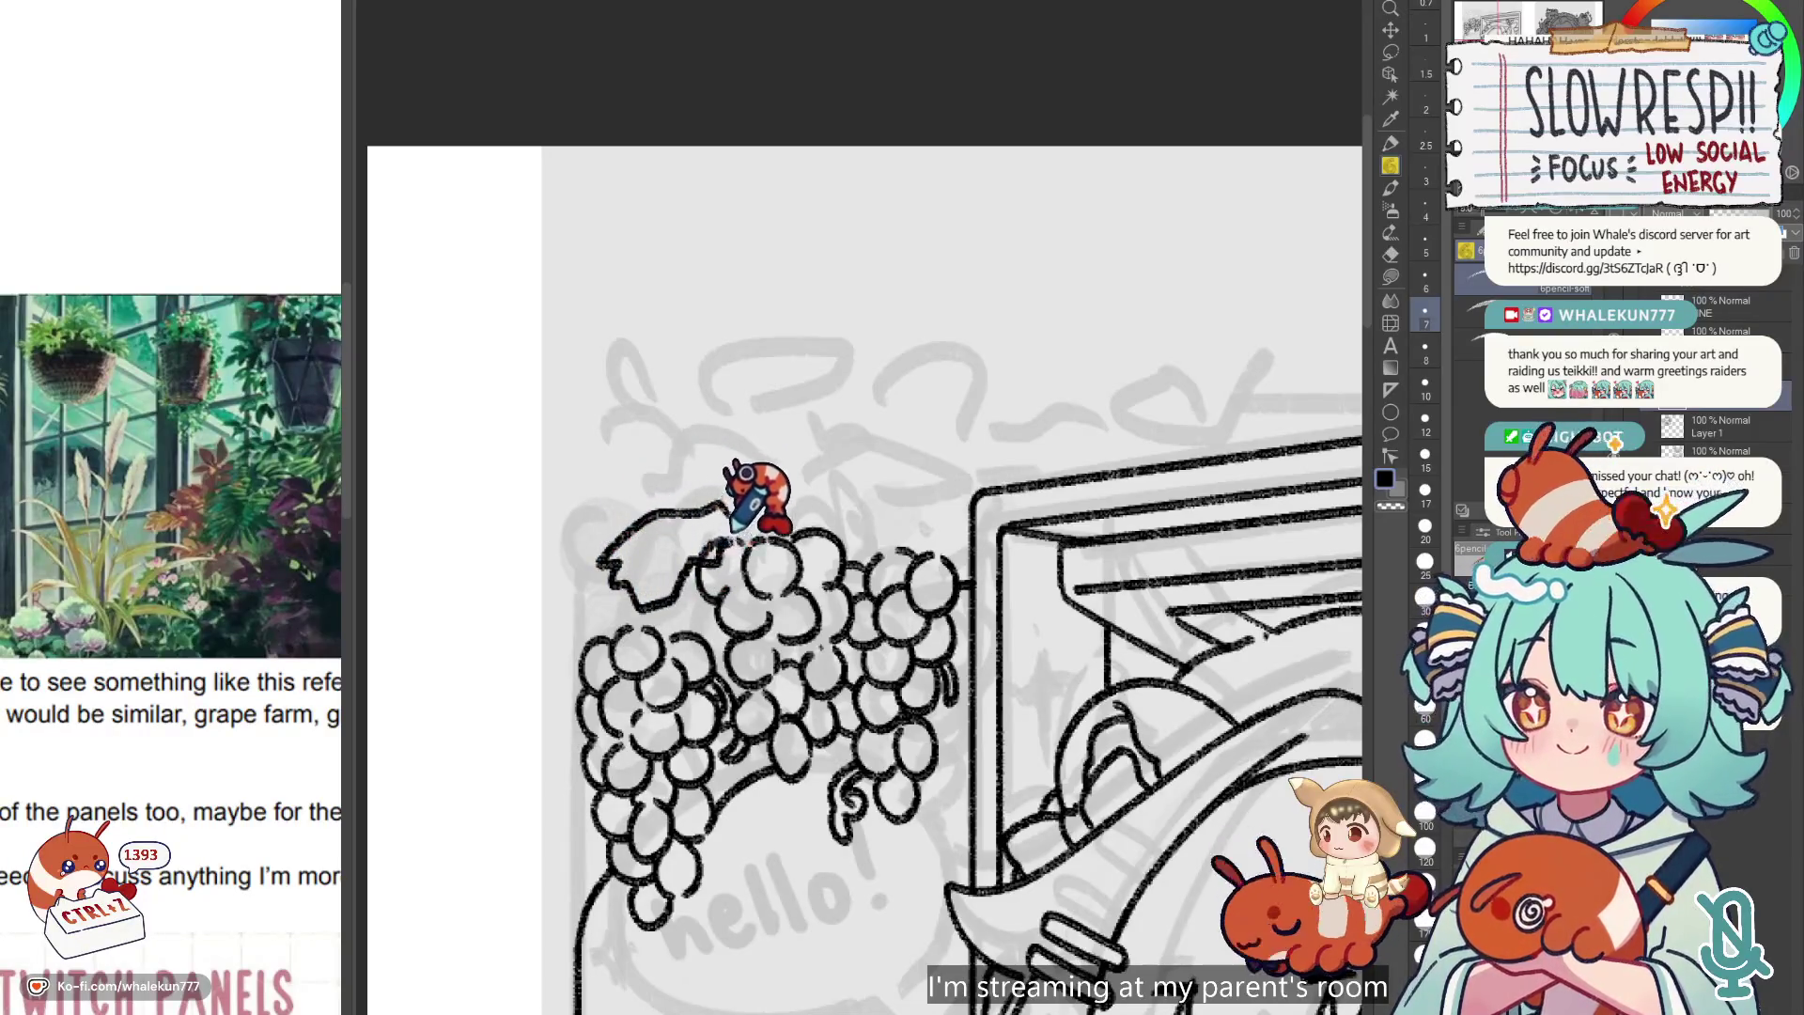
Shrink the hard eraser to size 8 to clean the leaf, then undo two leaf strokes.
key("e")
key("p")
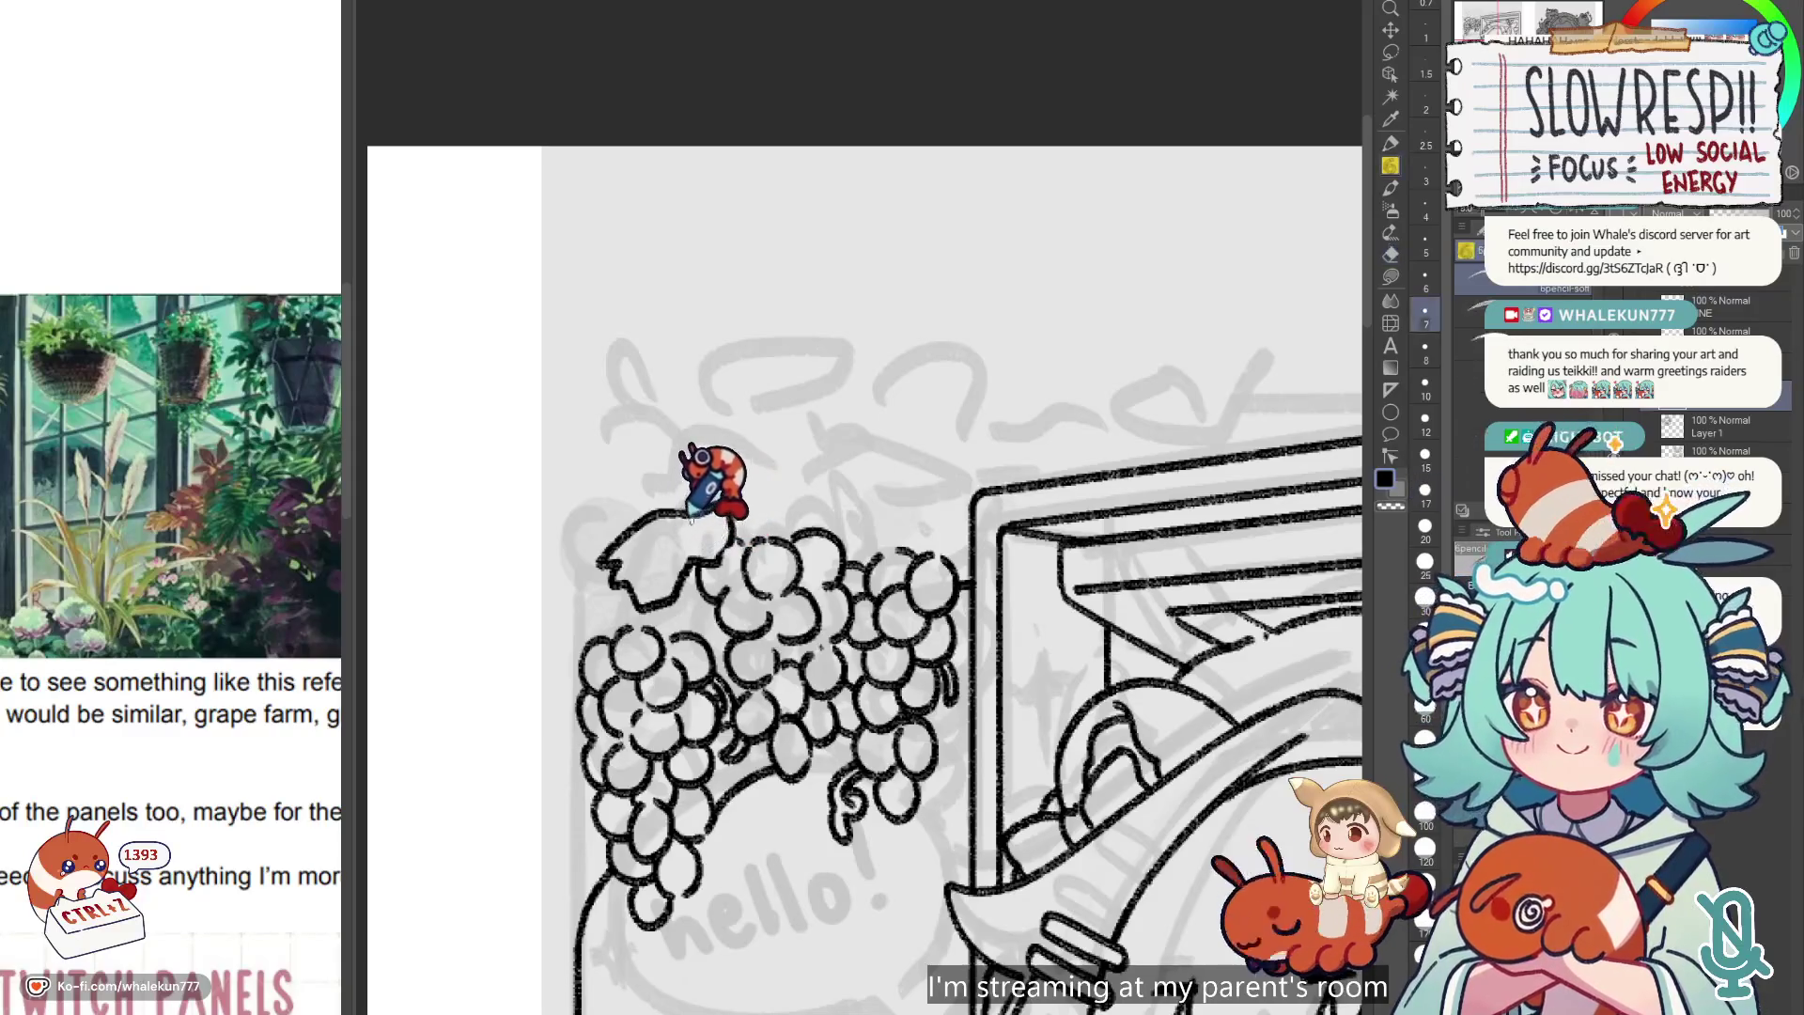
left_click_drag(725, 483, 713, 471)
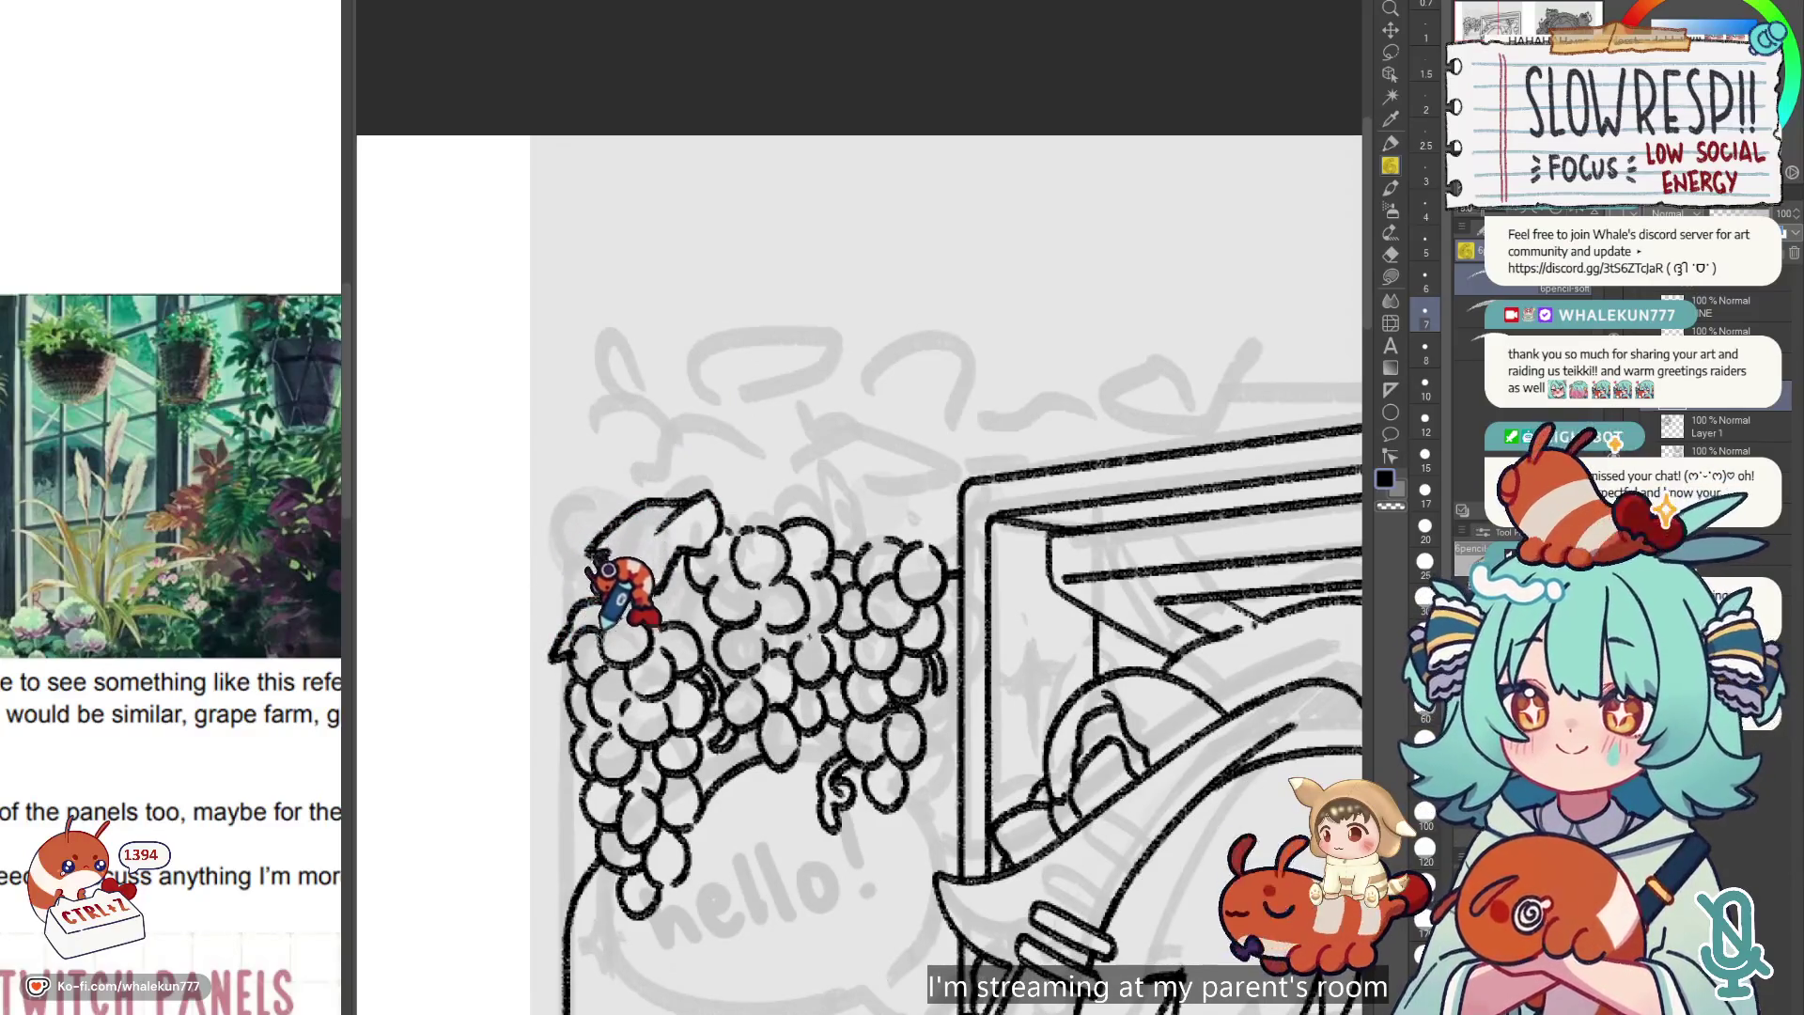
key("e")
key("bracketleft")
key("bracketleft")
key("bracketleft")
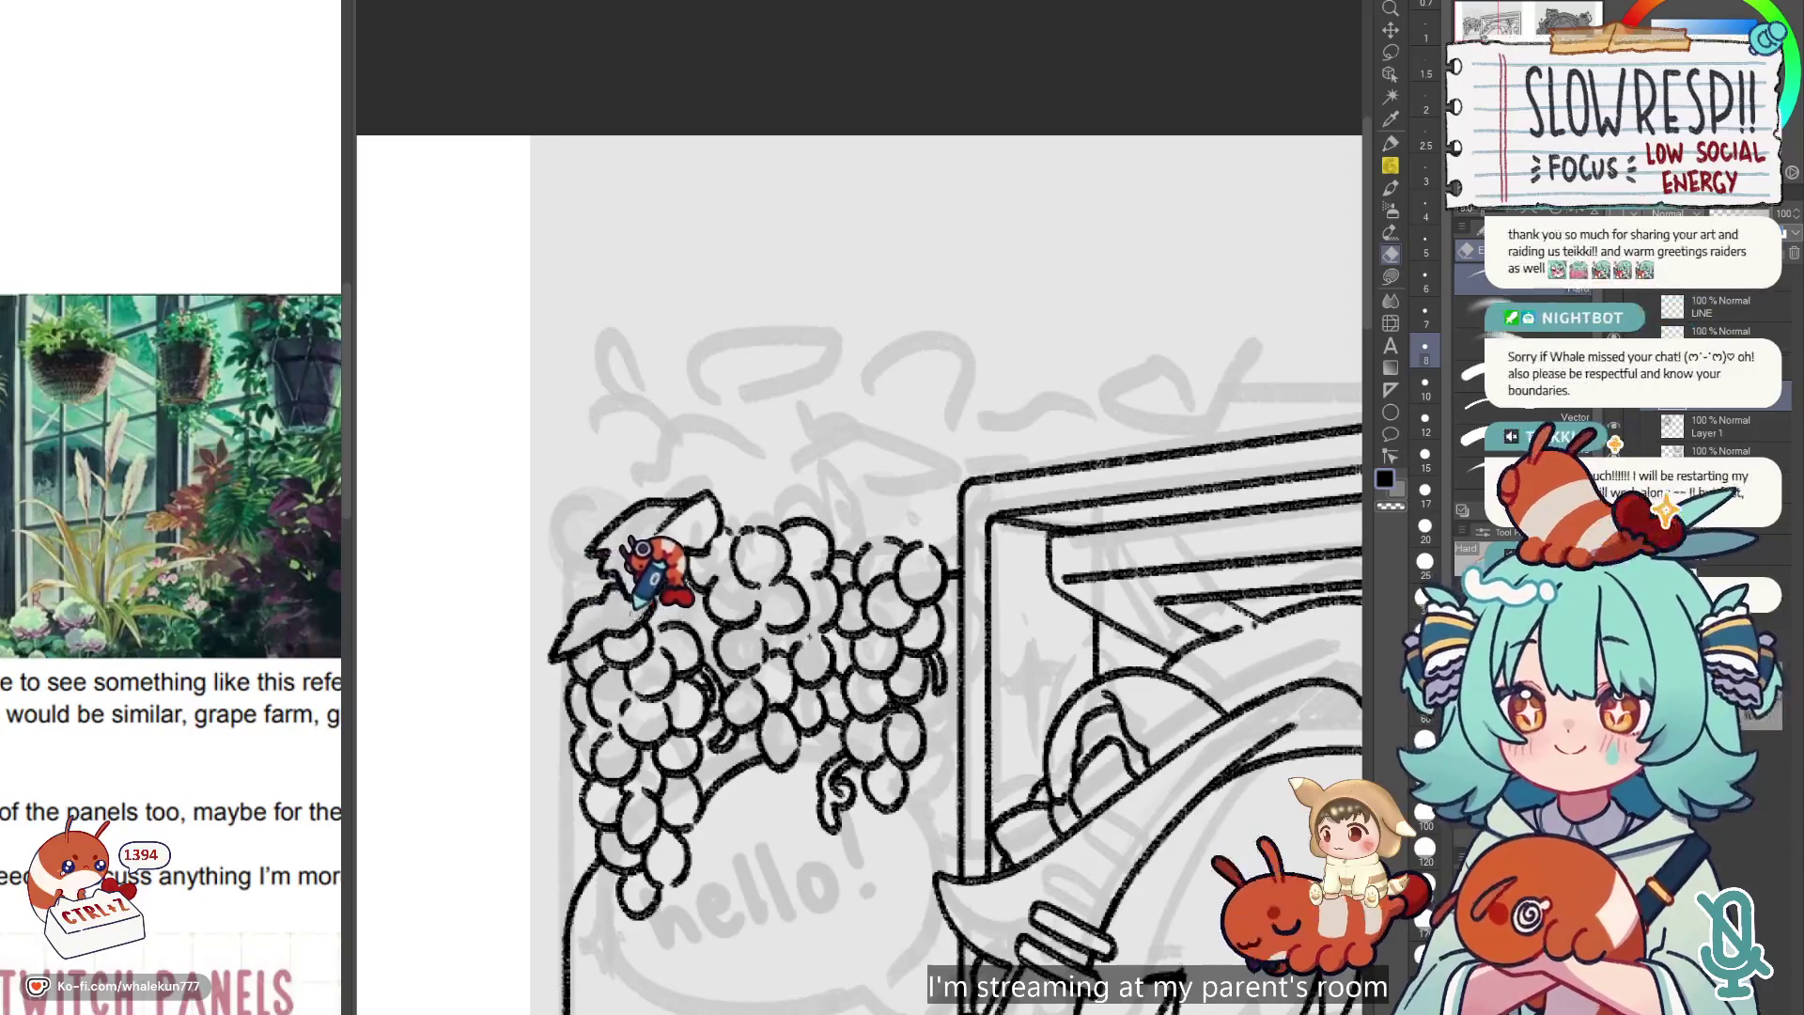
key("p")
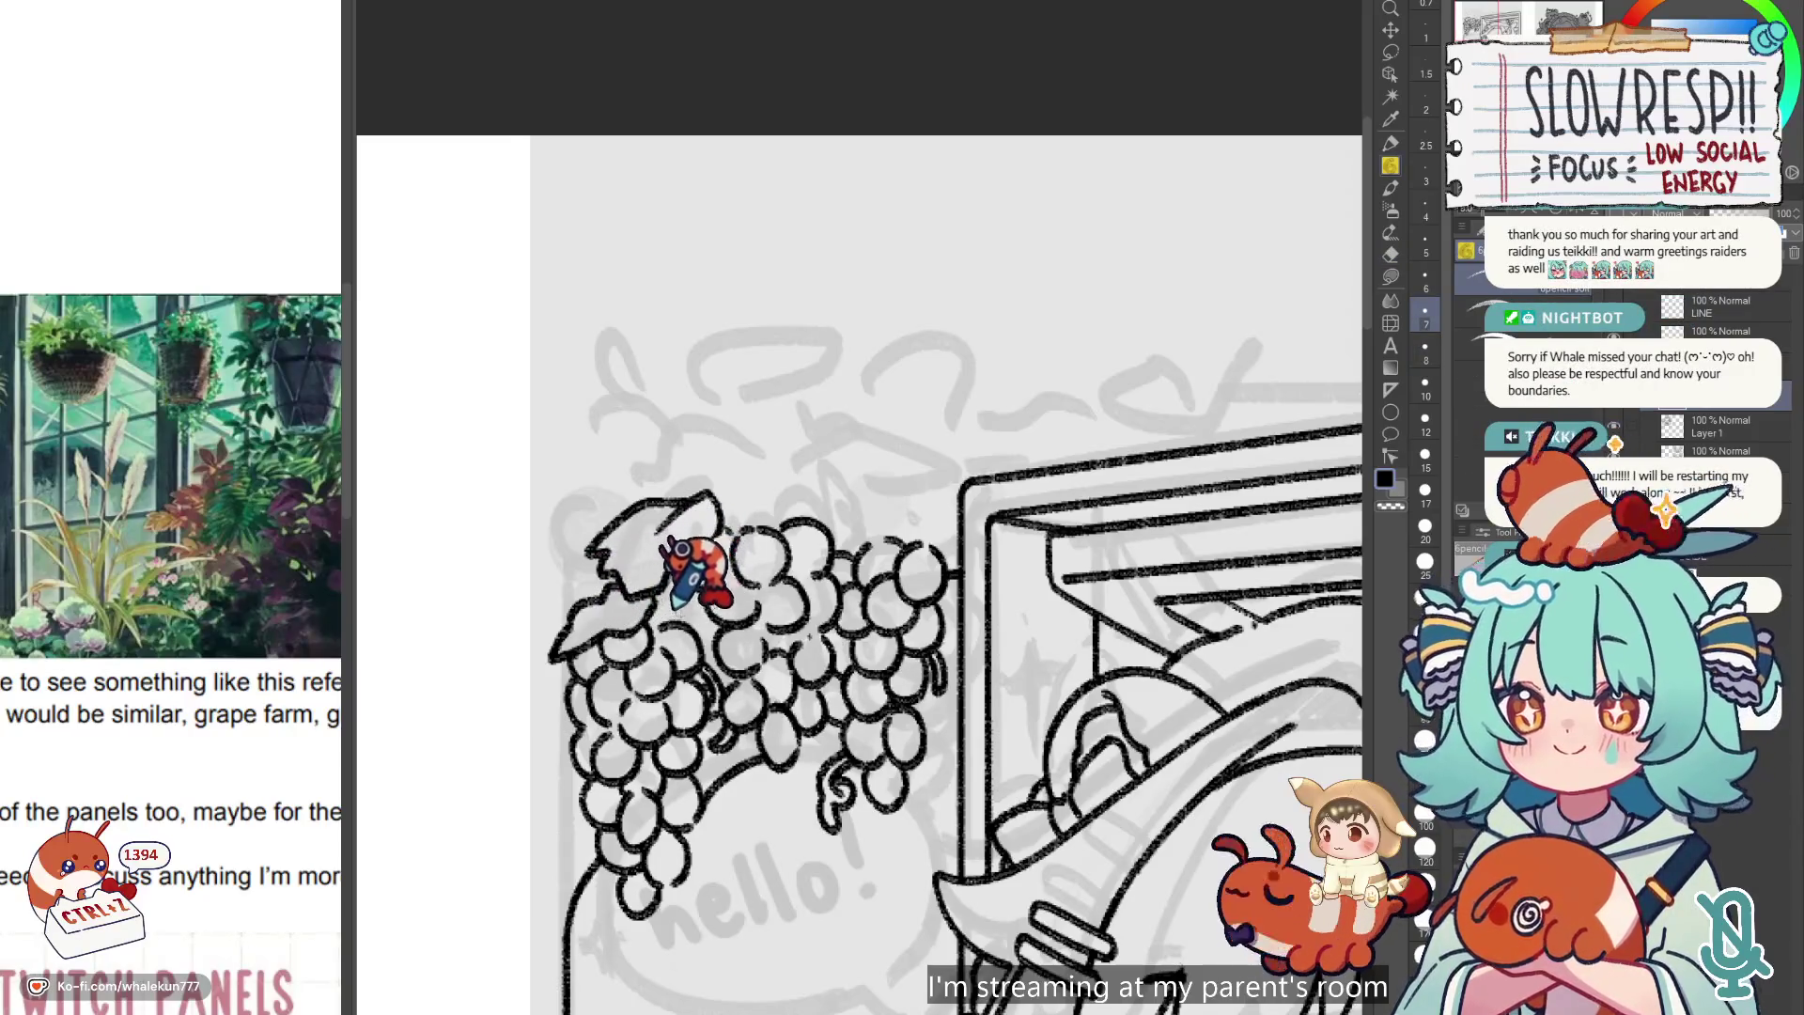
key("ctrl+z")
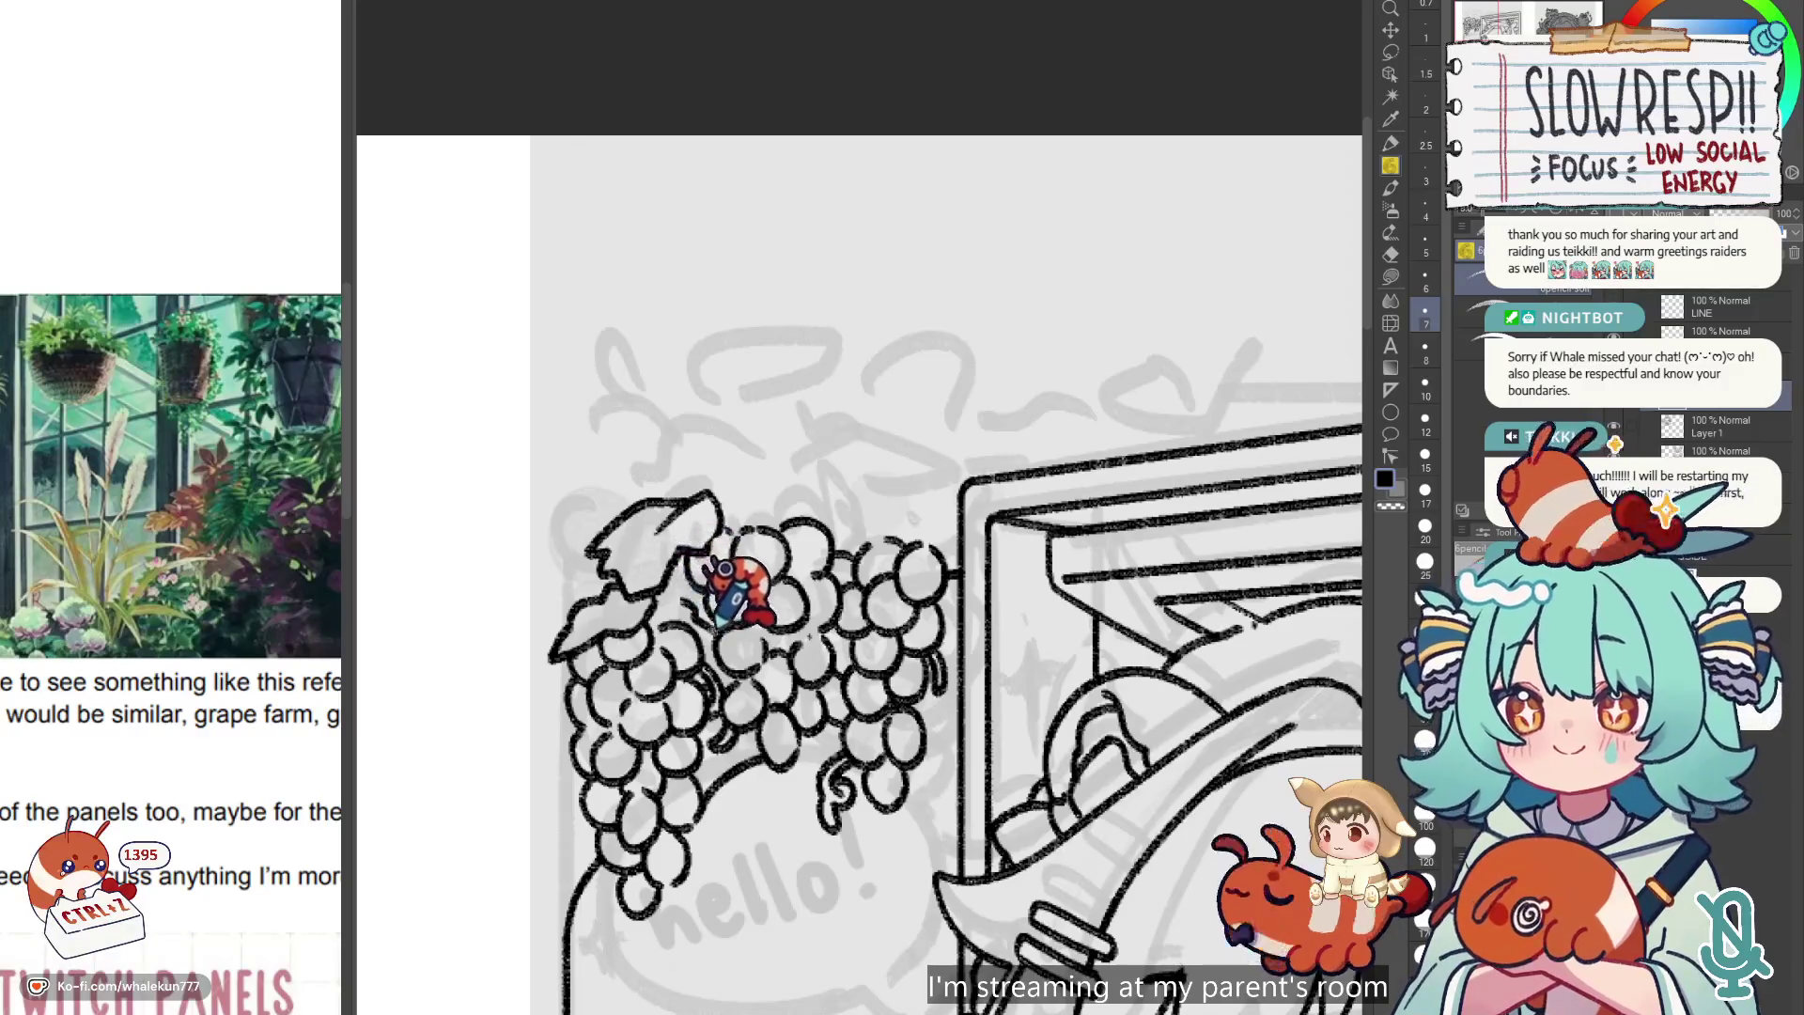
key("ctrl+z")
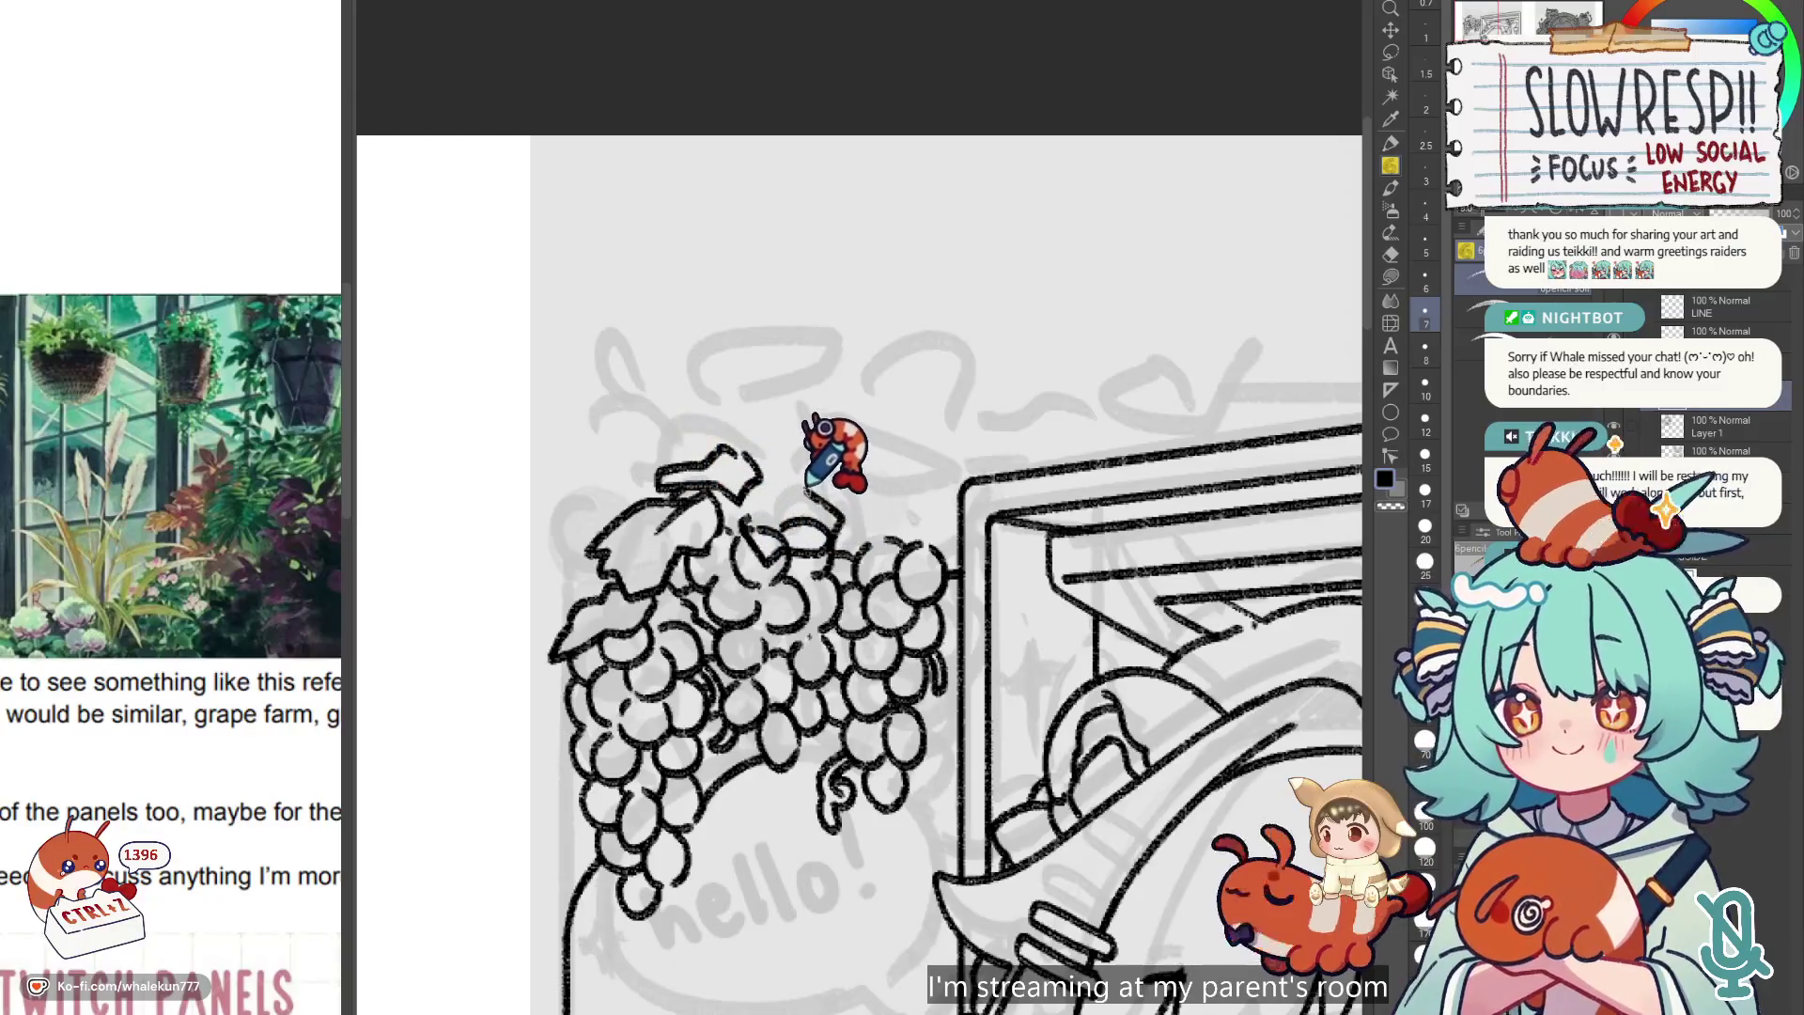
key("e")
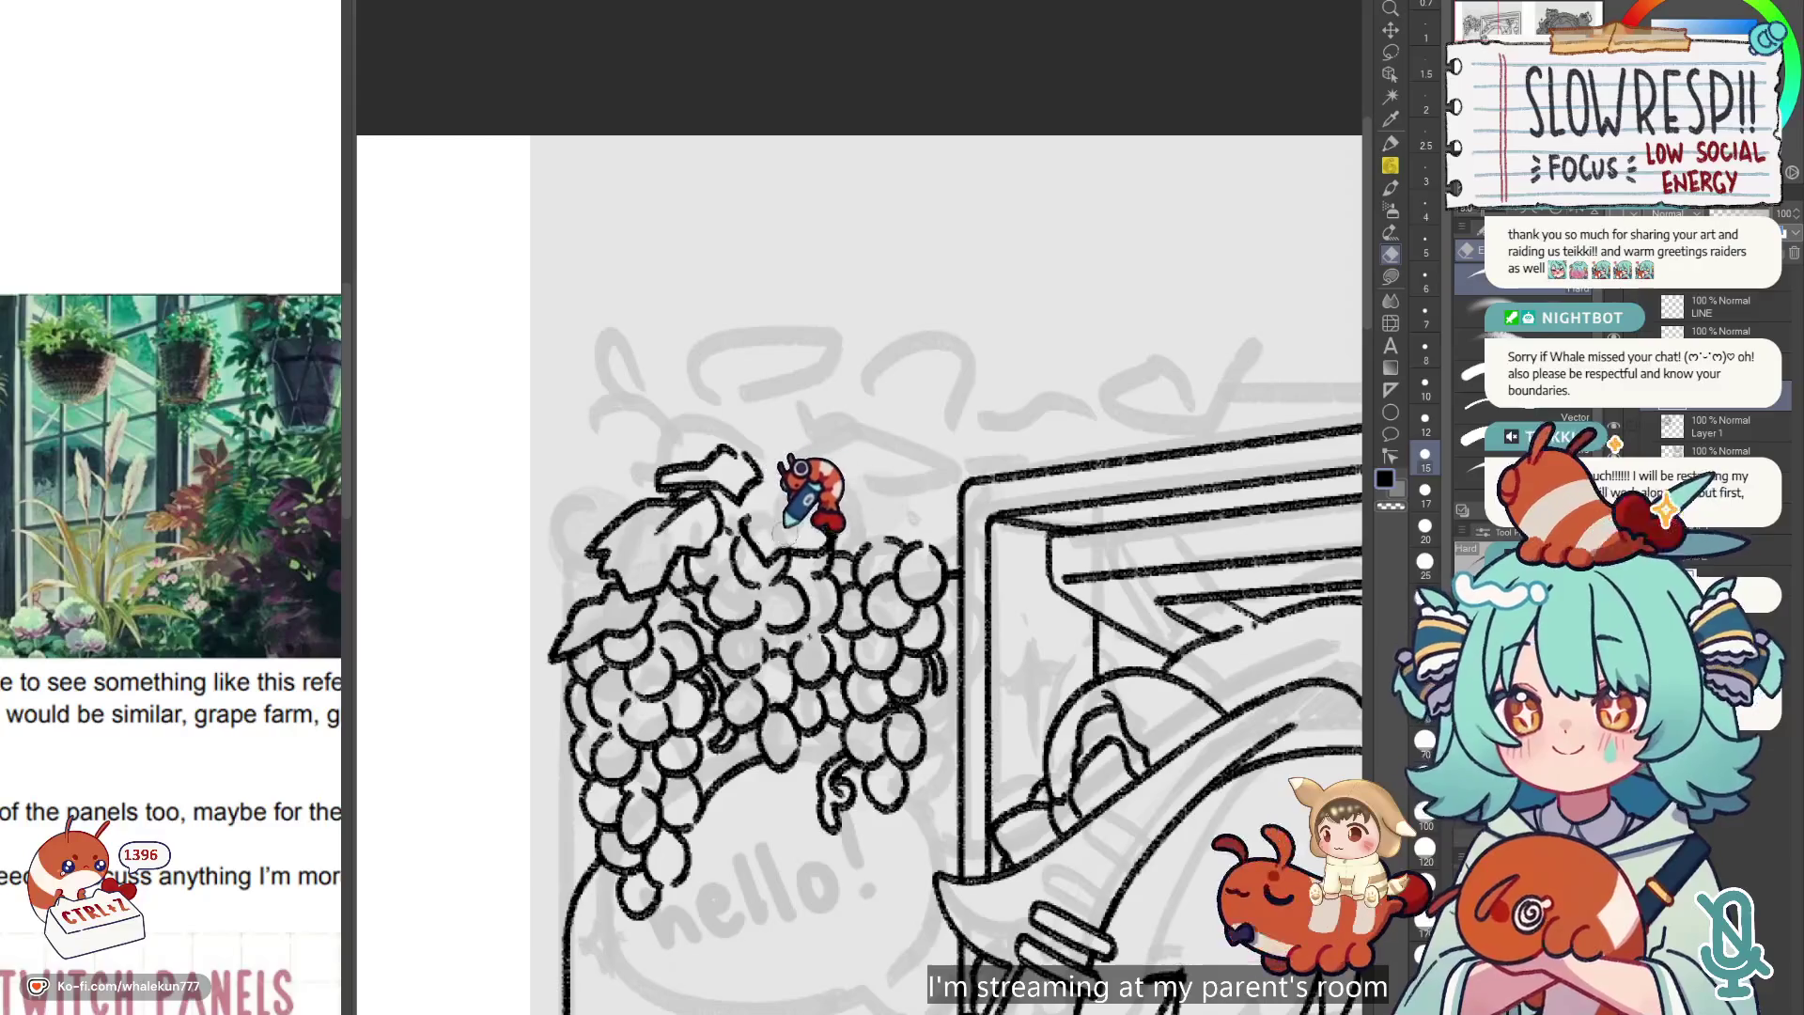
key("p")
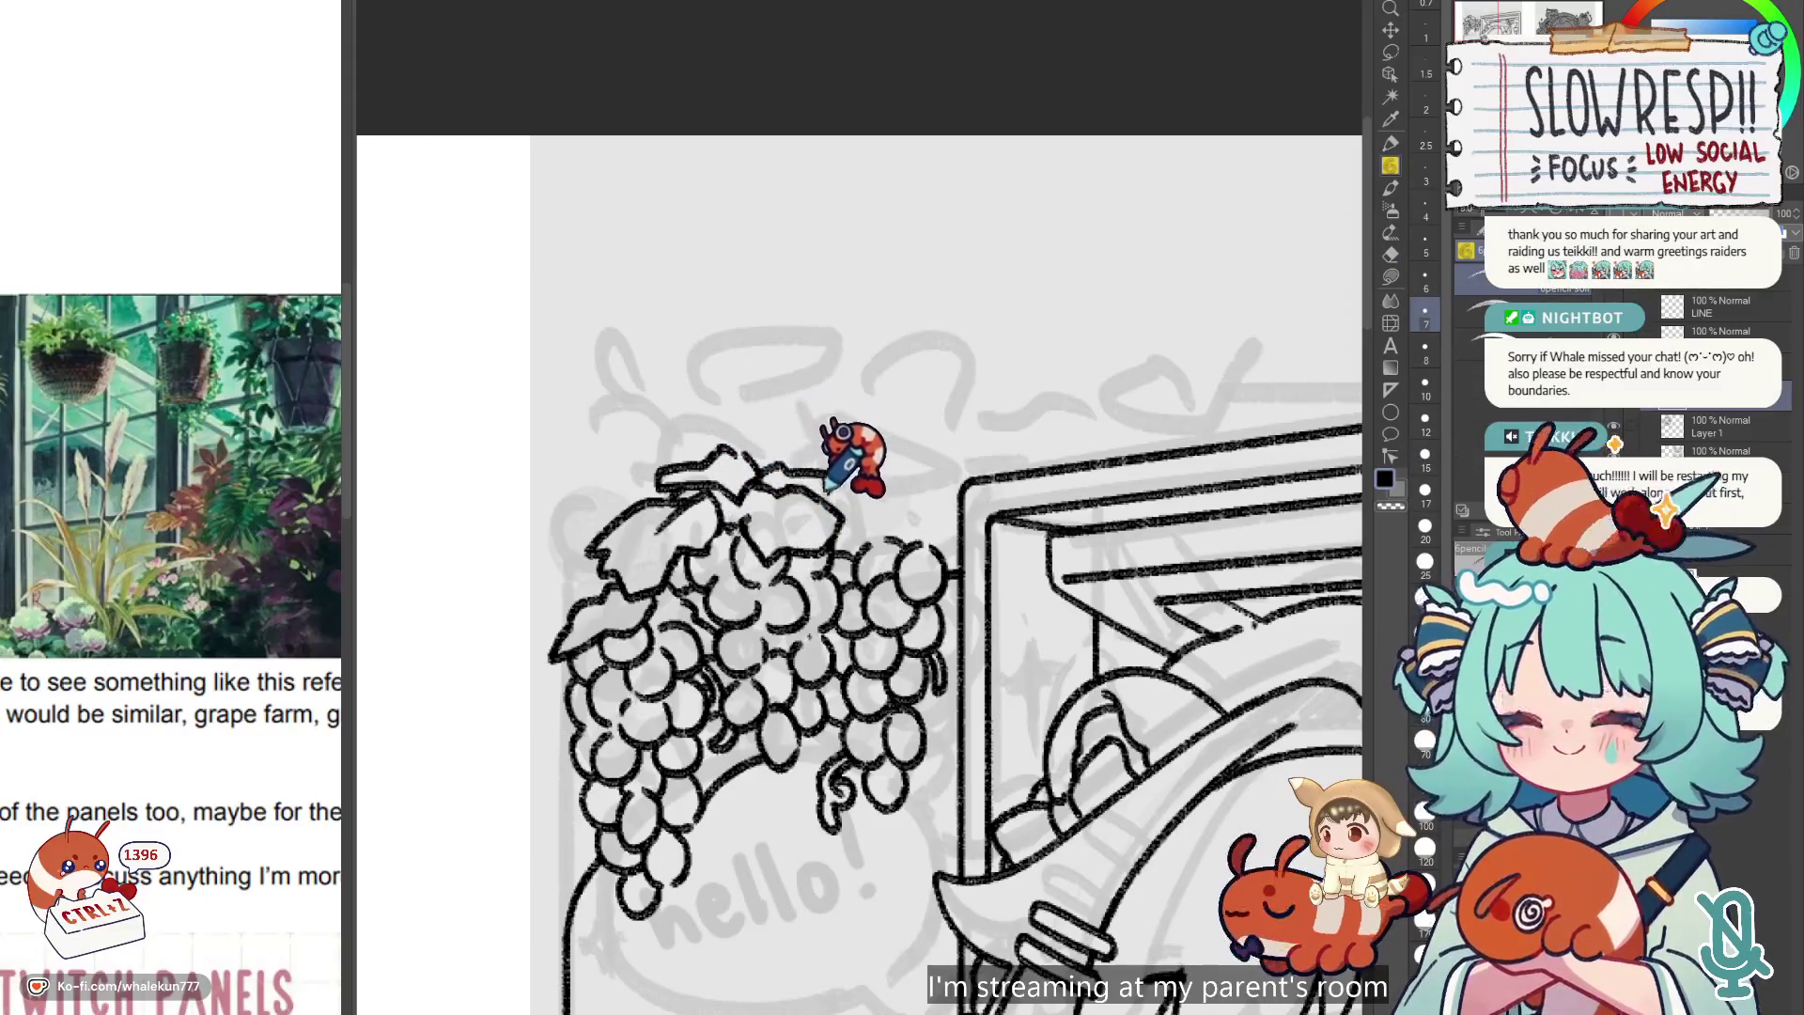
left_click_drag(873, 472, 829, 444)
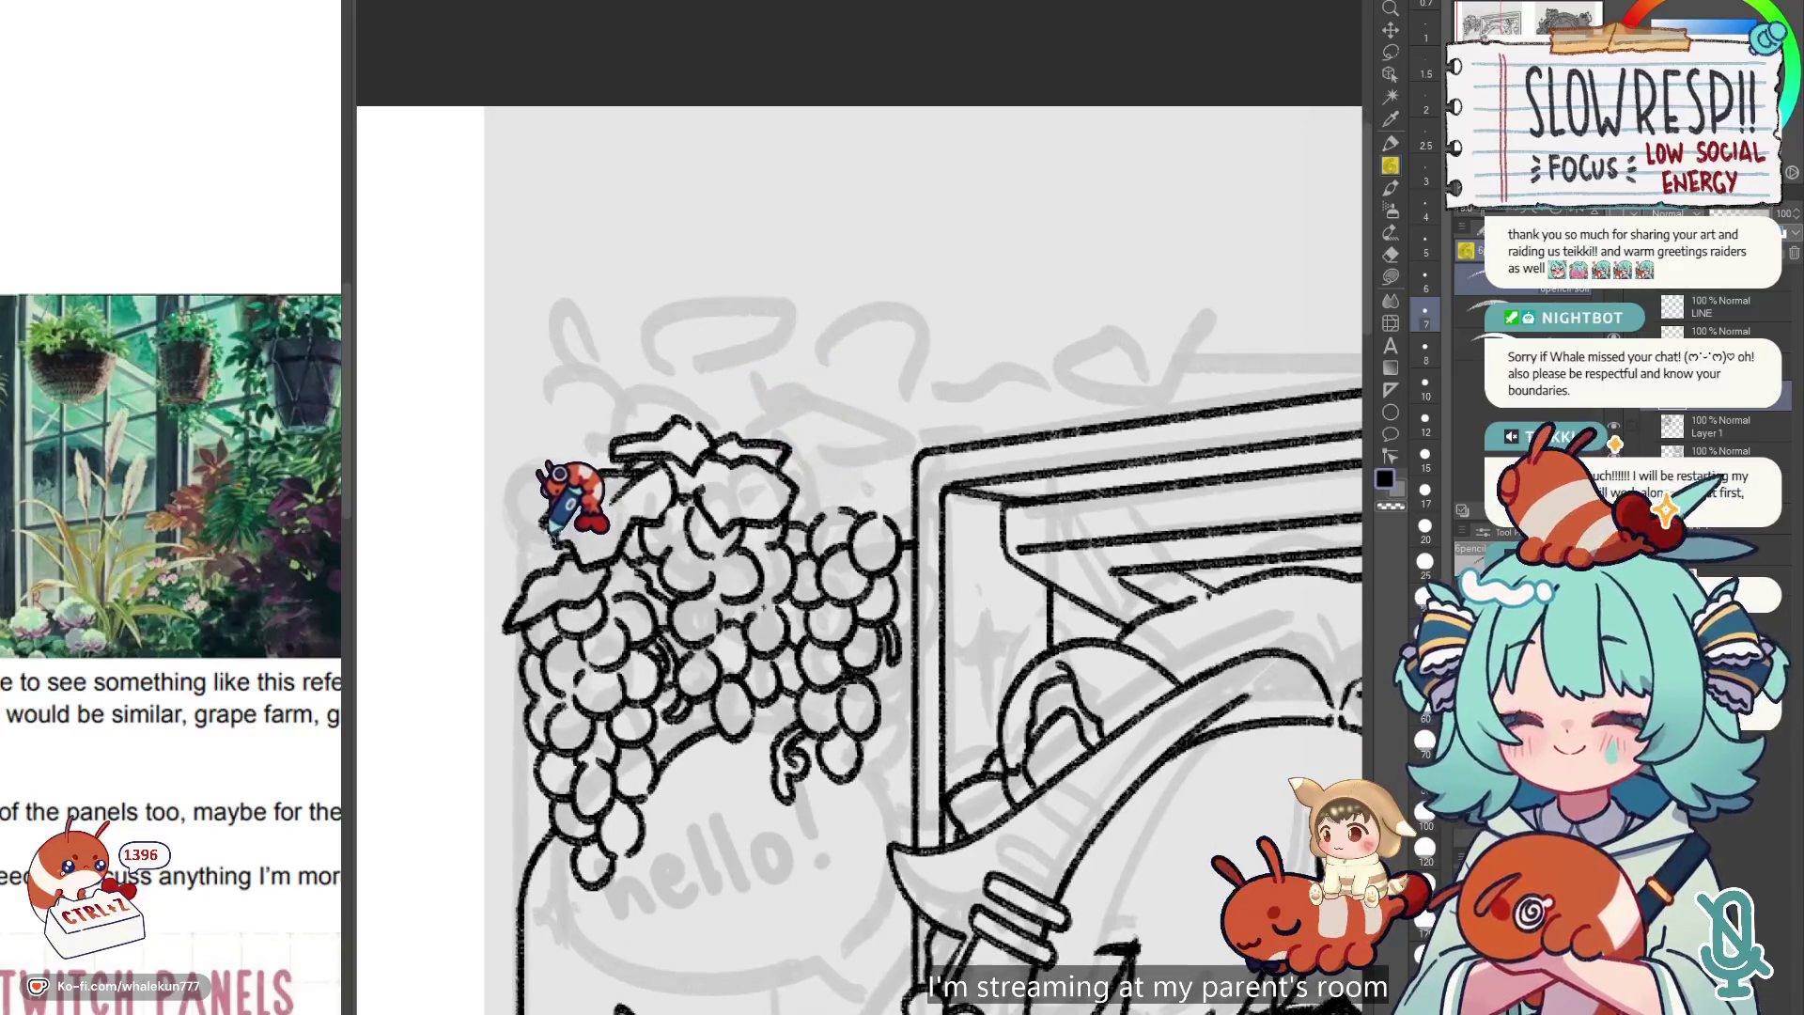
left_click_drag(587, 526, 568, 569)
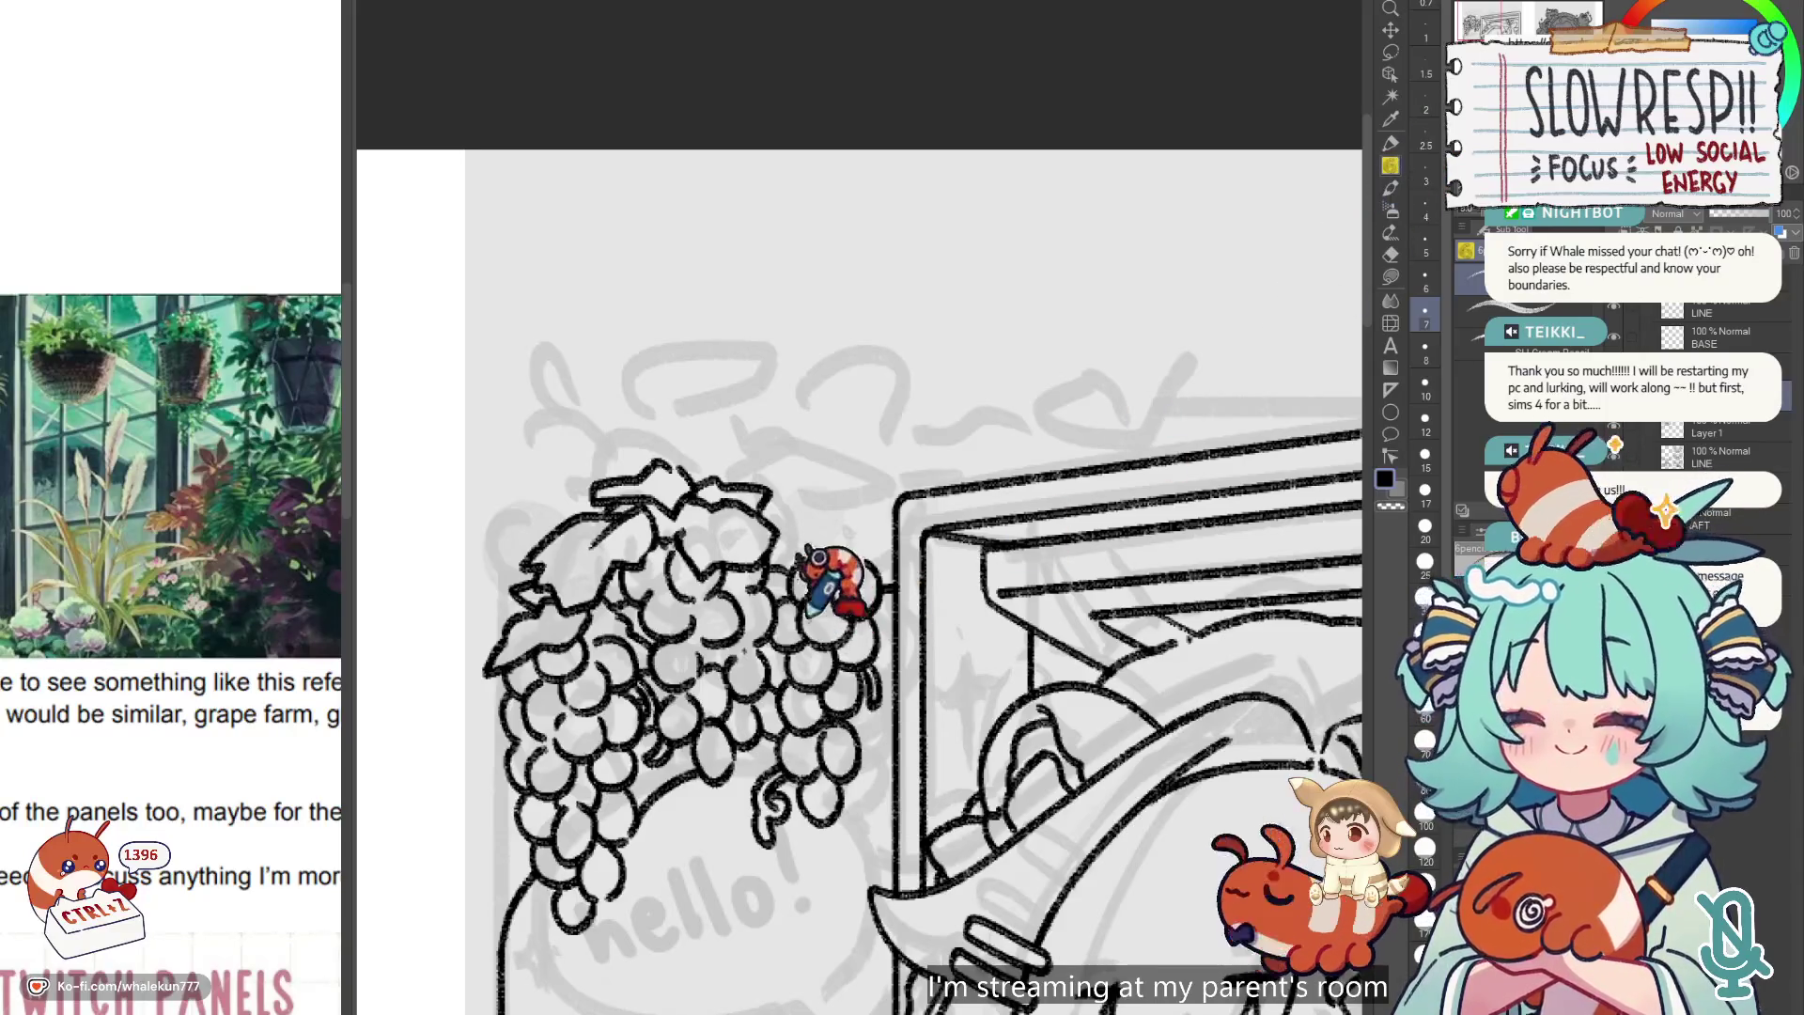
Switch to the eraser at size 7 and undo two strokes at the frame corner.
scroll(845, 504, "down", 5)
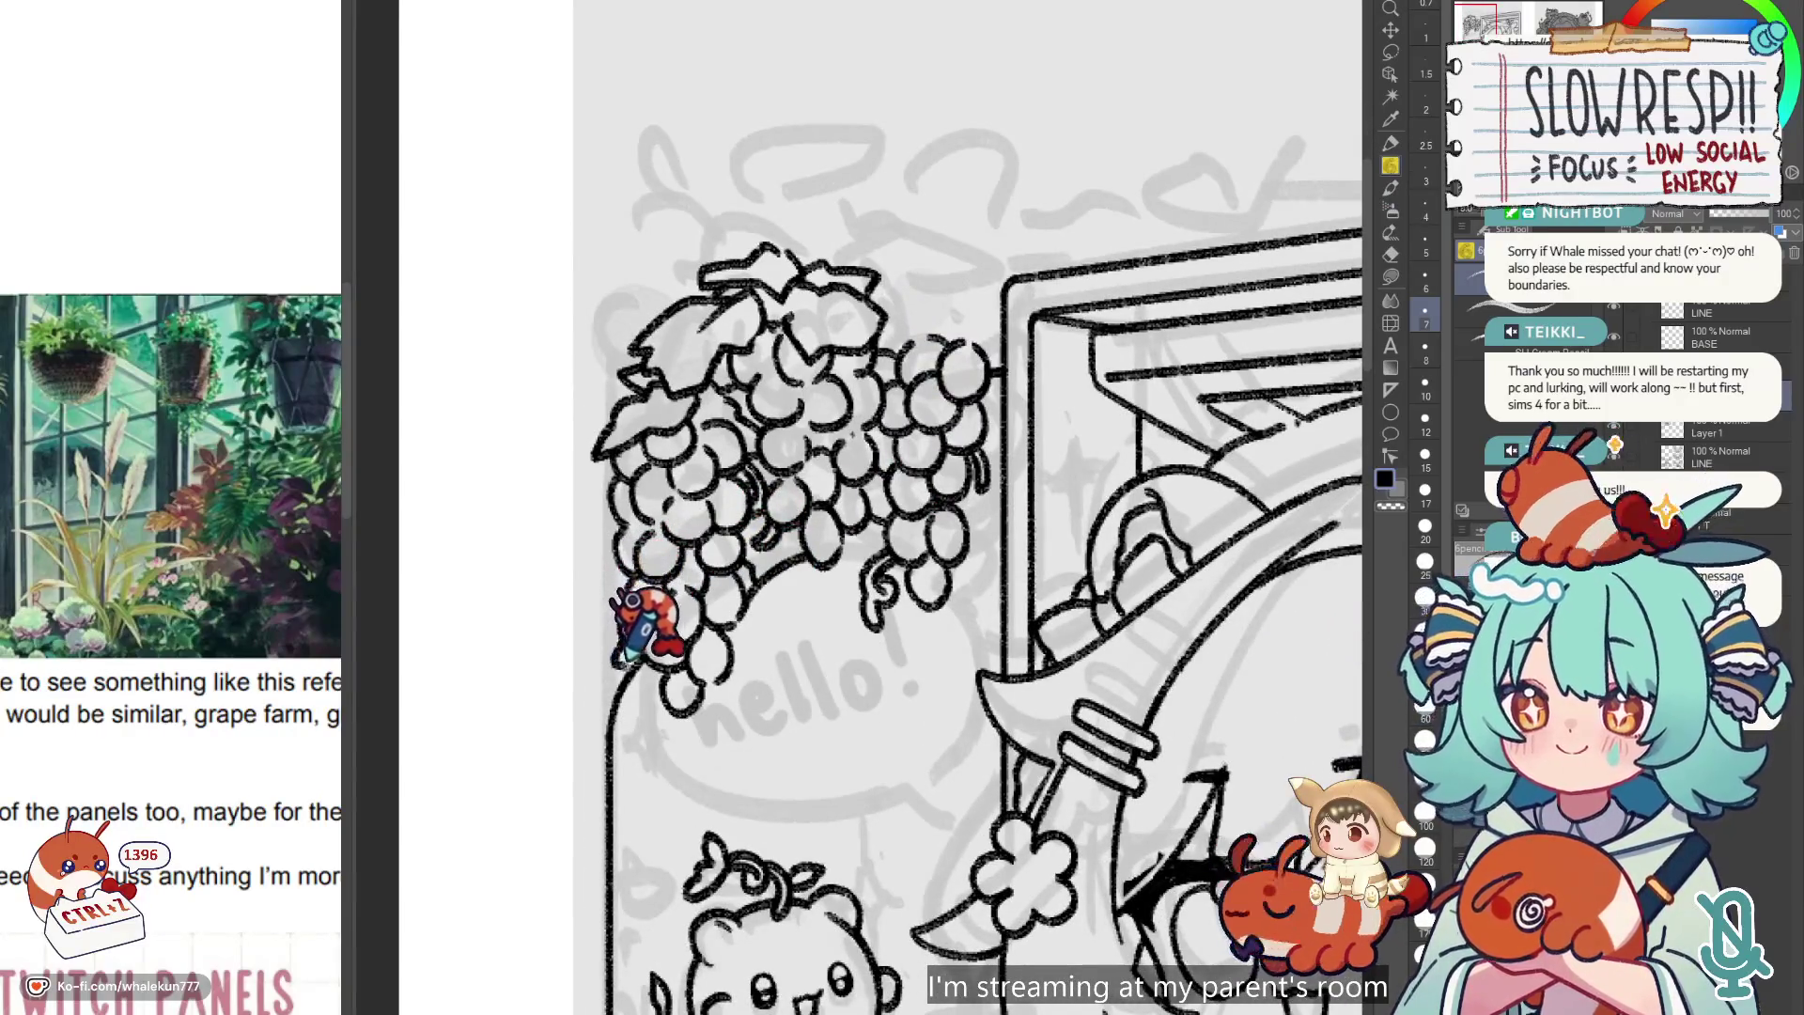
scroll(857, 563, "up", 4)
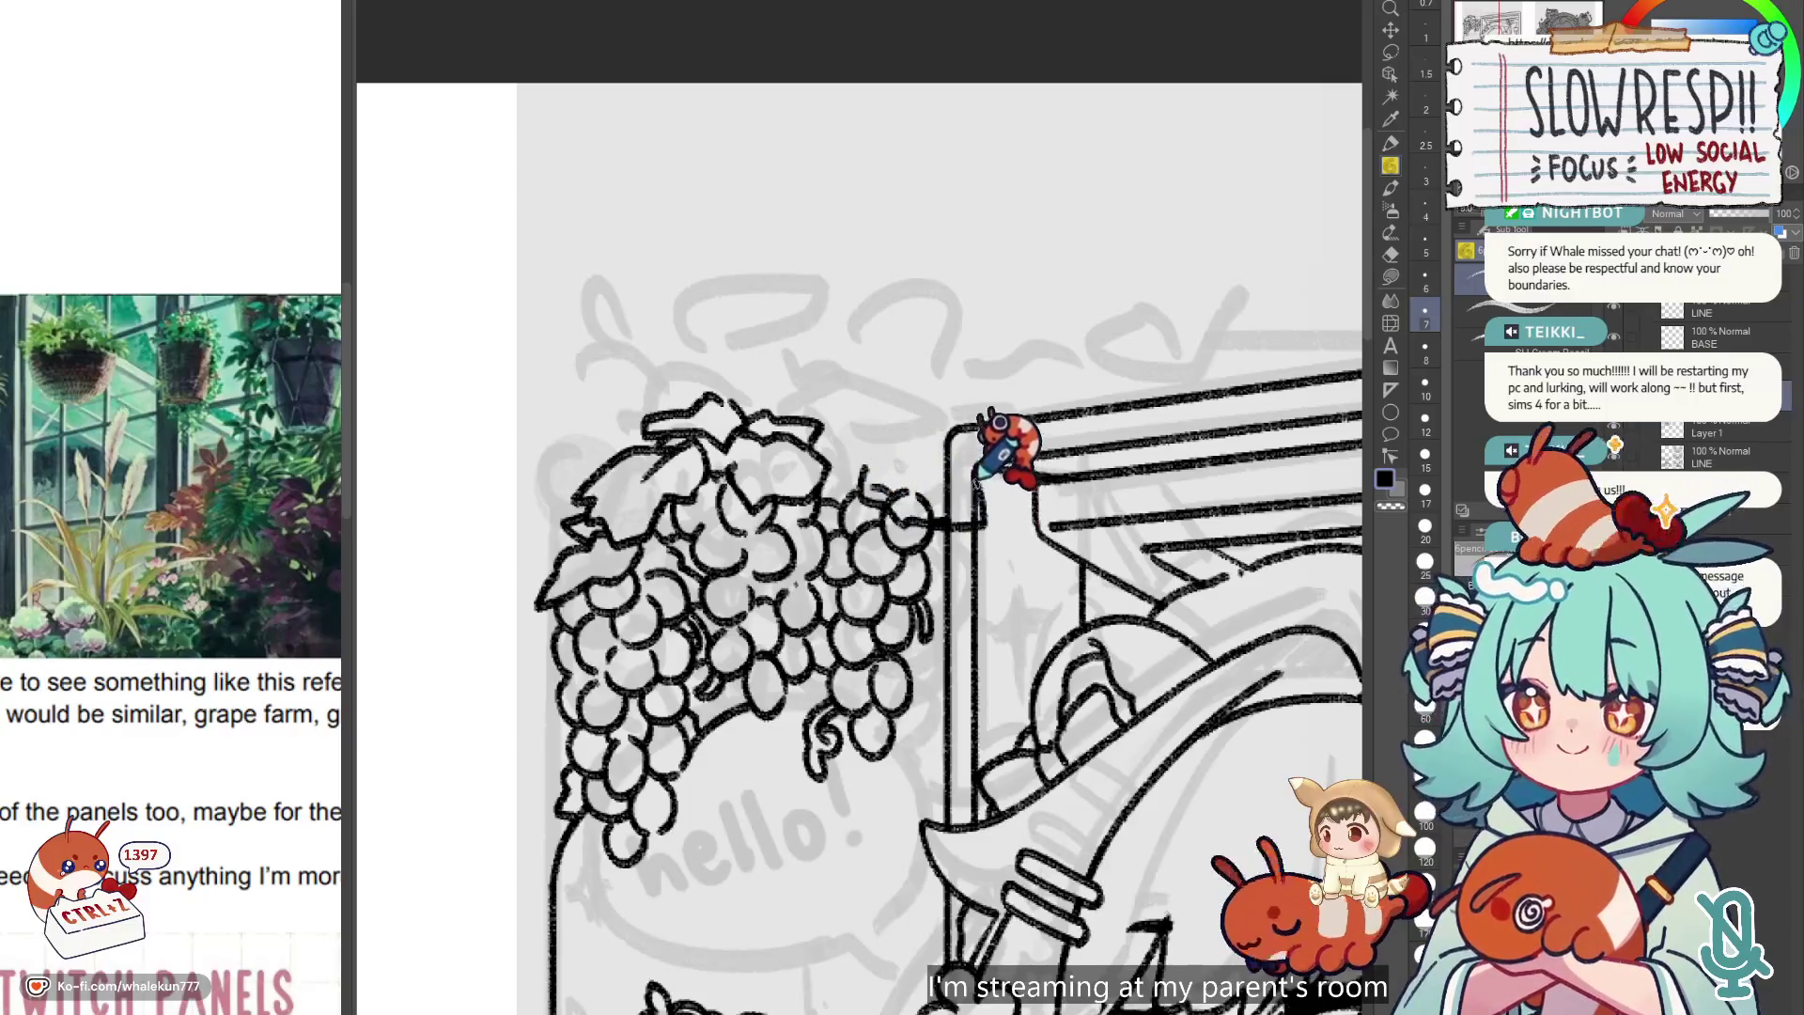
key("e")
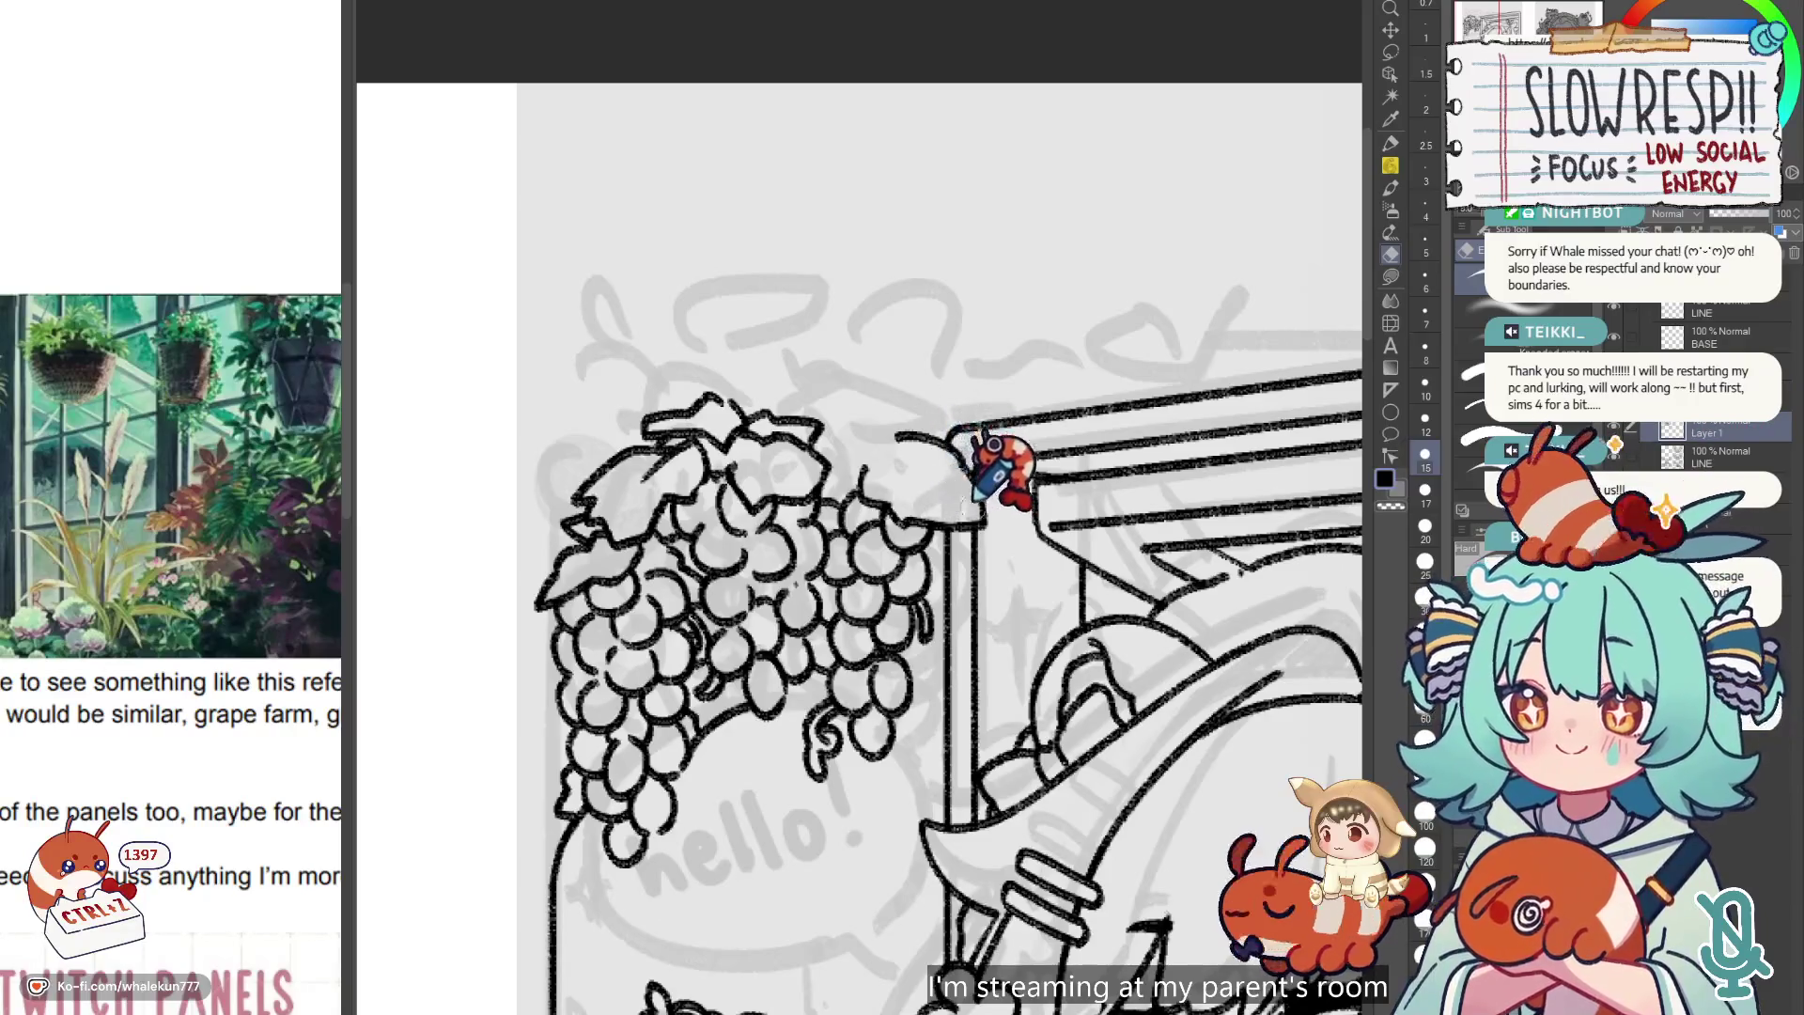
left_click(1398, 235)
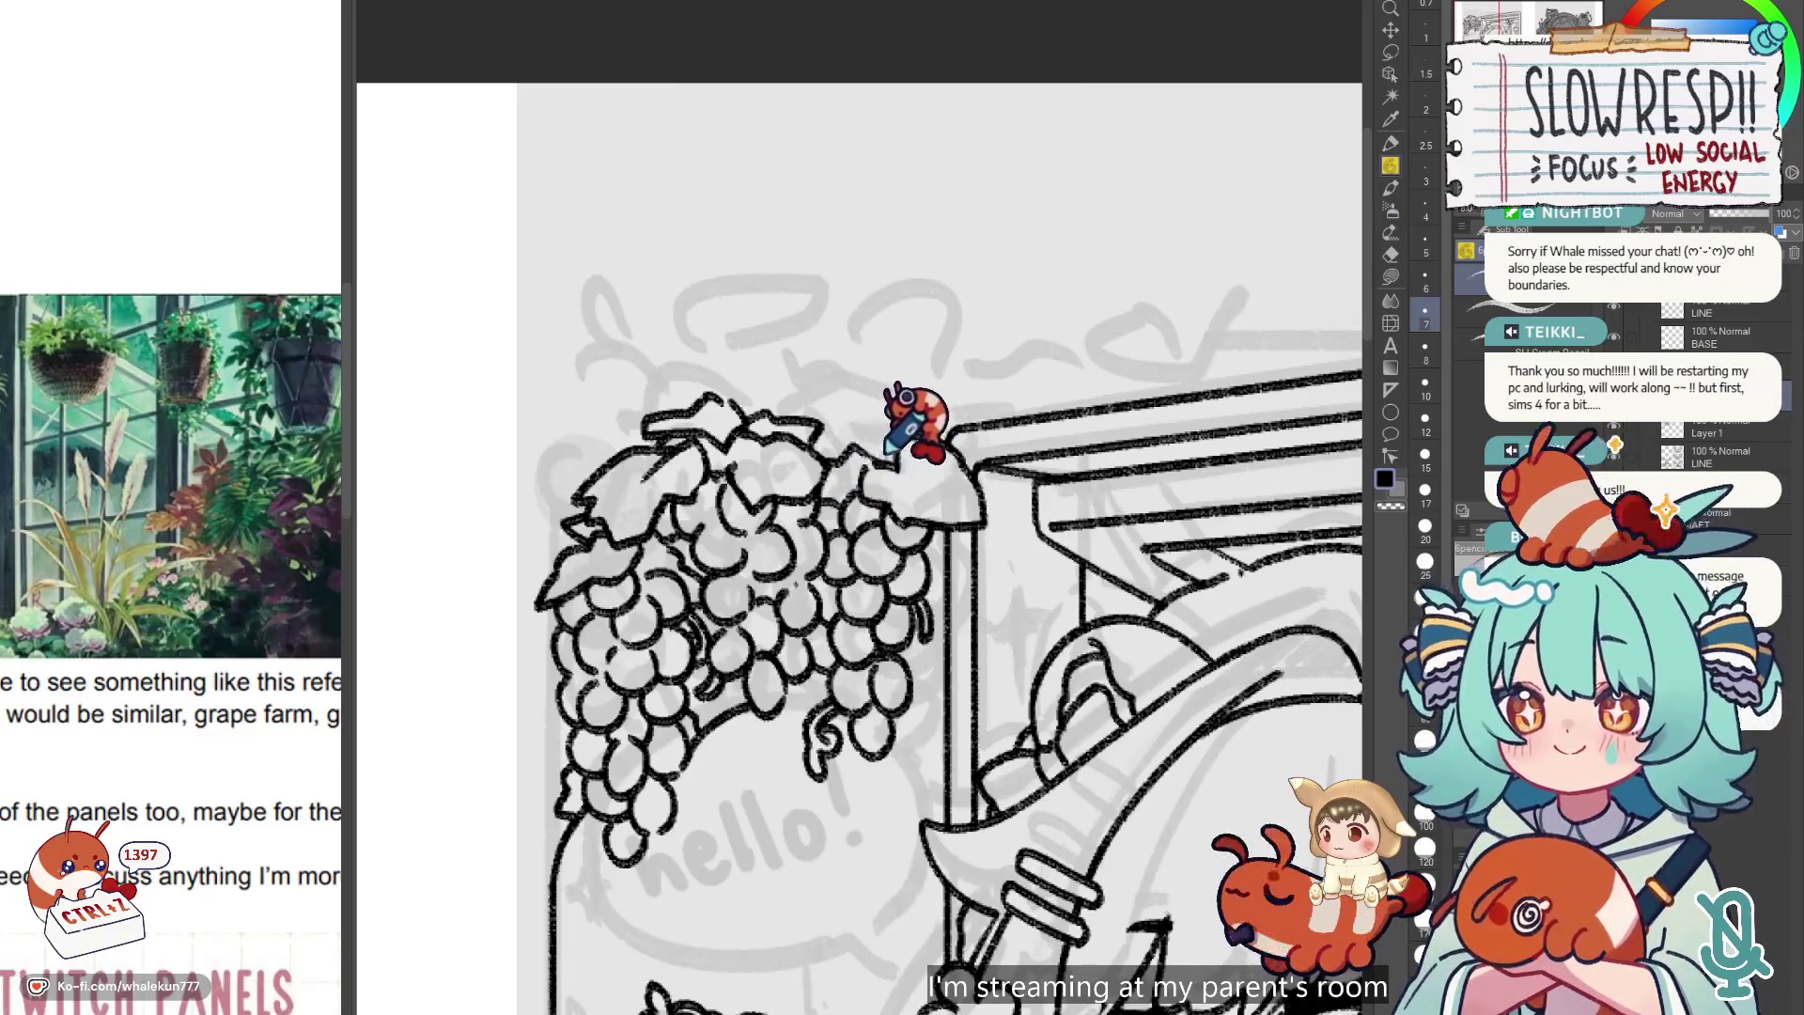
scroll(1024, 414, "down", 3)
scroll(986, 638, "up", 4)
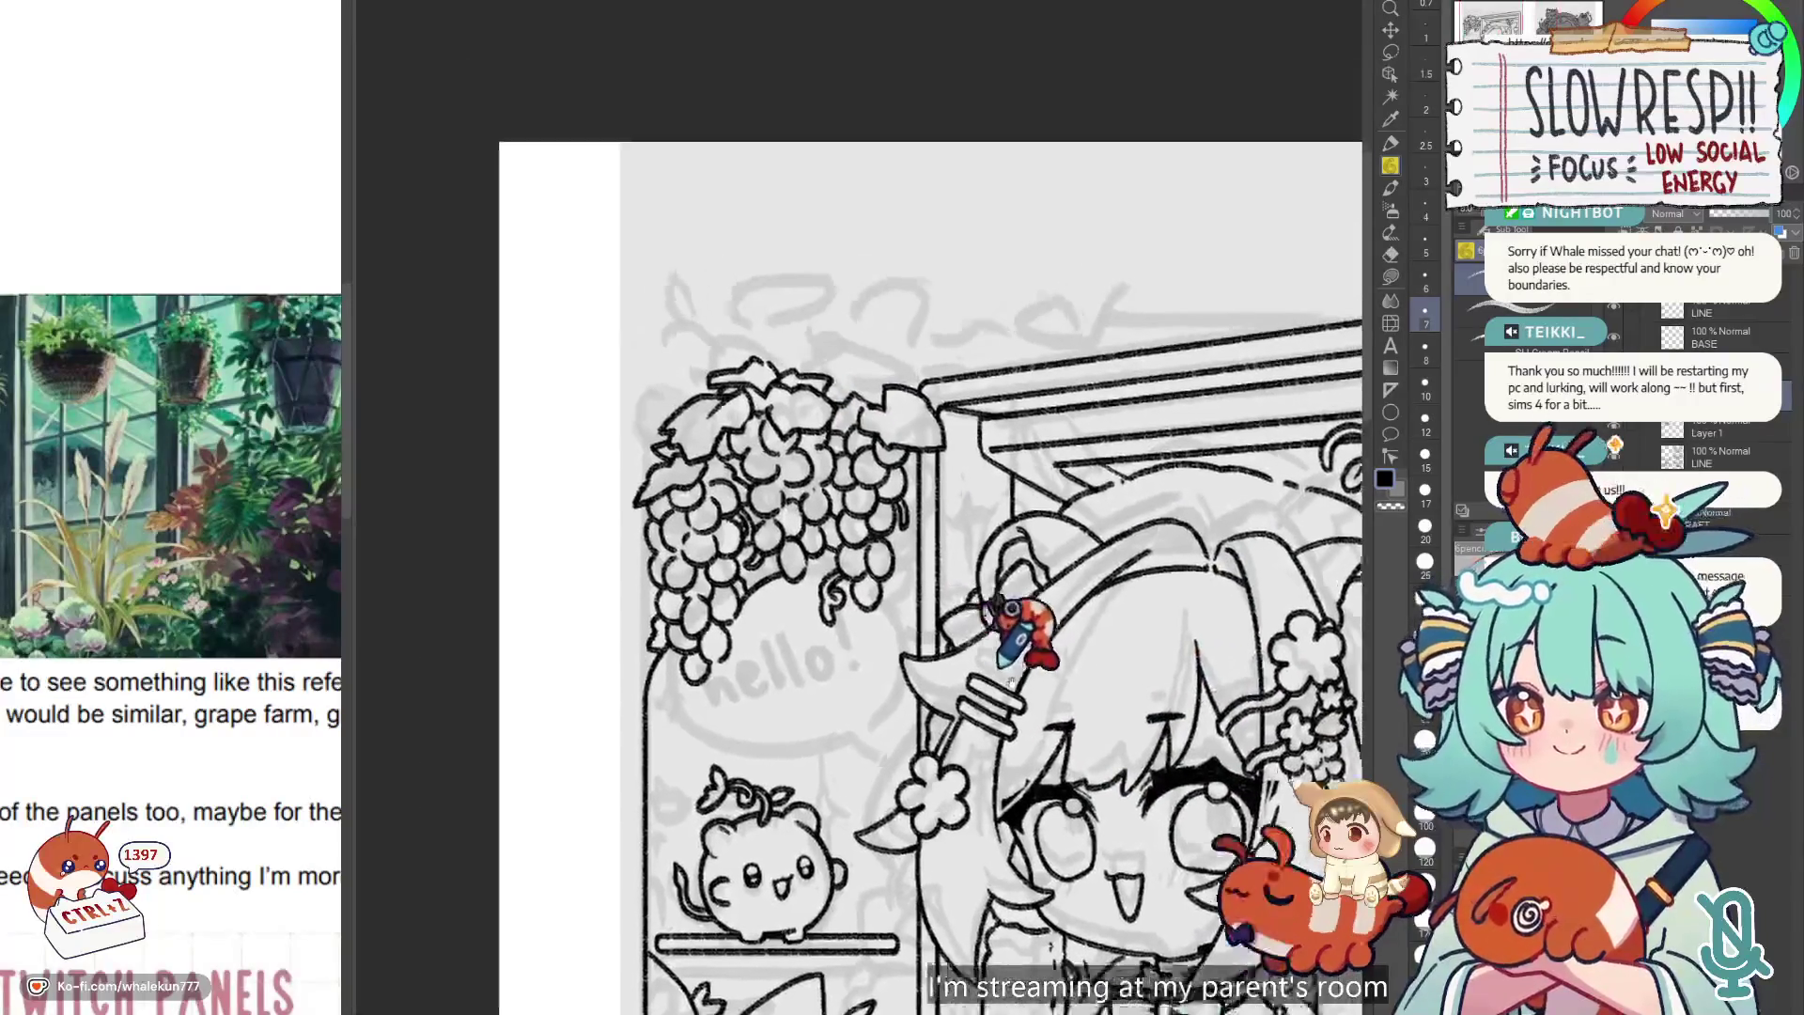
scroll(850, 507, "up", 2)
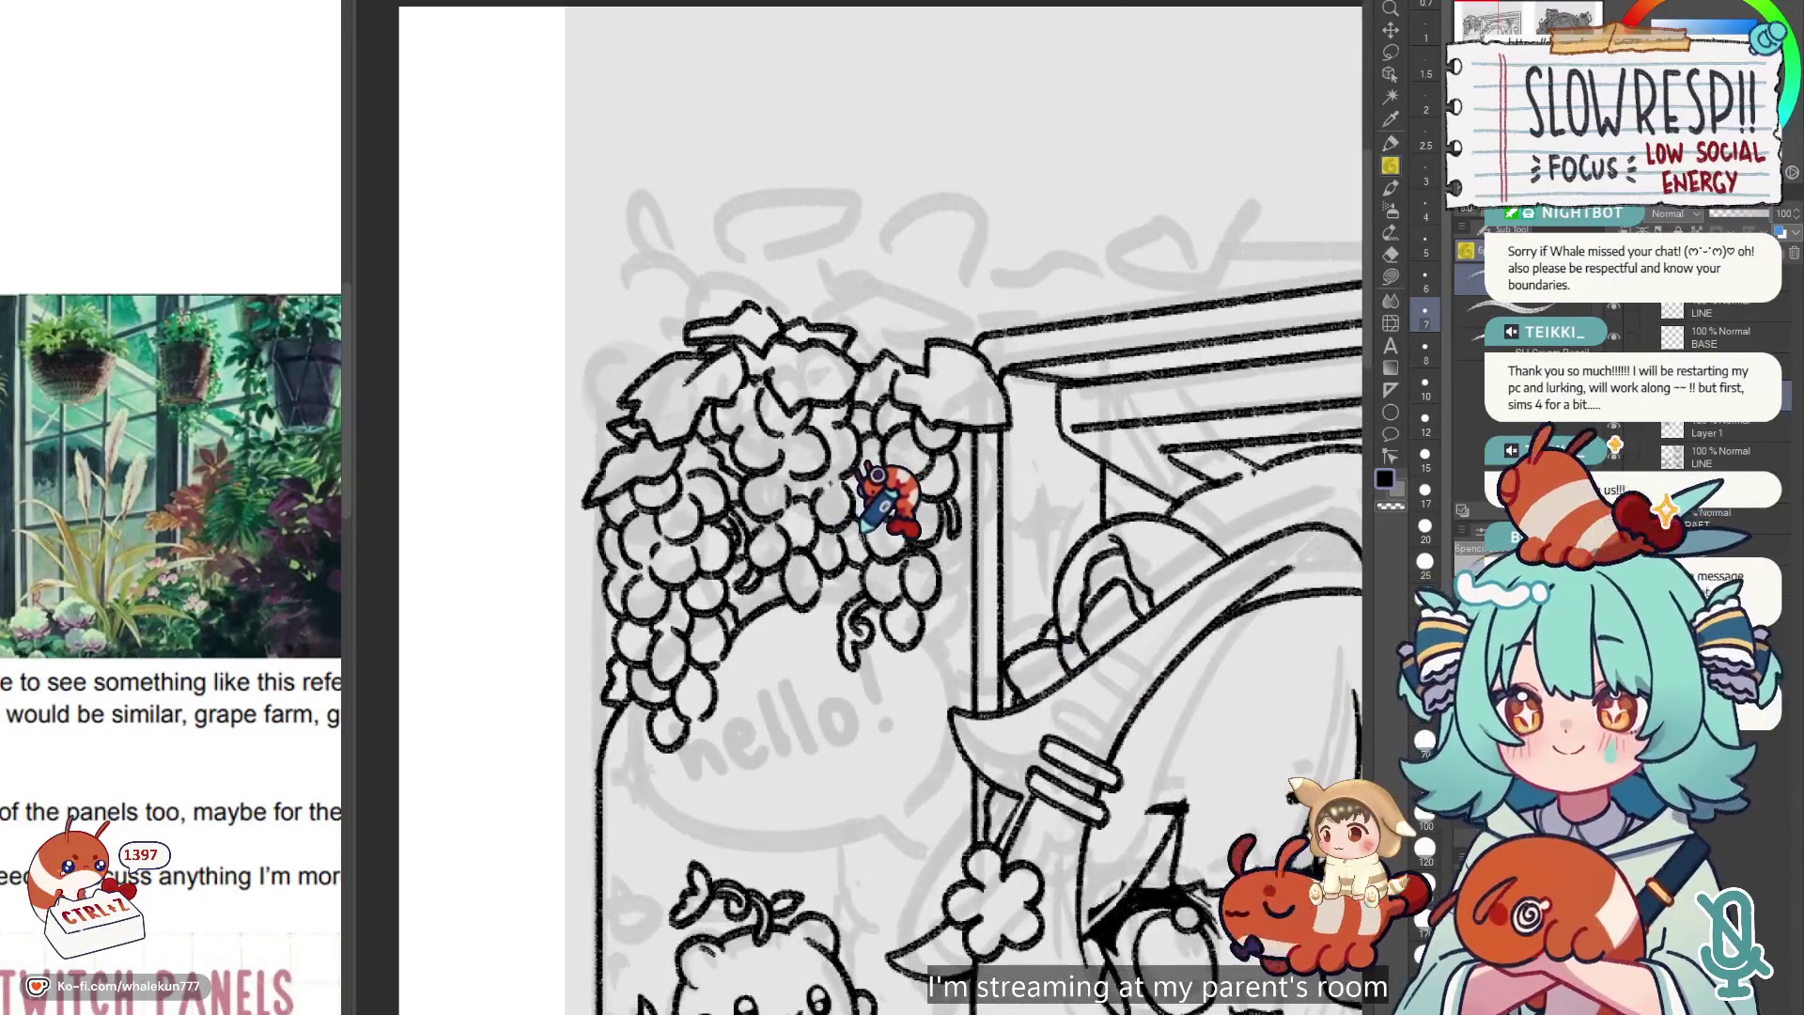
key("ctrl+z")
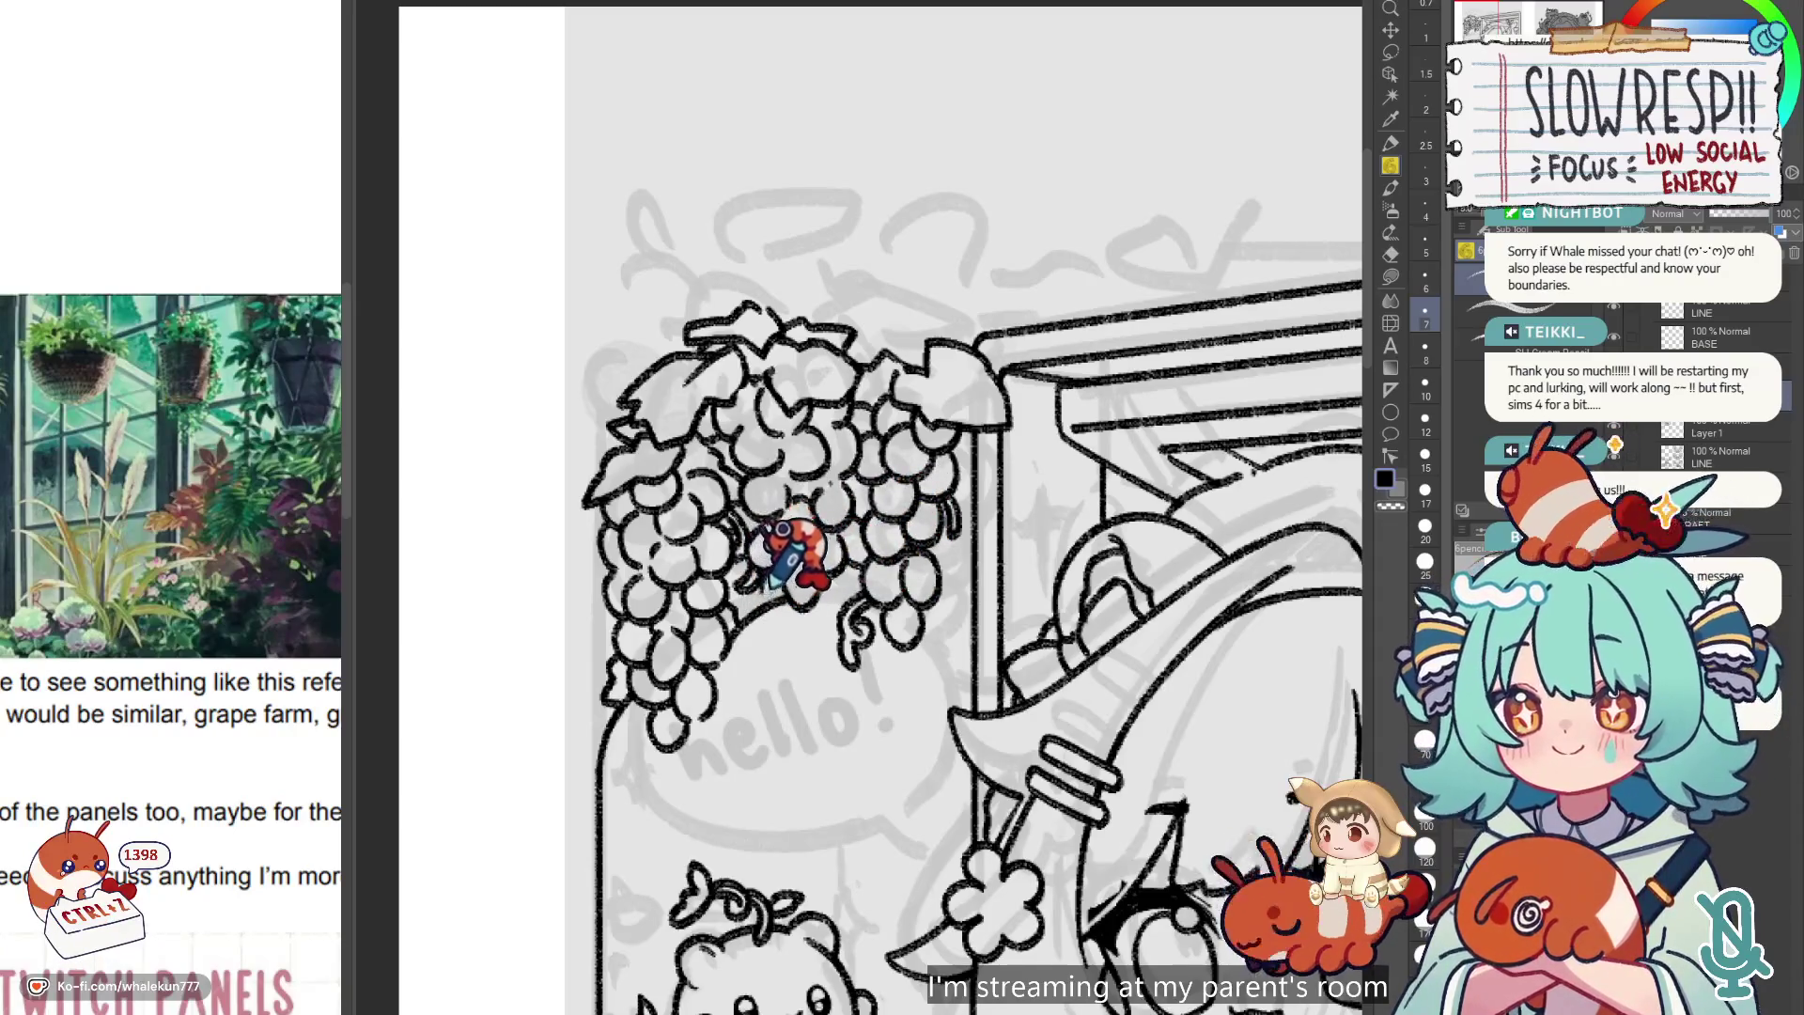
key("ctrl+z")
Turn on the rough sketch layer so it shows behind the line art.
scroll(918, 503, "down", 4)
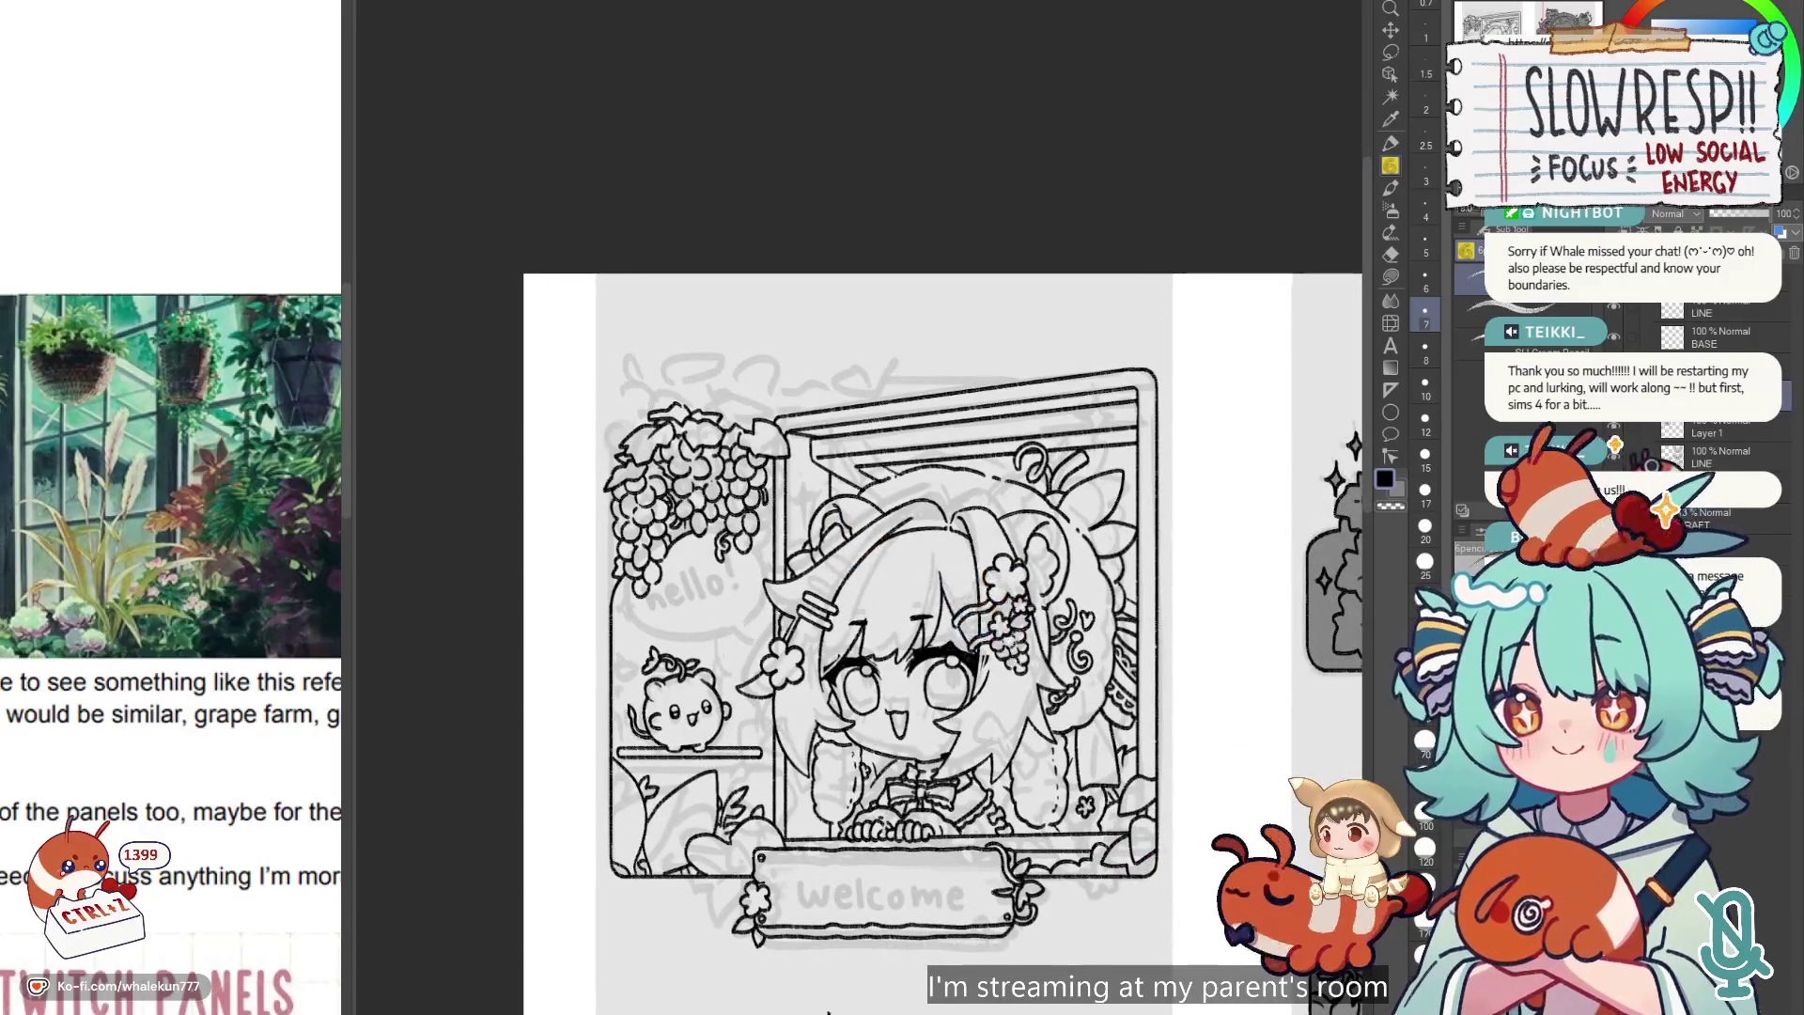
scroll(1147, 745, "down", 5)
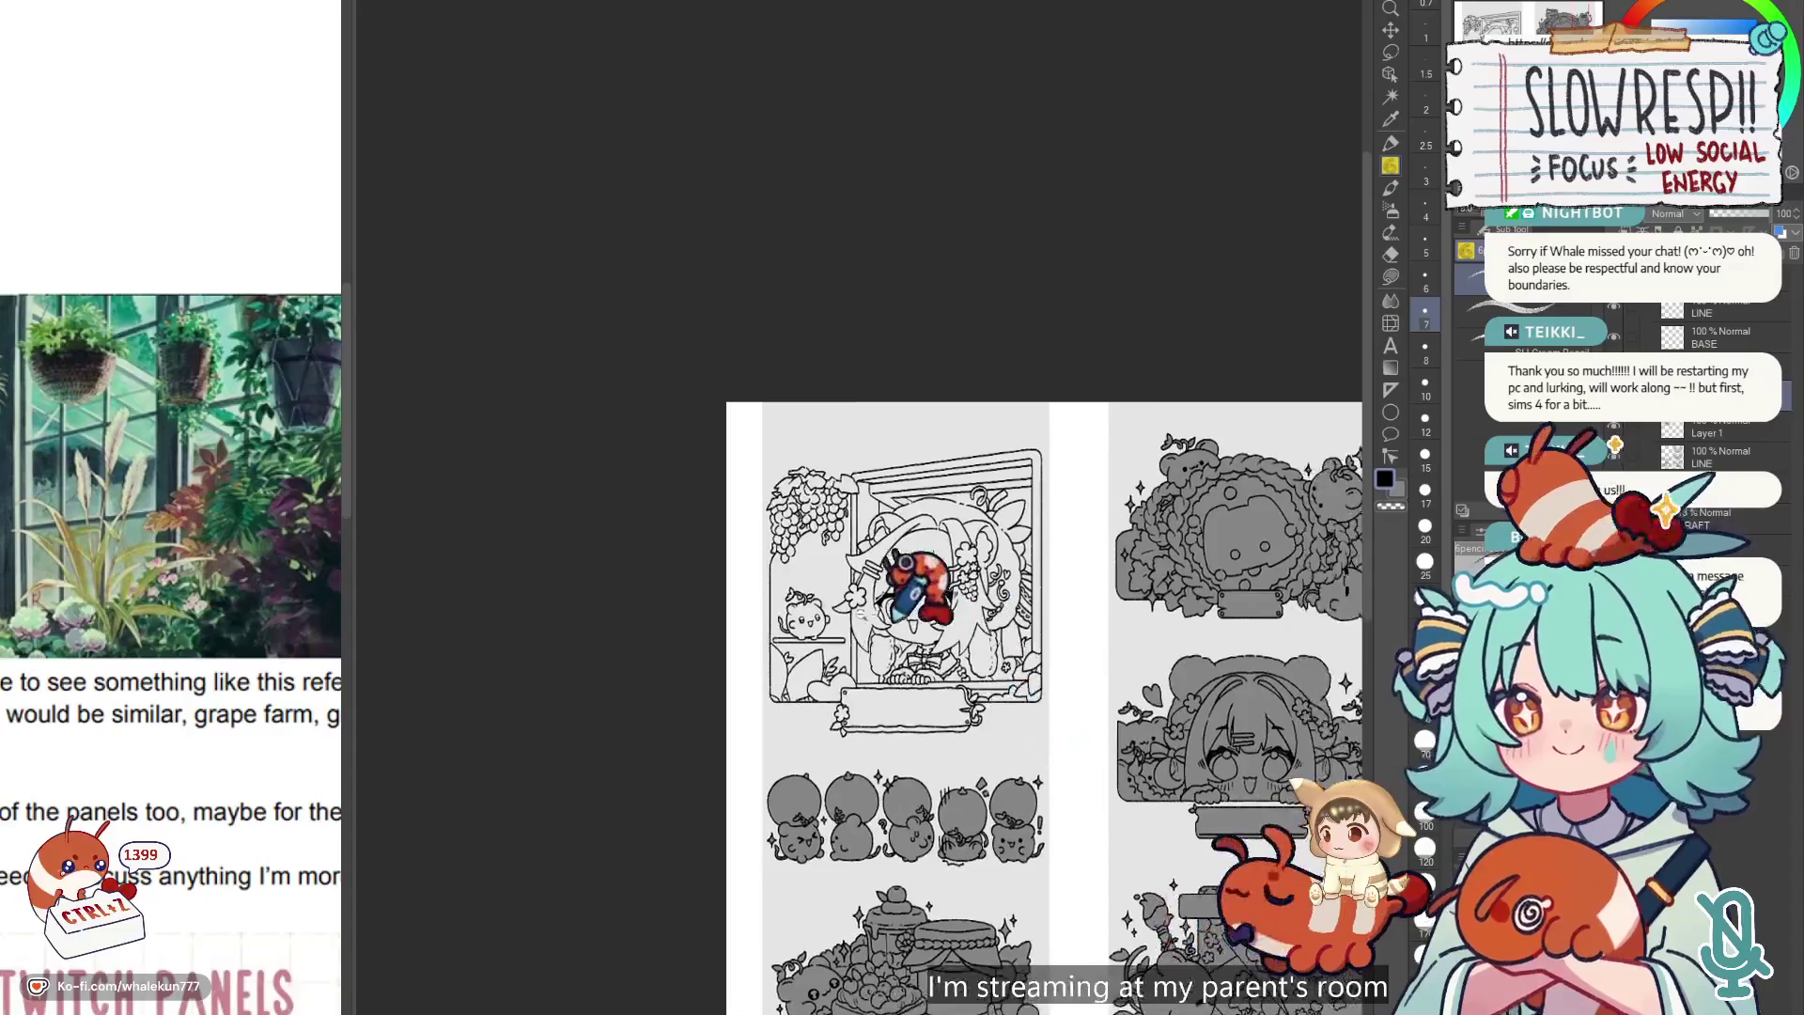
scroll(895, 616, "up", 5)
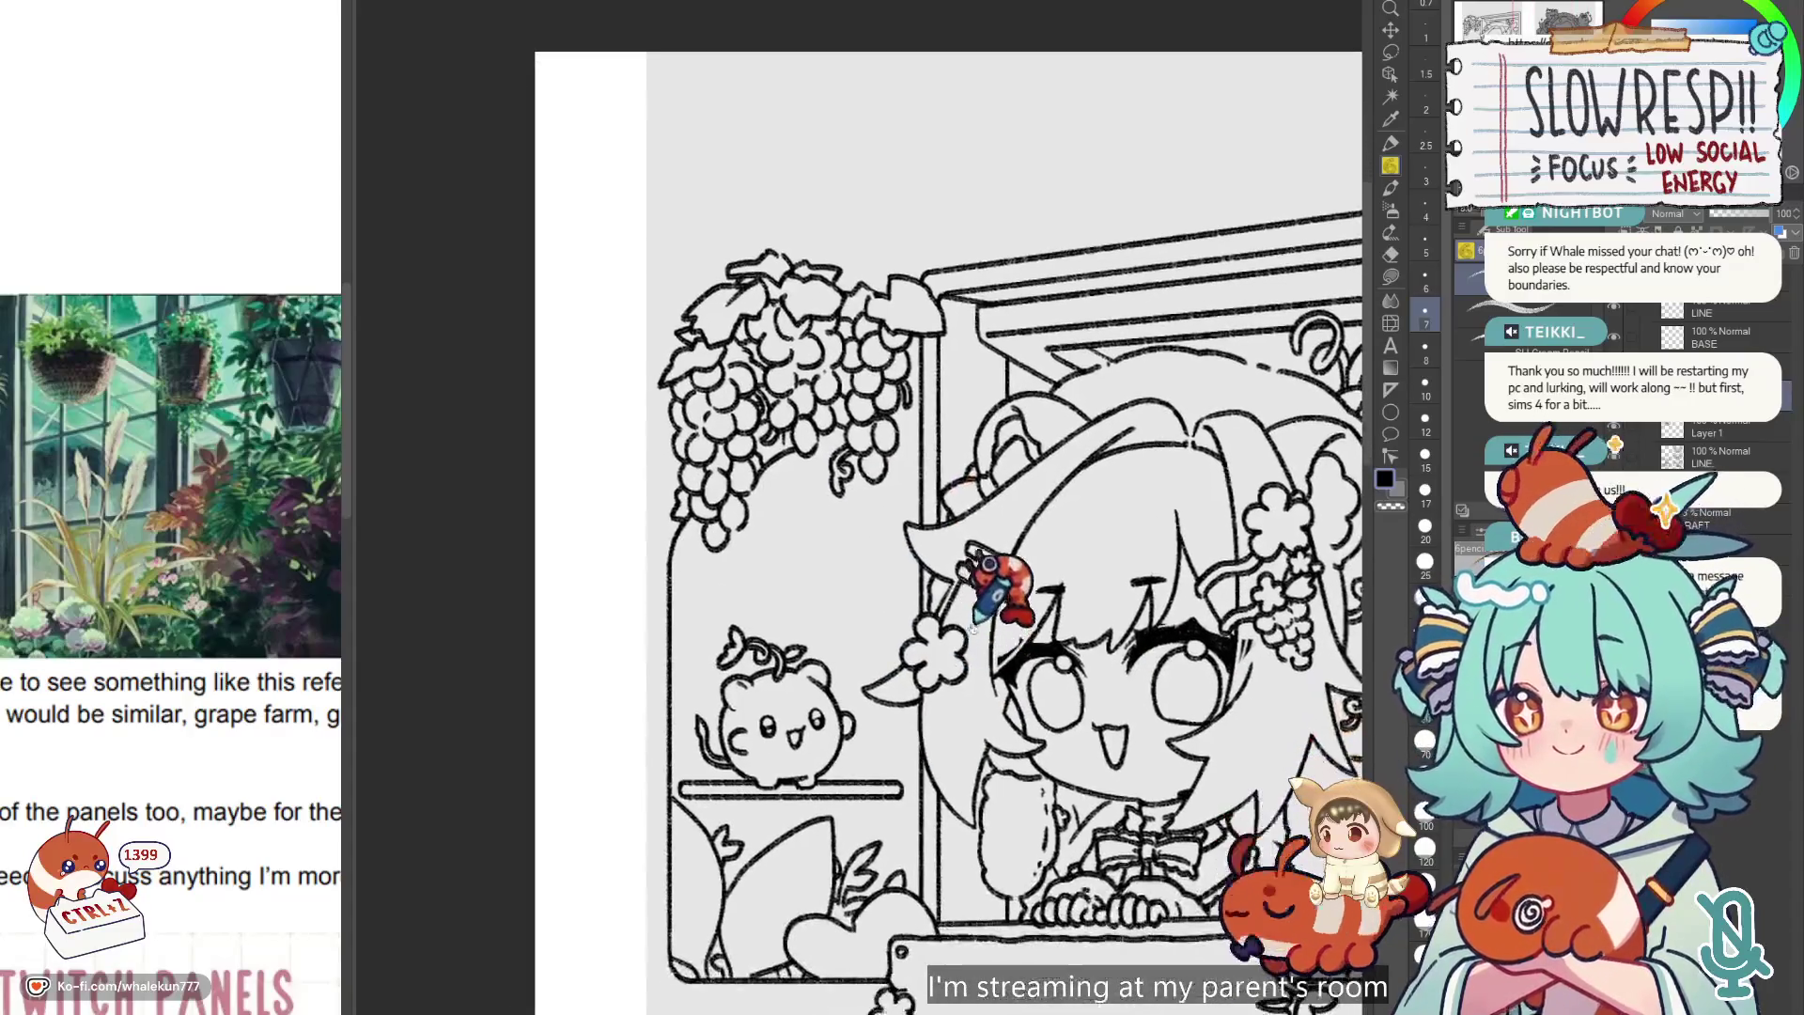
left_click_drag(974, 625, 907, 630)
left_click(1612, 310)
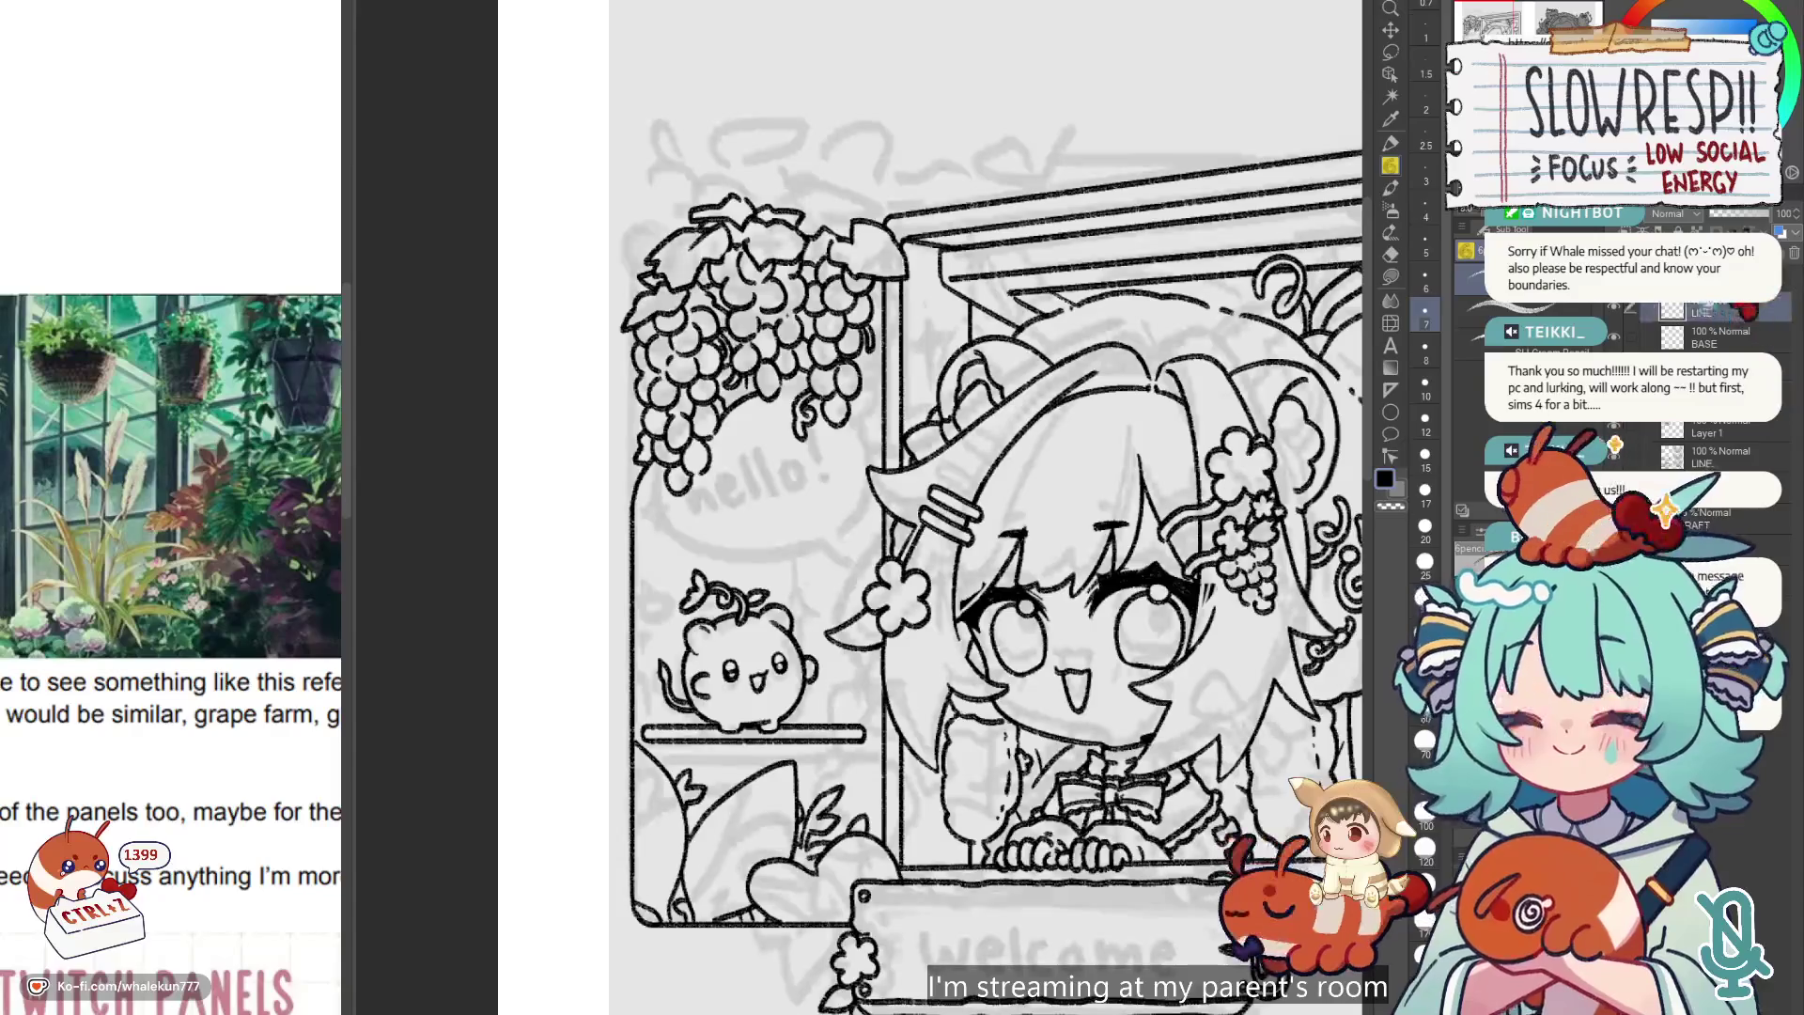
scroll(827, 460, "up", 2)
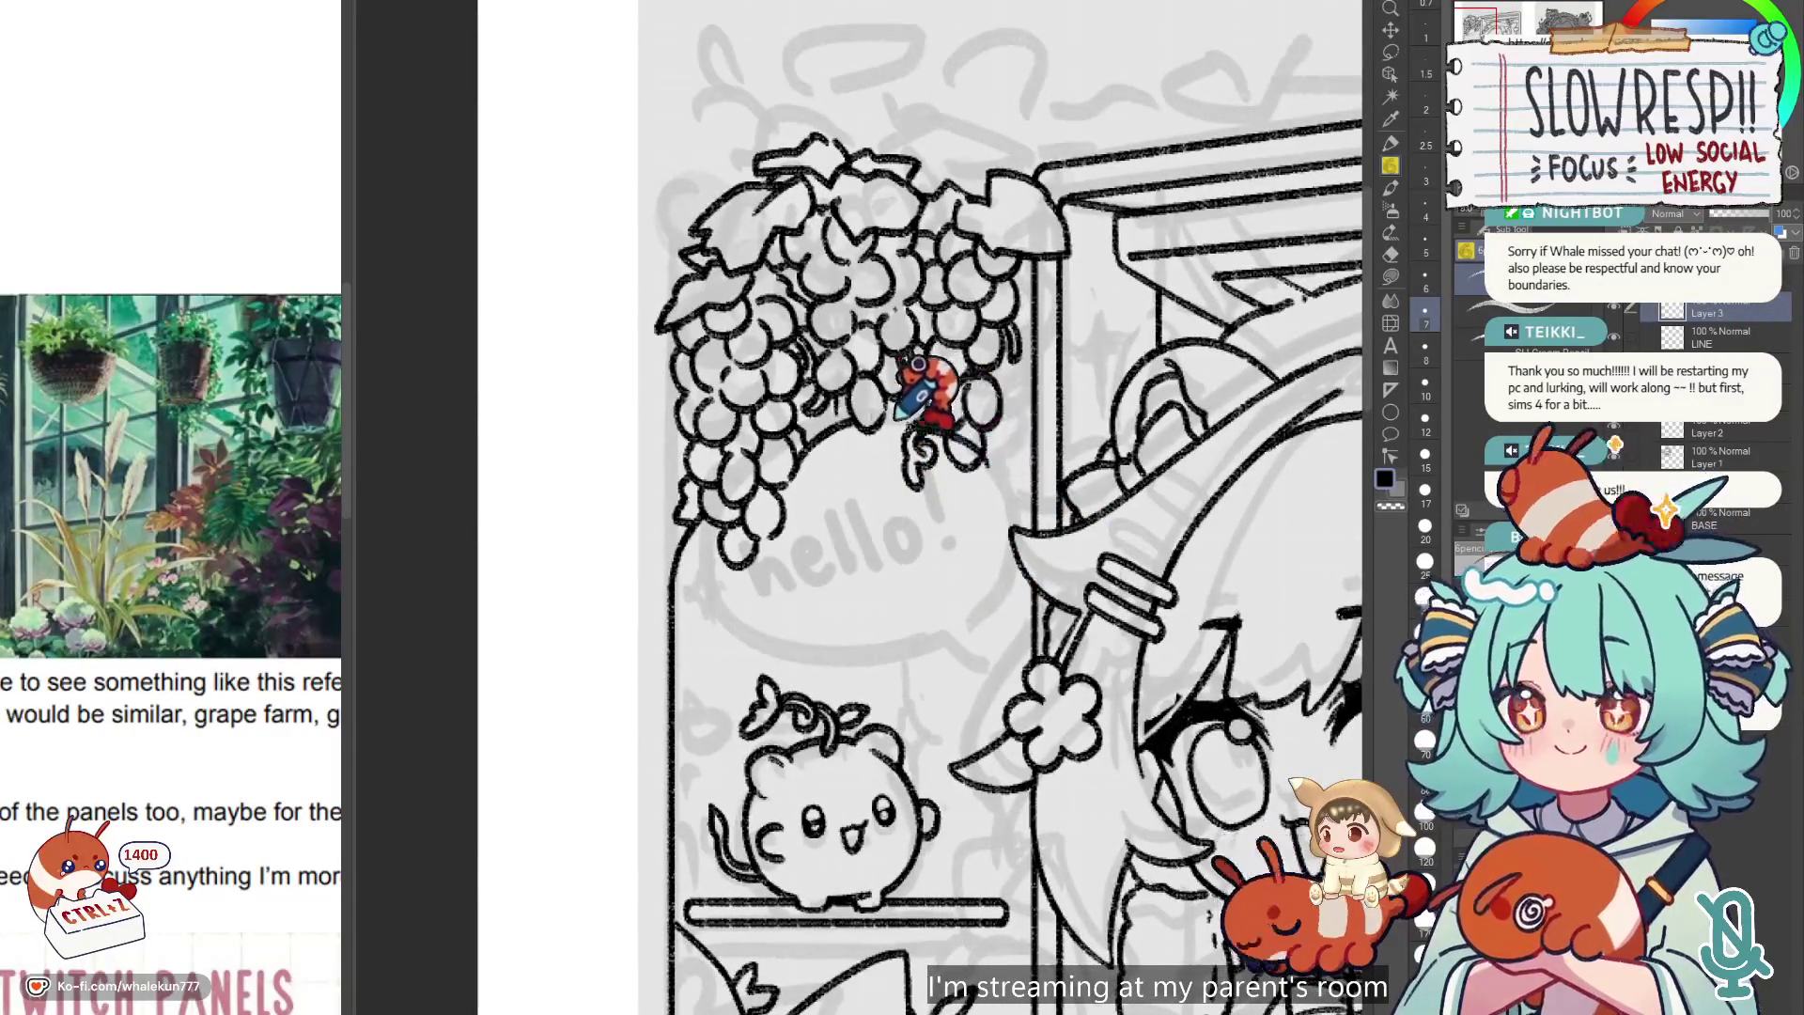
Draw a trial curve below the grapes, undo it, and flip the canvas horizontally to check.
left_click_drag(719, 554, 950, 666)
key("ctrl+z")
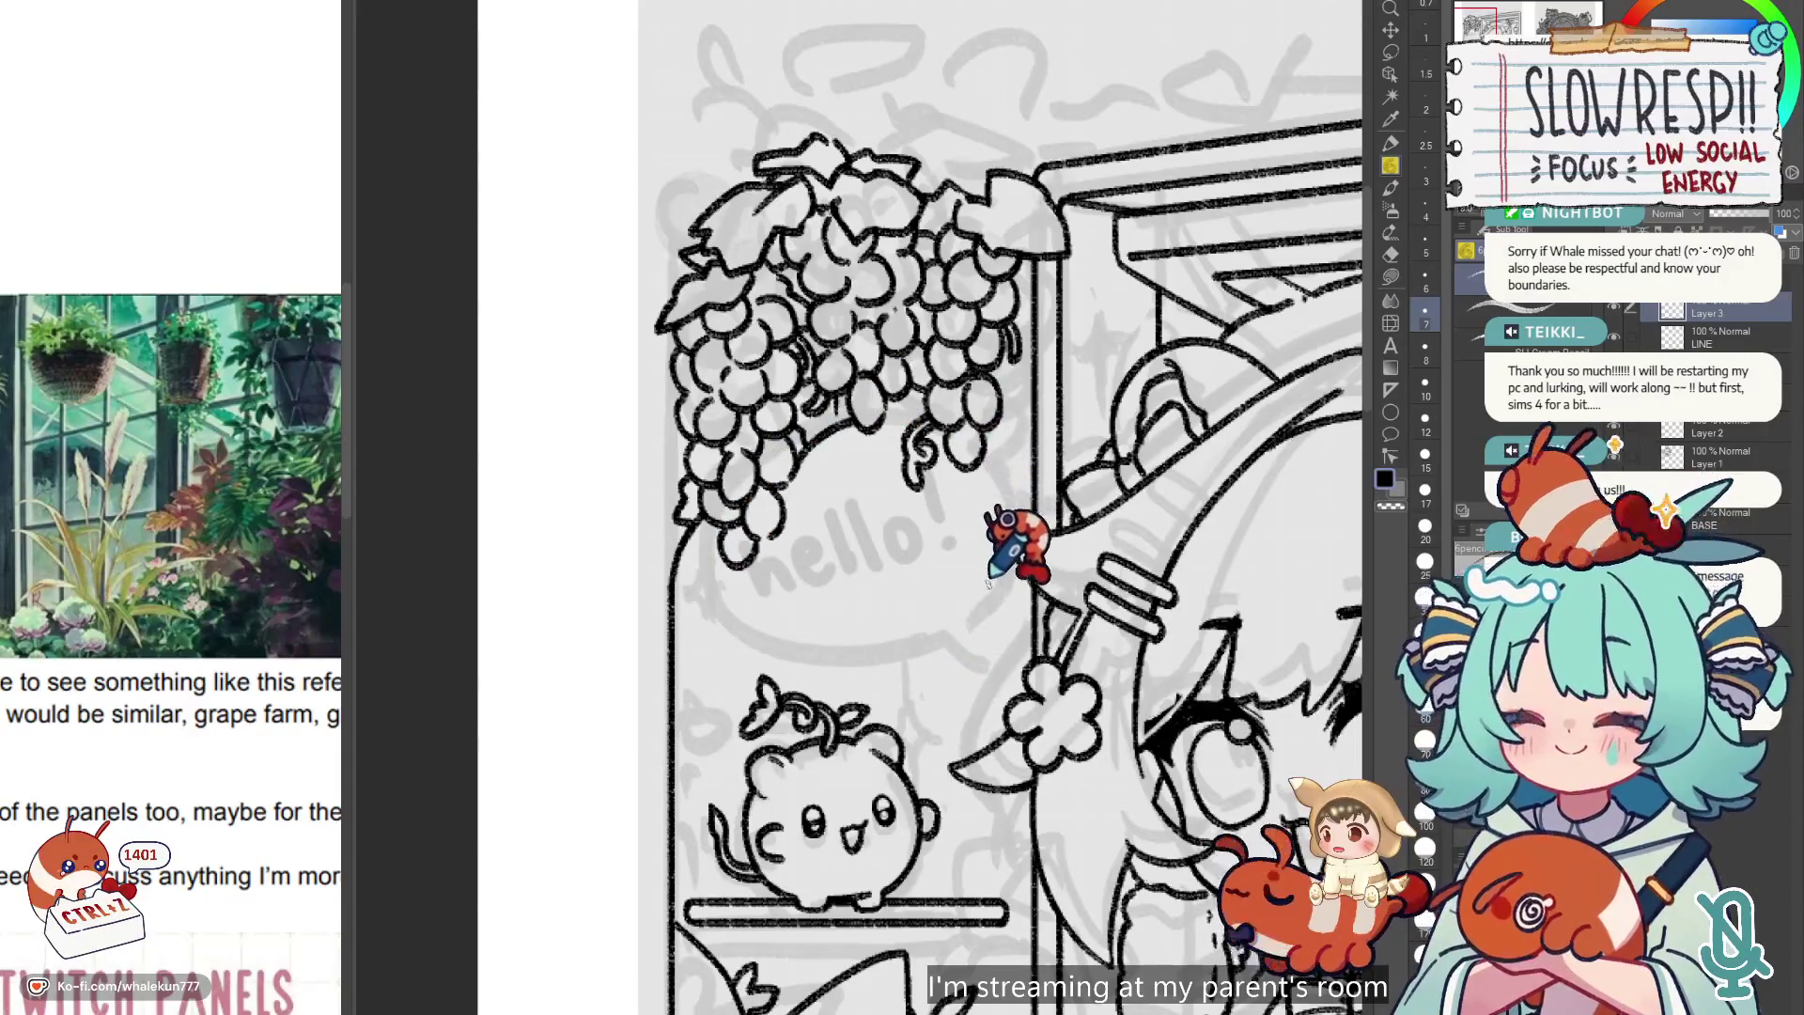
key("ctrl+z")
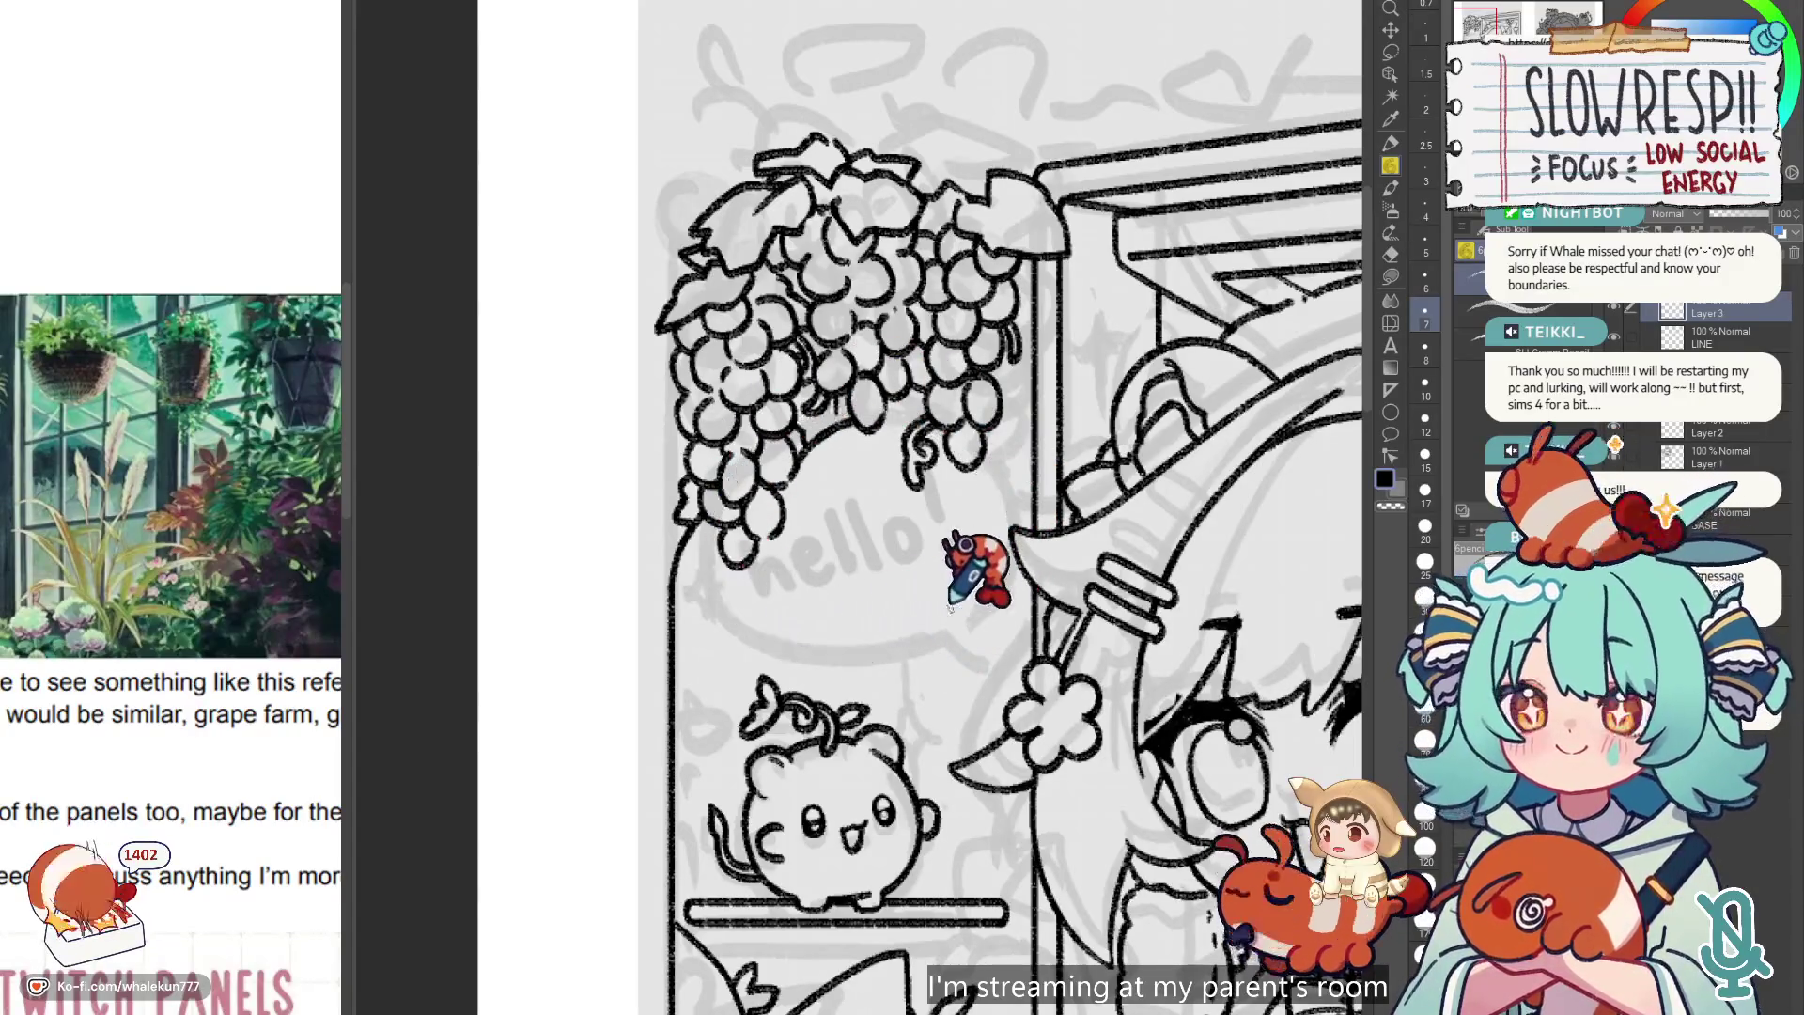
key("ctrl+z")
key("h")
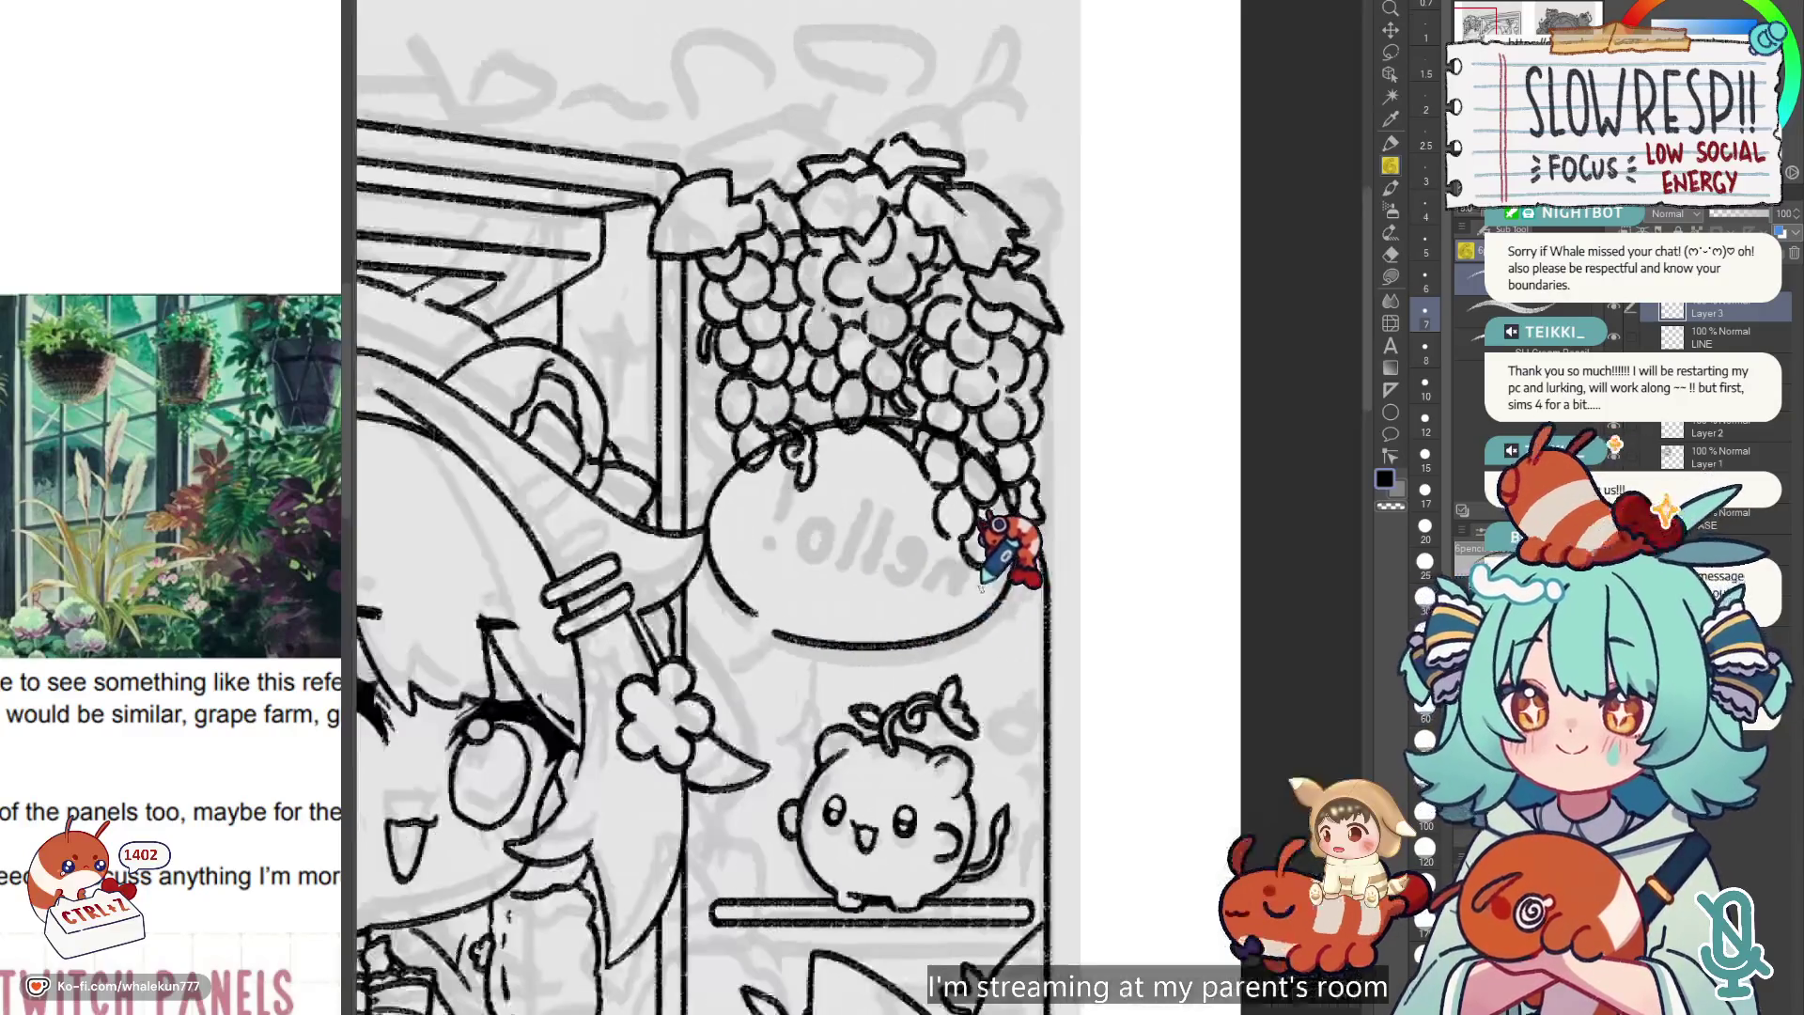
key("h")
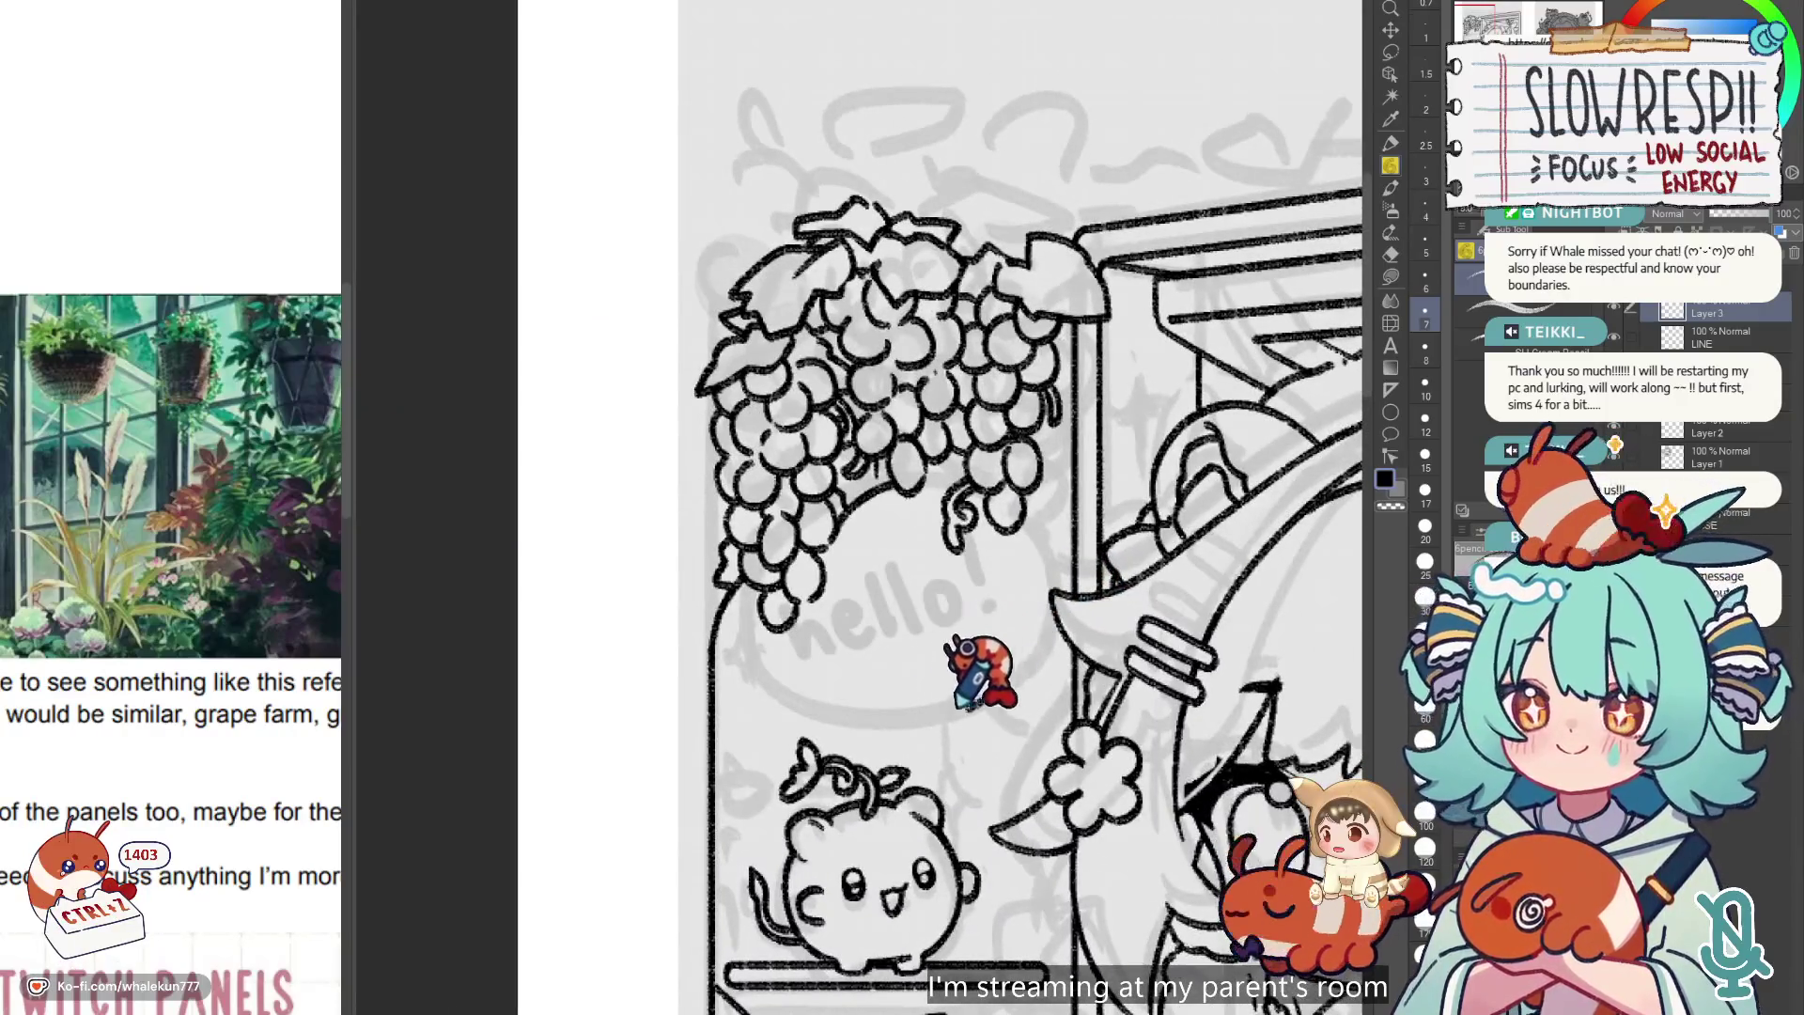
Ink the round bubble outline under the grapes and nudge it into place with the Move layer tool.
left_click_drag(982, 700, 756, 610)
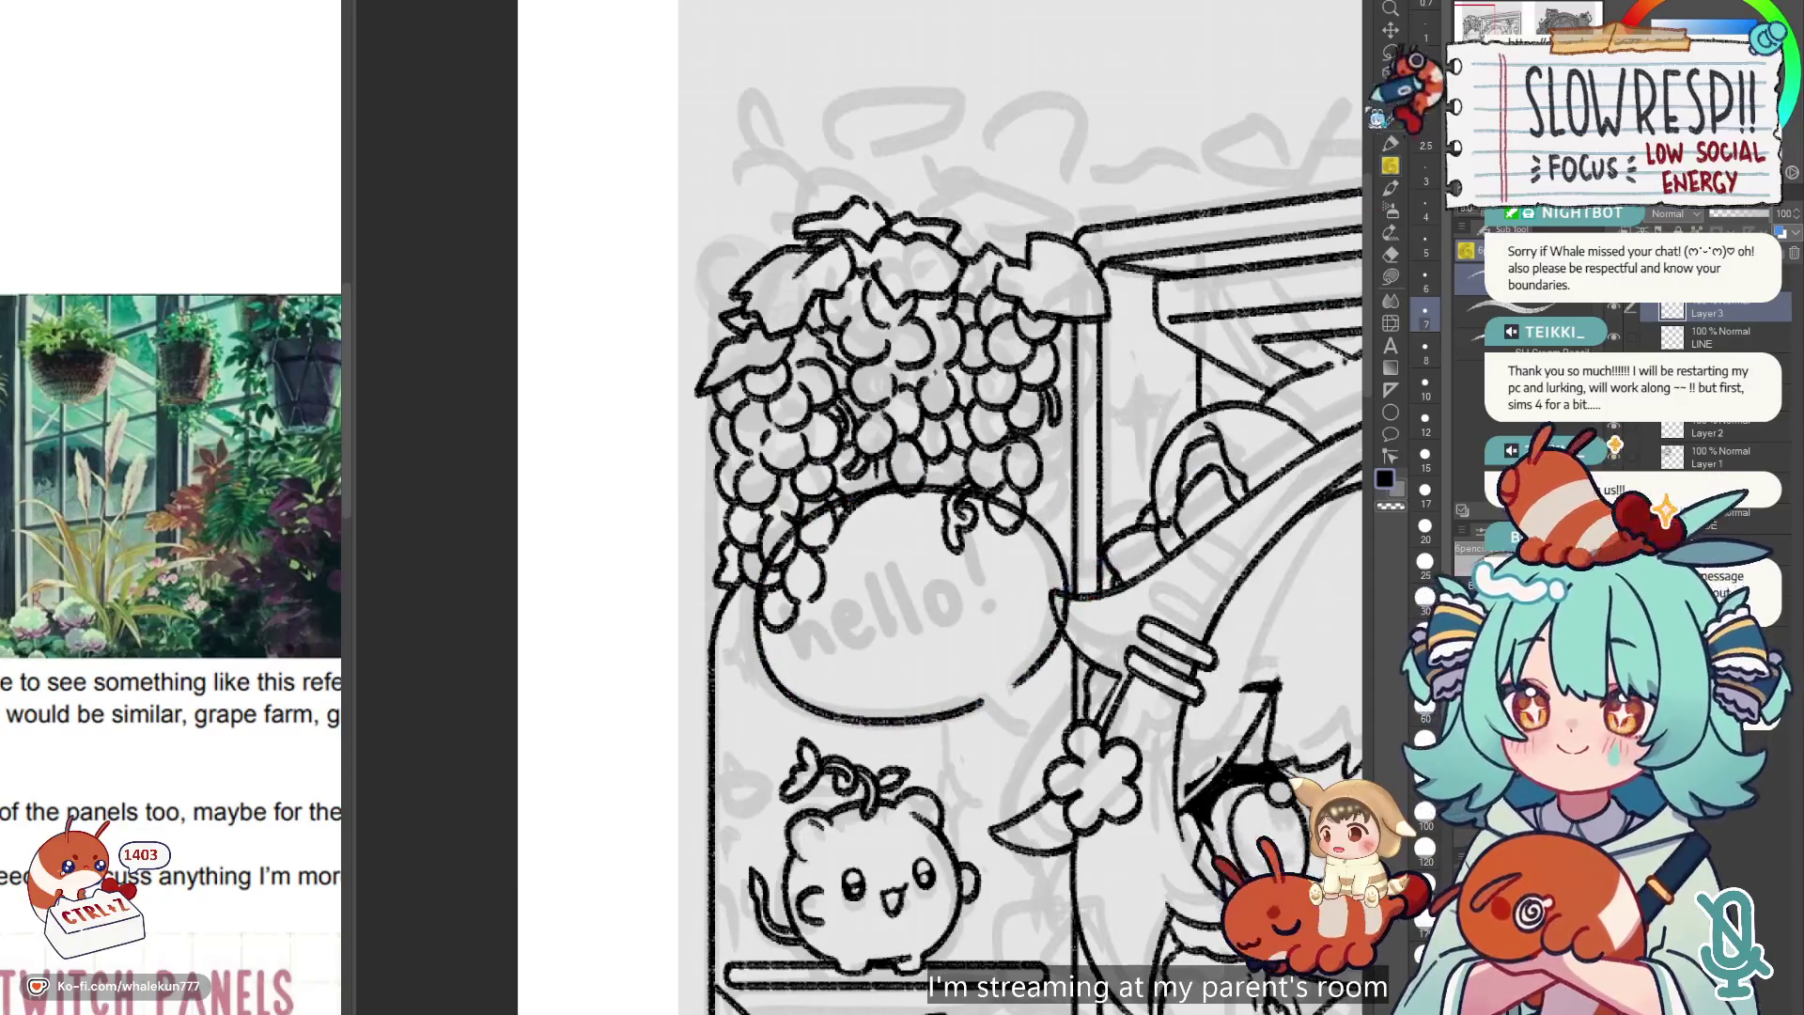
key("ctrl+z")
mouse_move(1042, 540)
left_mouse_down()
mouse_move(784, 663)
mouse_move(1001, 681)
left_mouse_up()
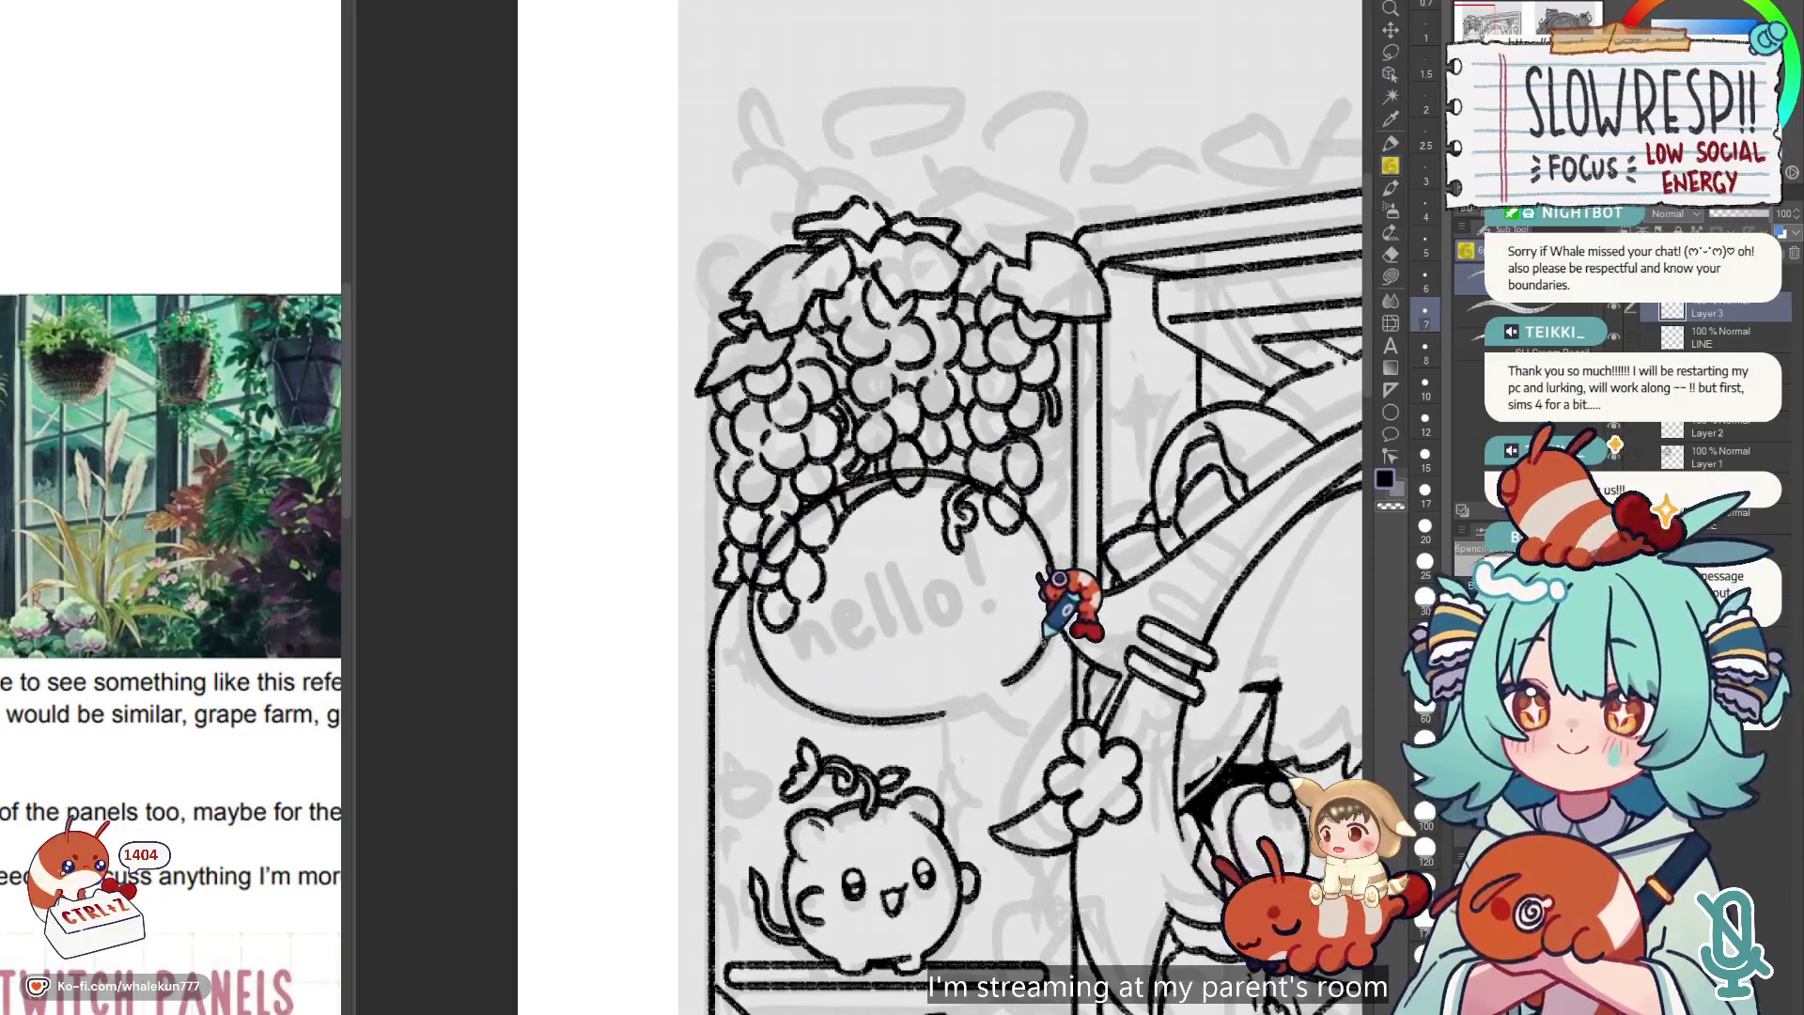
key("k")
mouse_move(1052, 583)
left_mouse_down()
mouse_move(990, 644)
mouse_move(1059, 592)
left_mouse_up()
left_click(1390, 164)
scroll(927, 757, "right", 1)
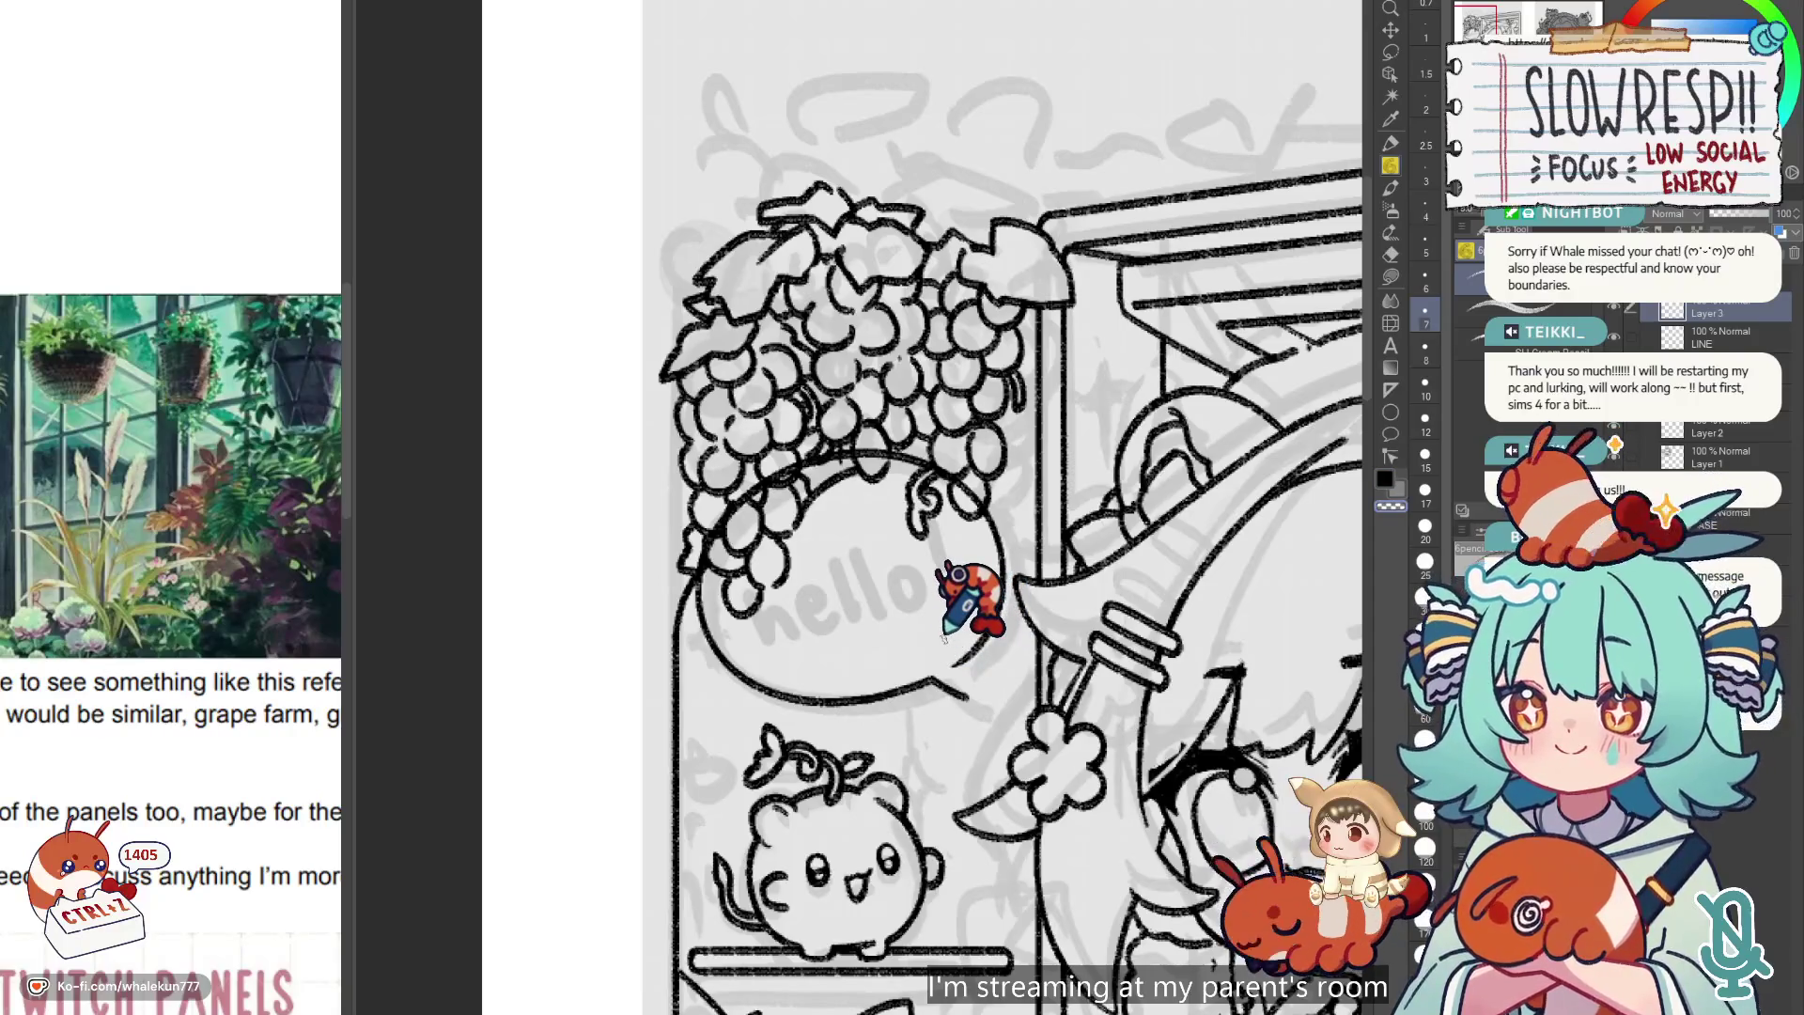
scroll(945, 639, "down", 1)
scroll(977, 657, "up", 1)
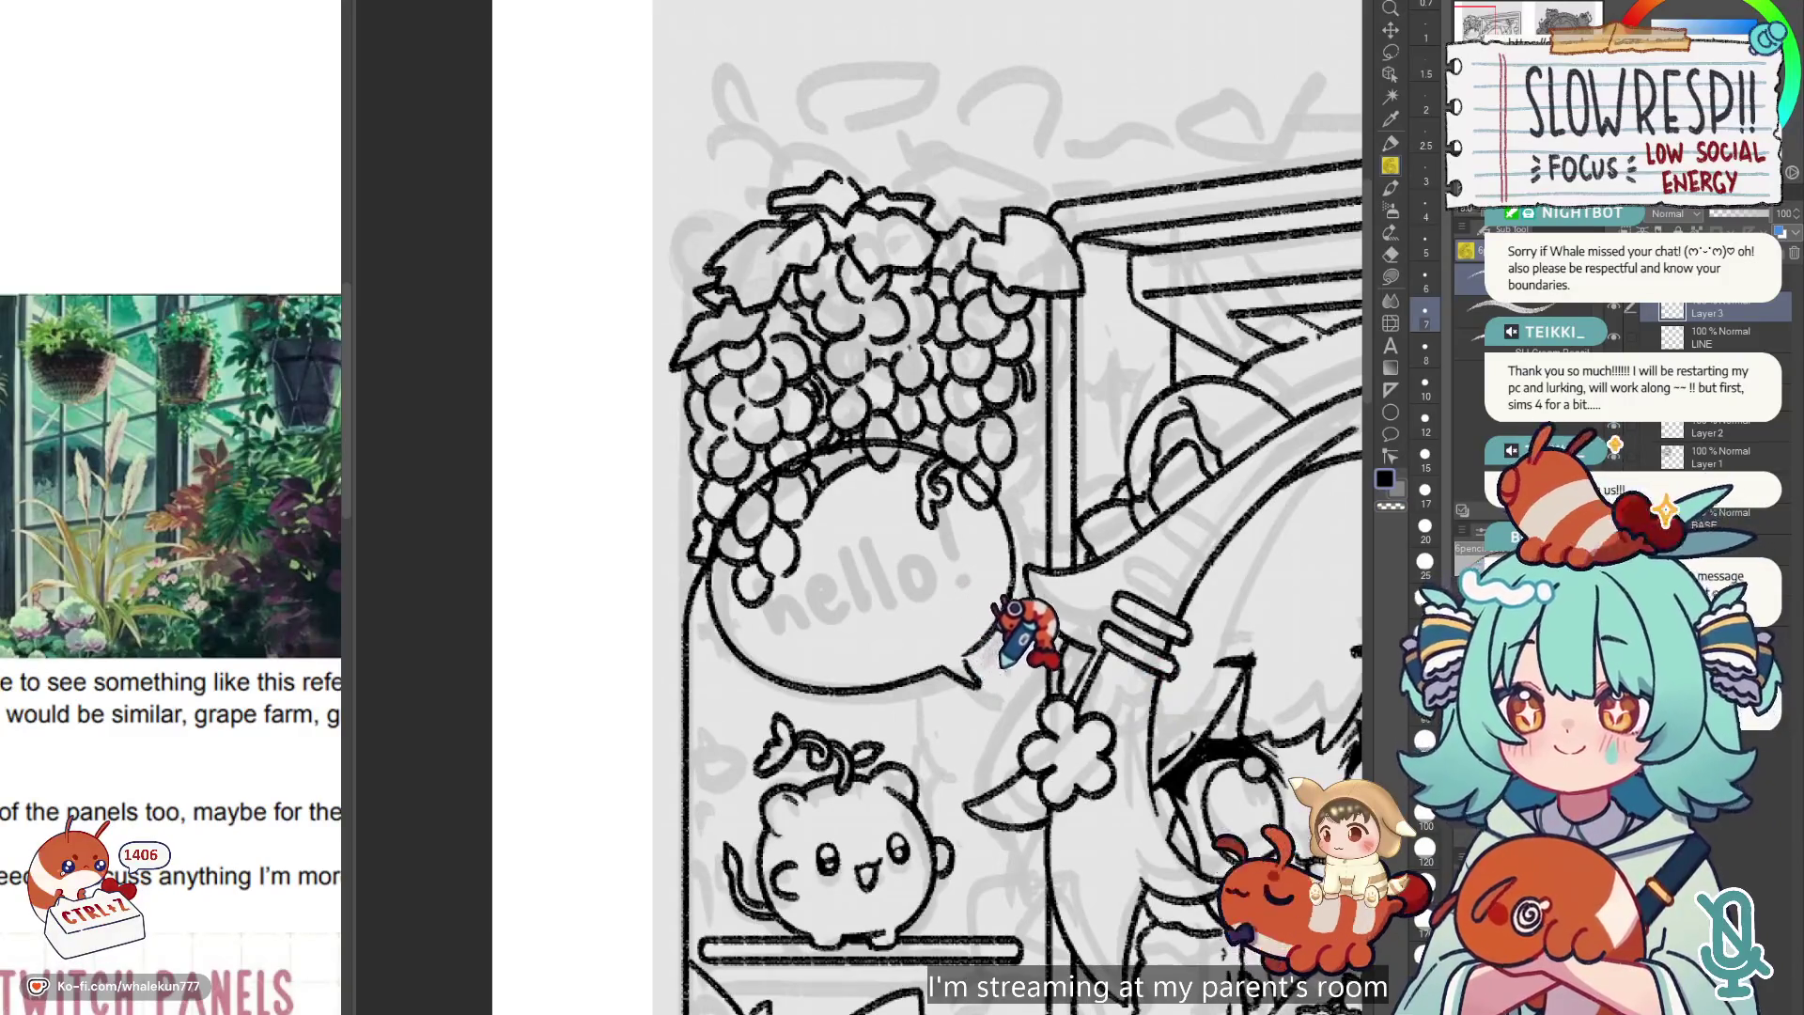
scroll(1003, 665, "down", 4)
scroll(1034, 685, "up", 3)
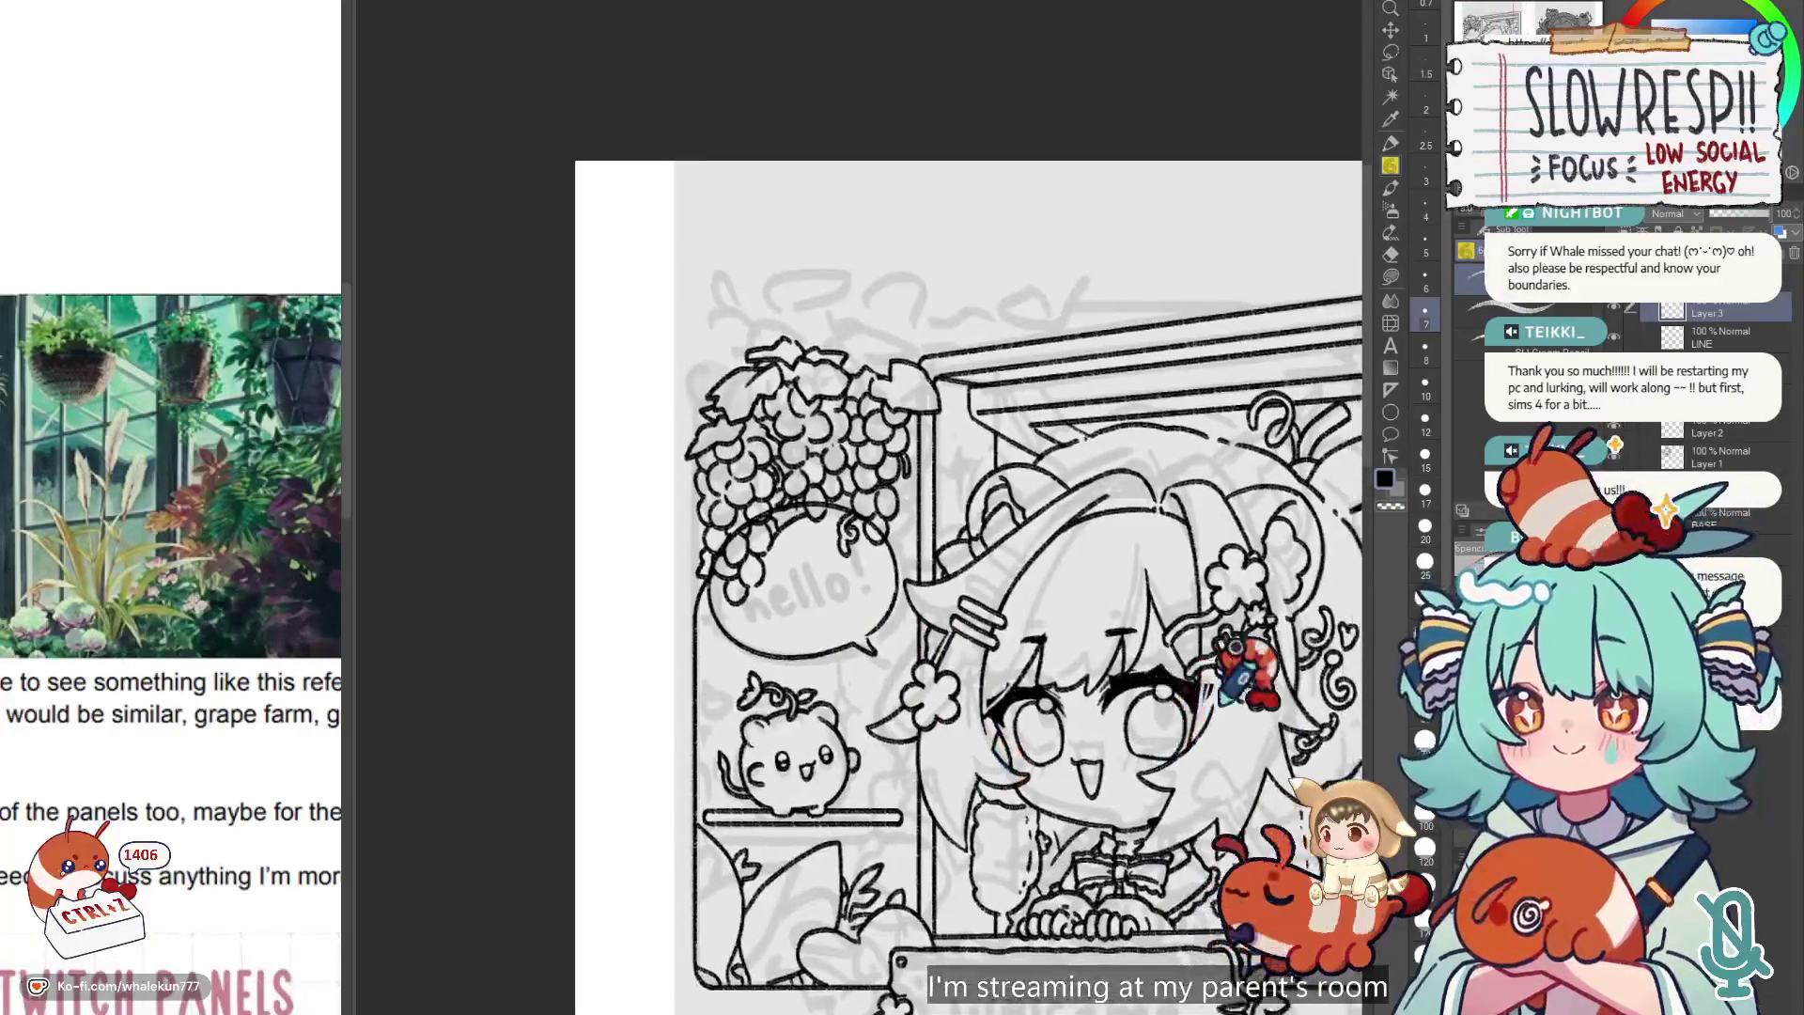
Zoom and pan the view in toward the round creature on the shelf.
scroll(845, 491, "up", 5)
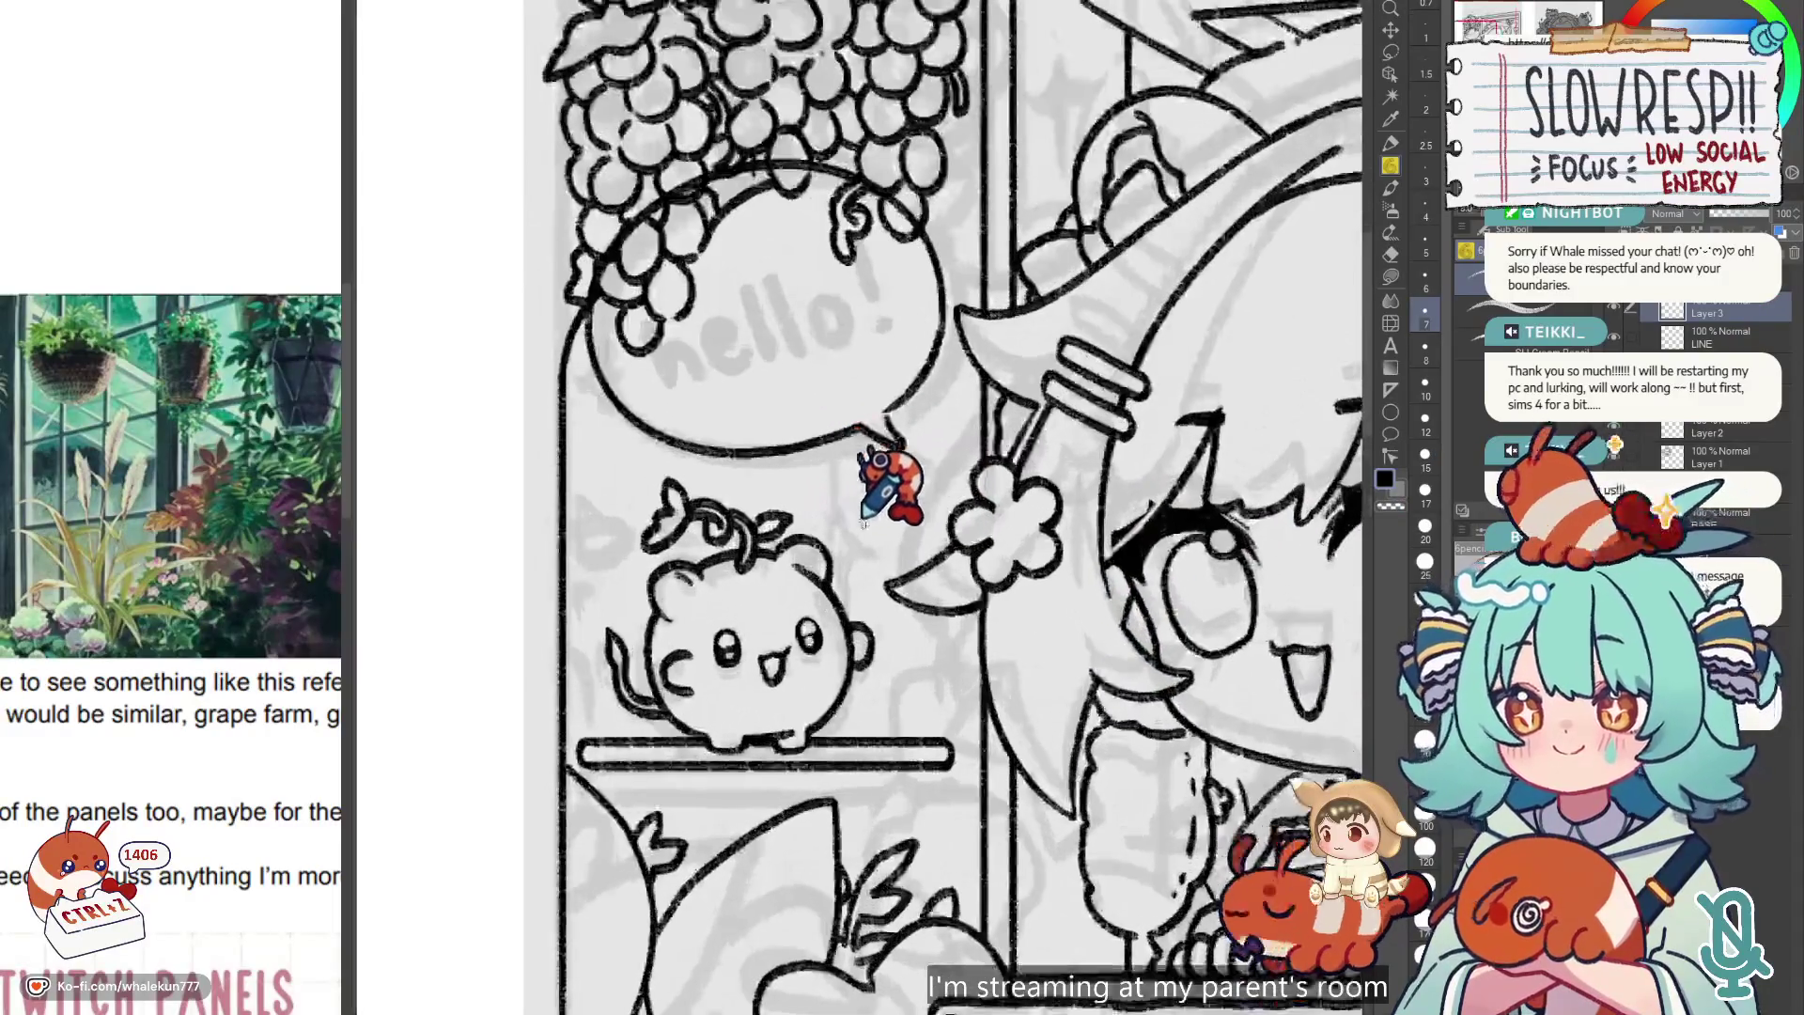
scroll(1097, 594, "down", 1)
scroll(986, 690, "up", 1)
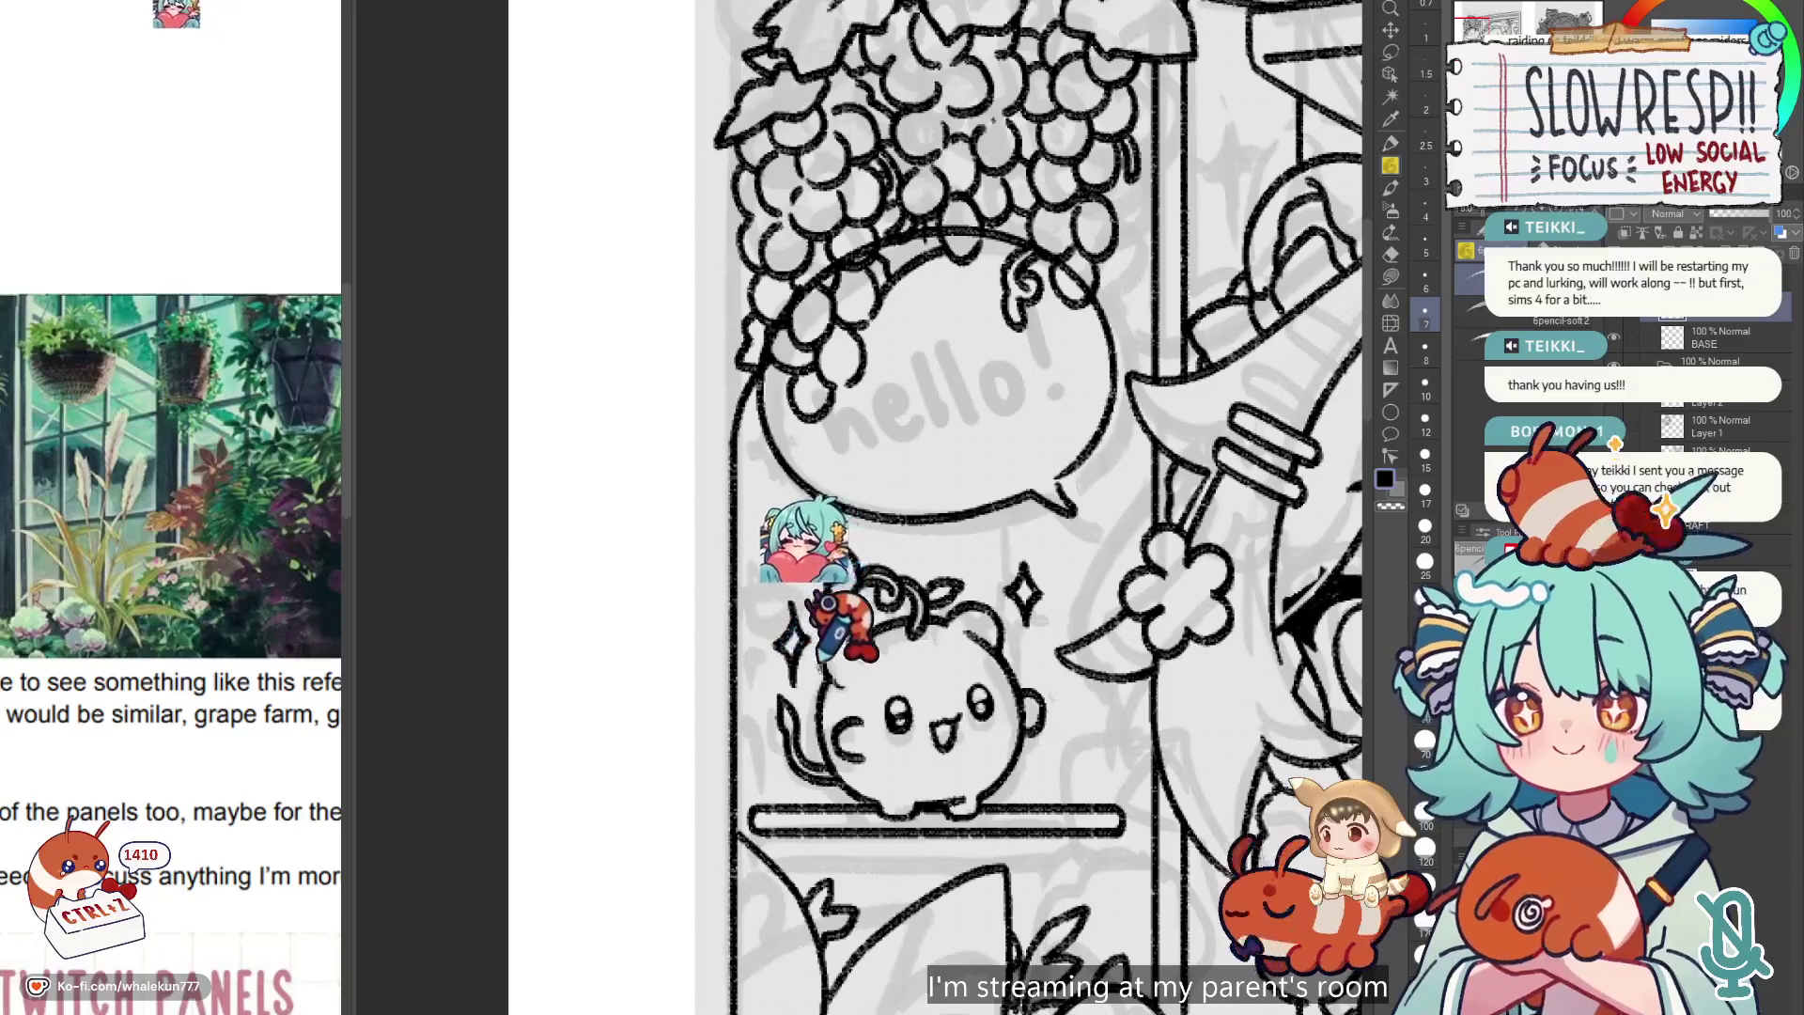
left_click_drag(1049, 619, 1032, 587)
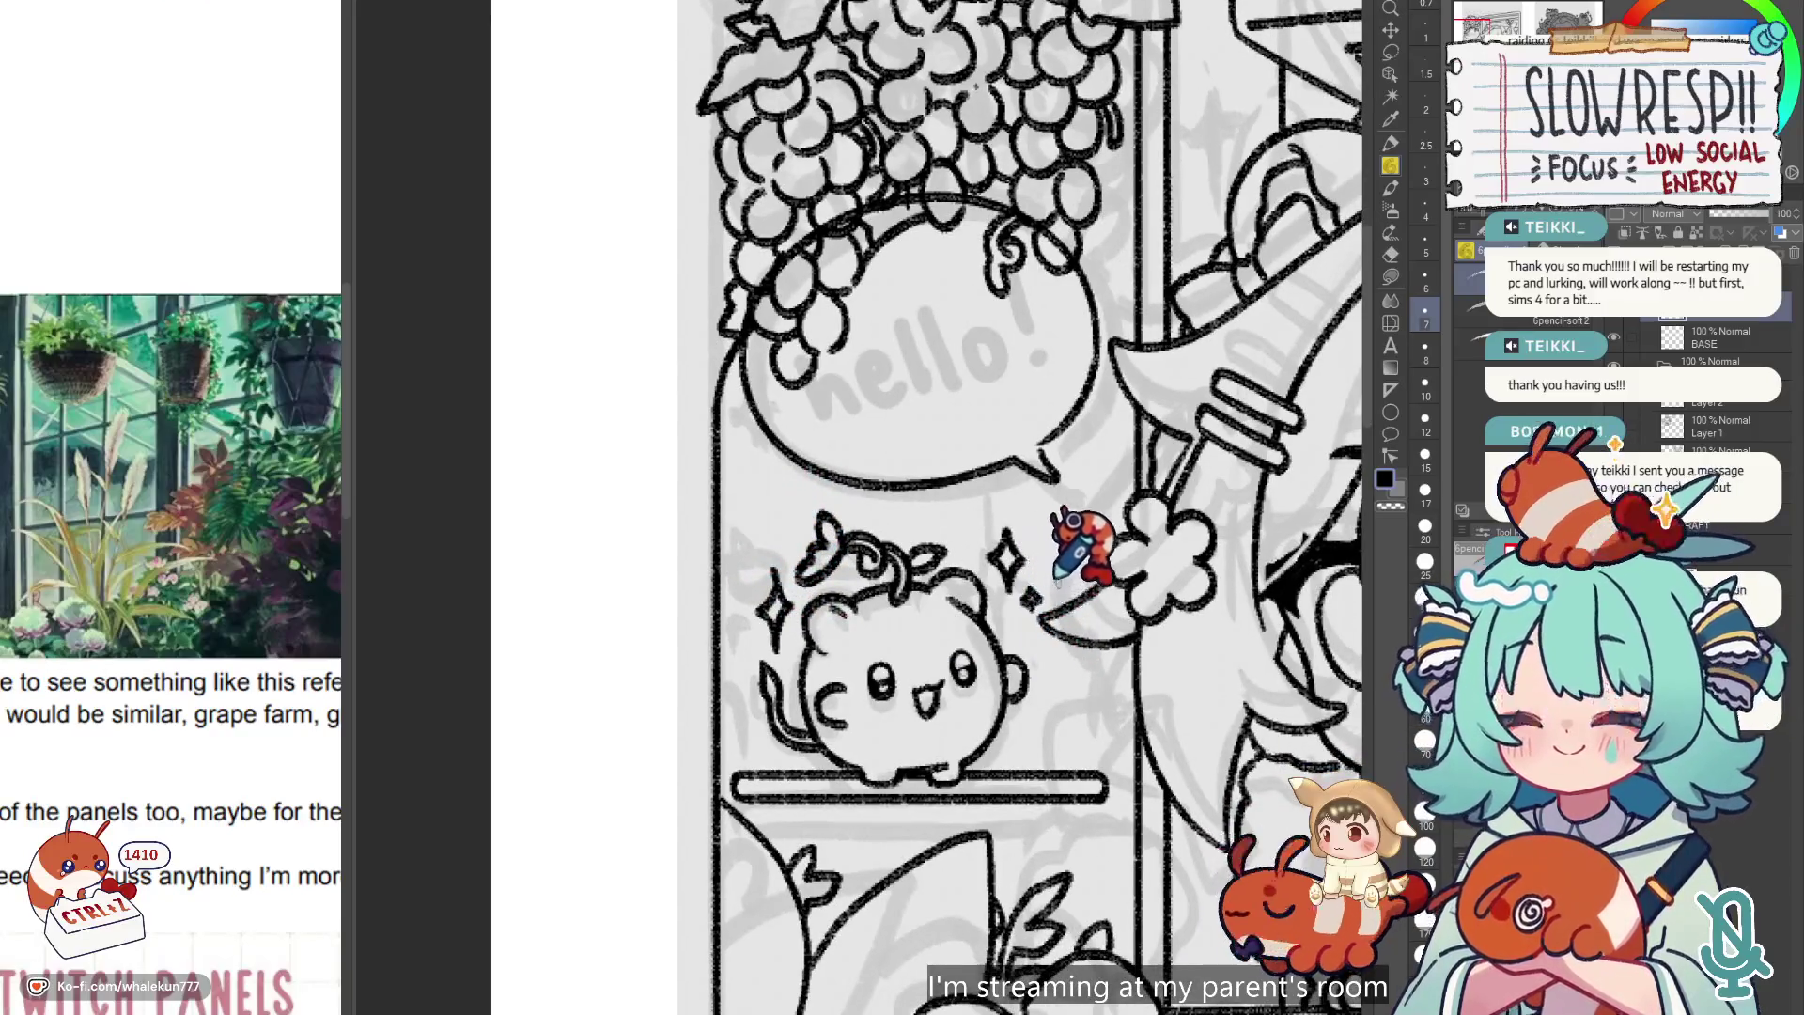
scroll(1090, 559, "down", 4)
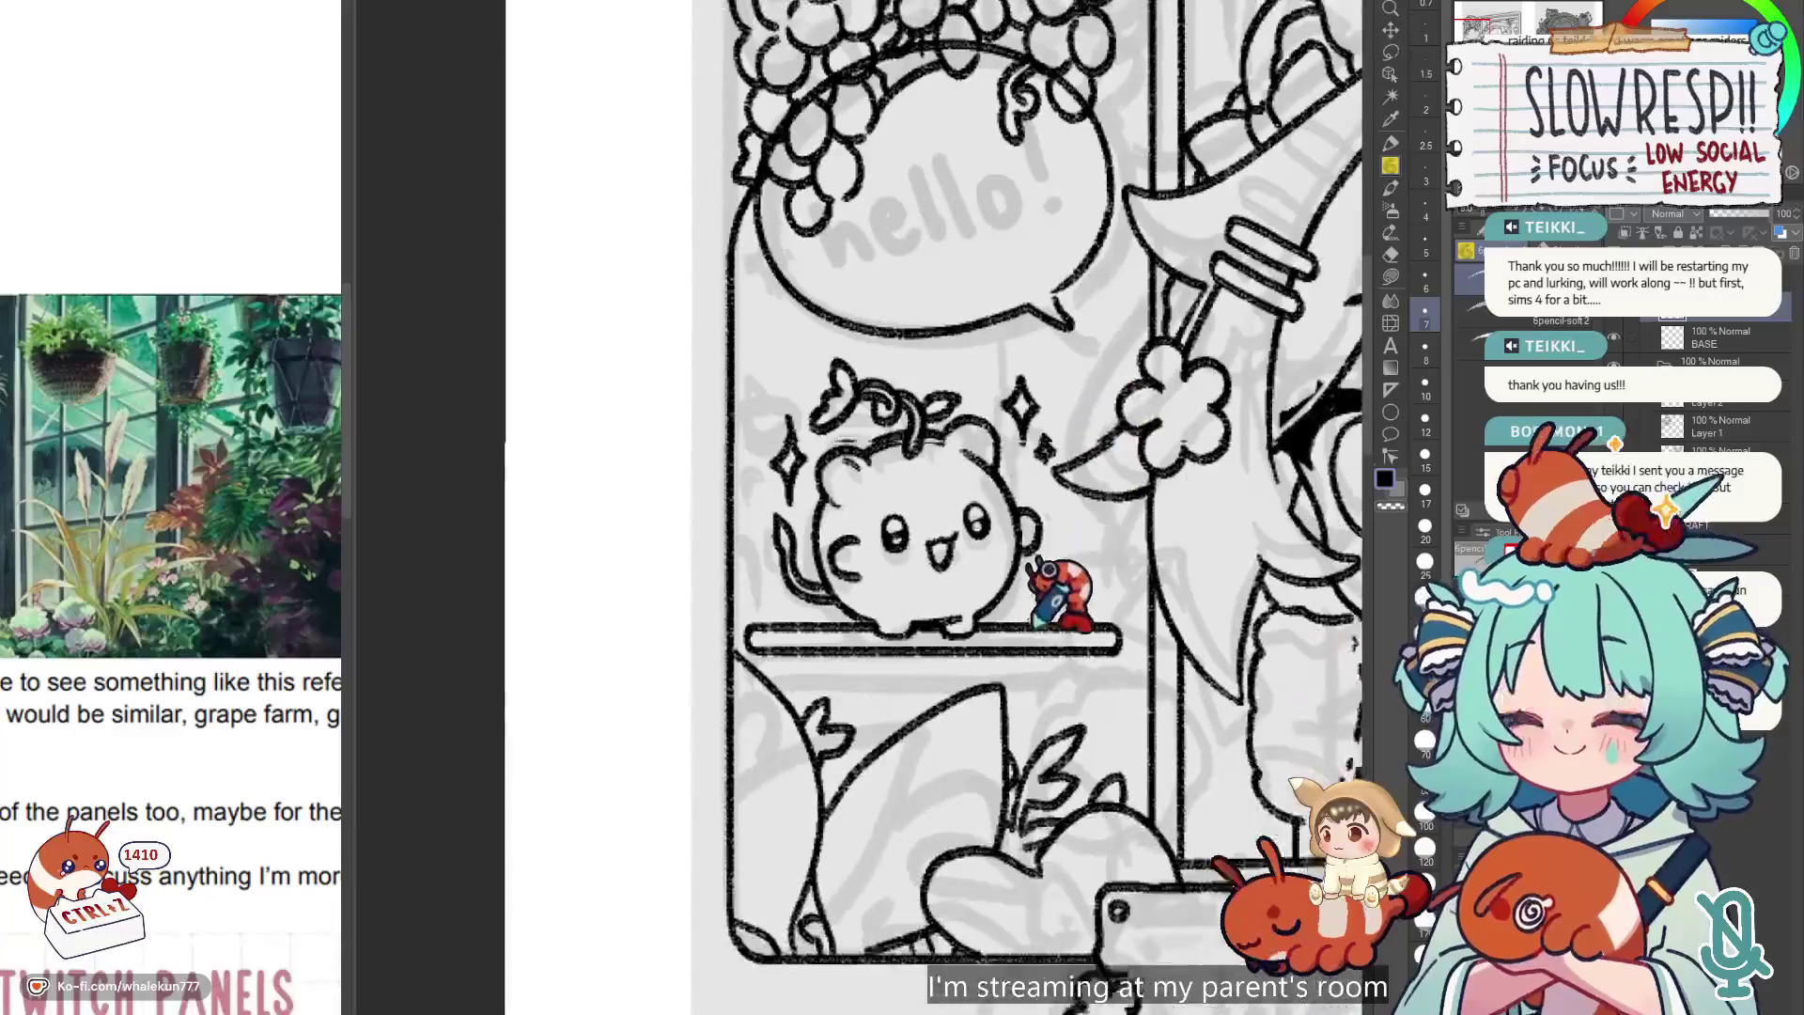
scroll(1108, 554, "down", 4)
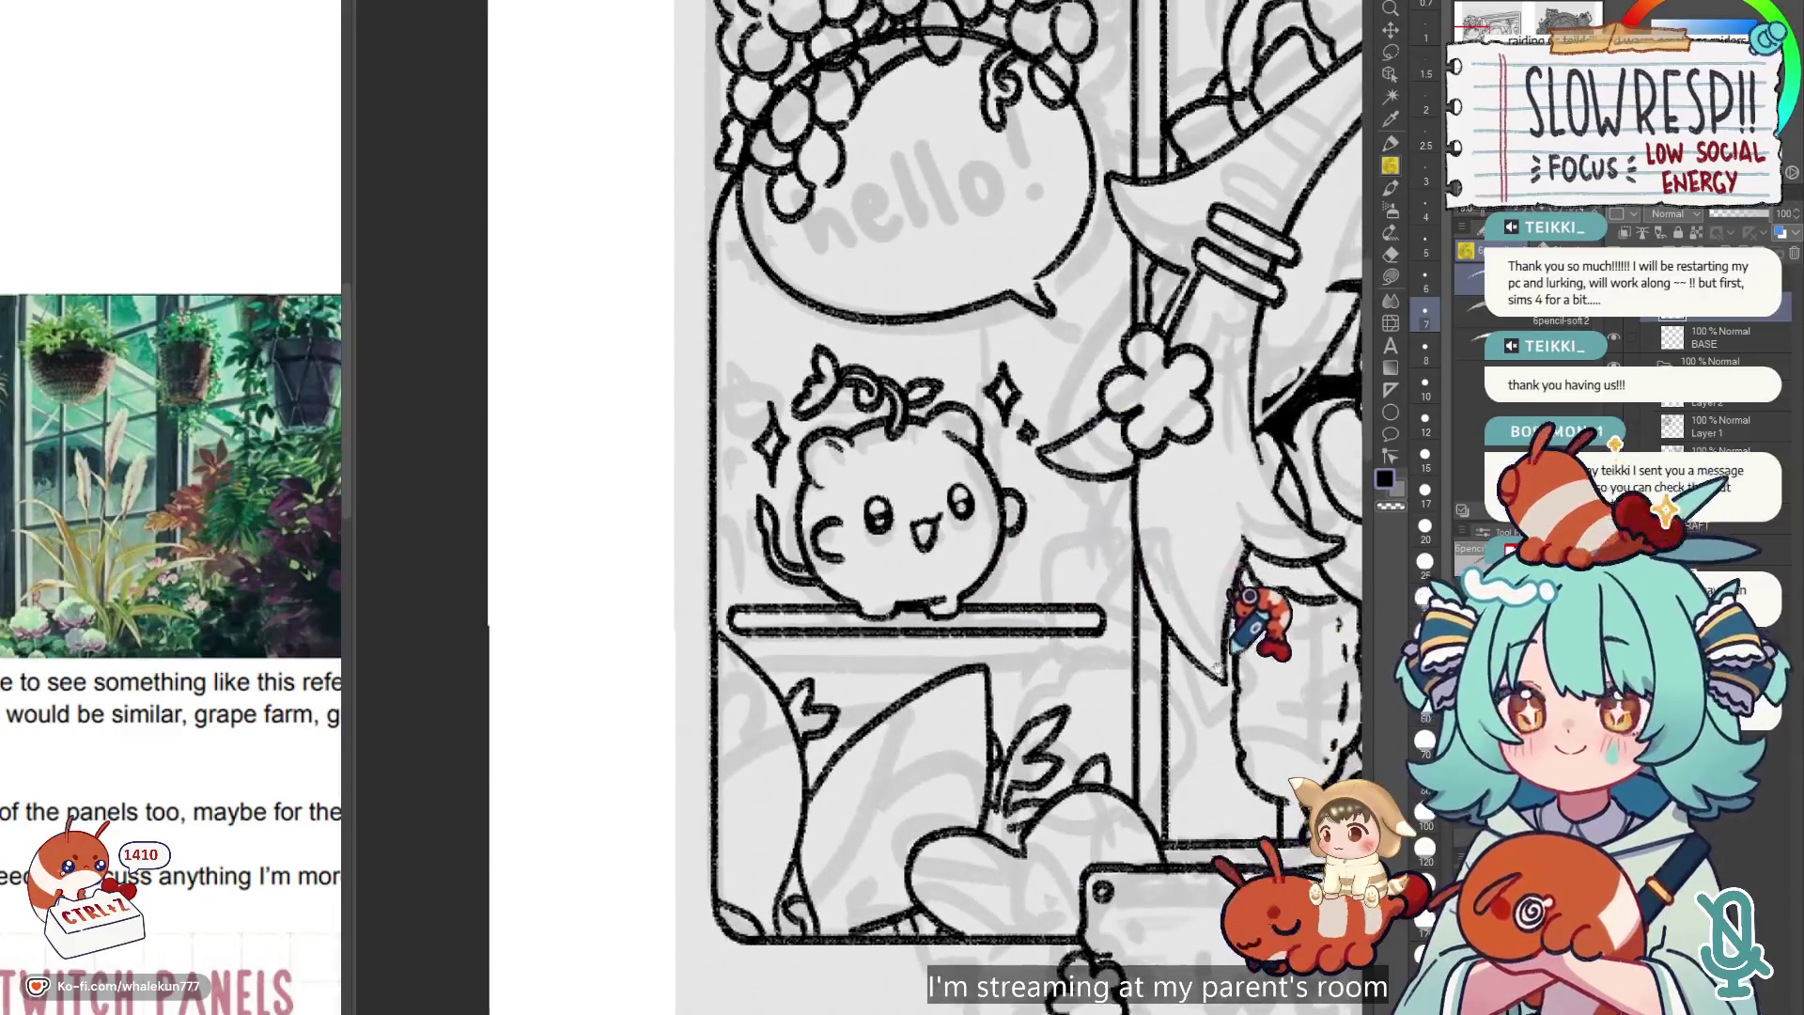
scroll(1038, 700, "up", 5)
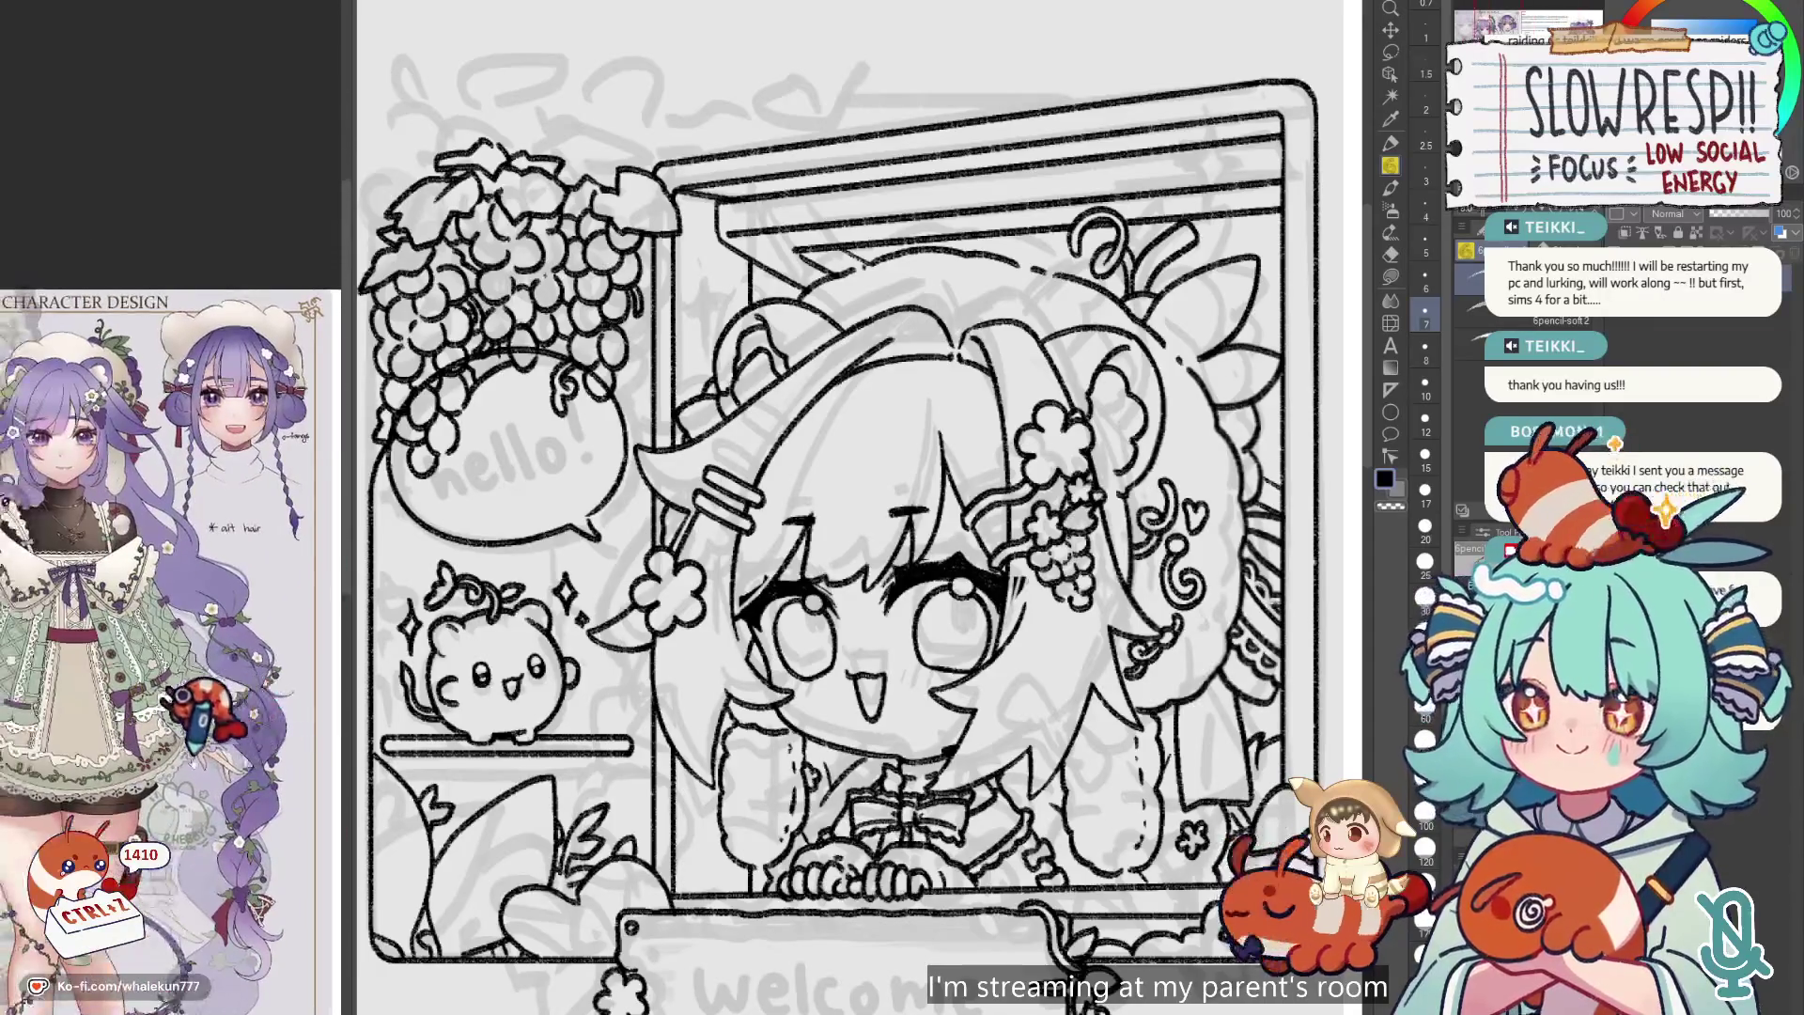
Undo the last two strokes with Ctrl+Z, then select the Eraser with E.
scroll(1095, 657, "up", 3)
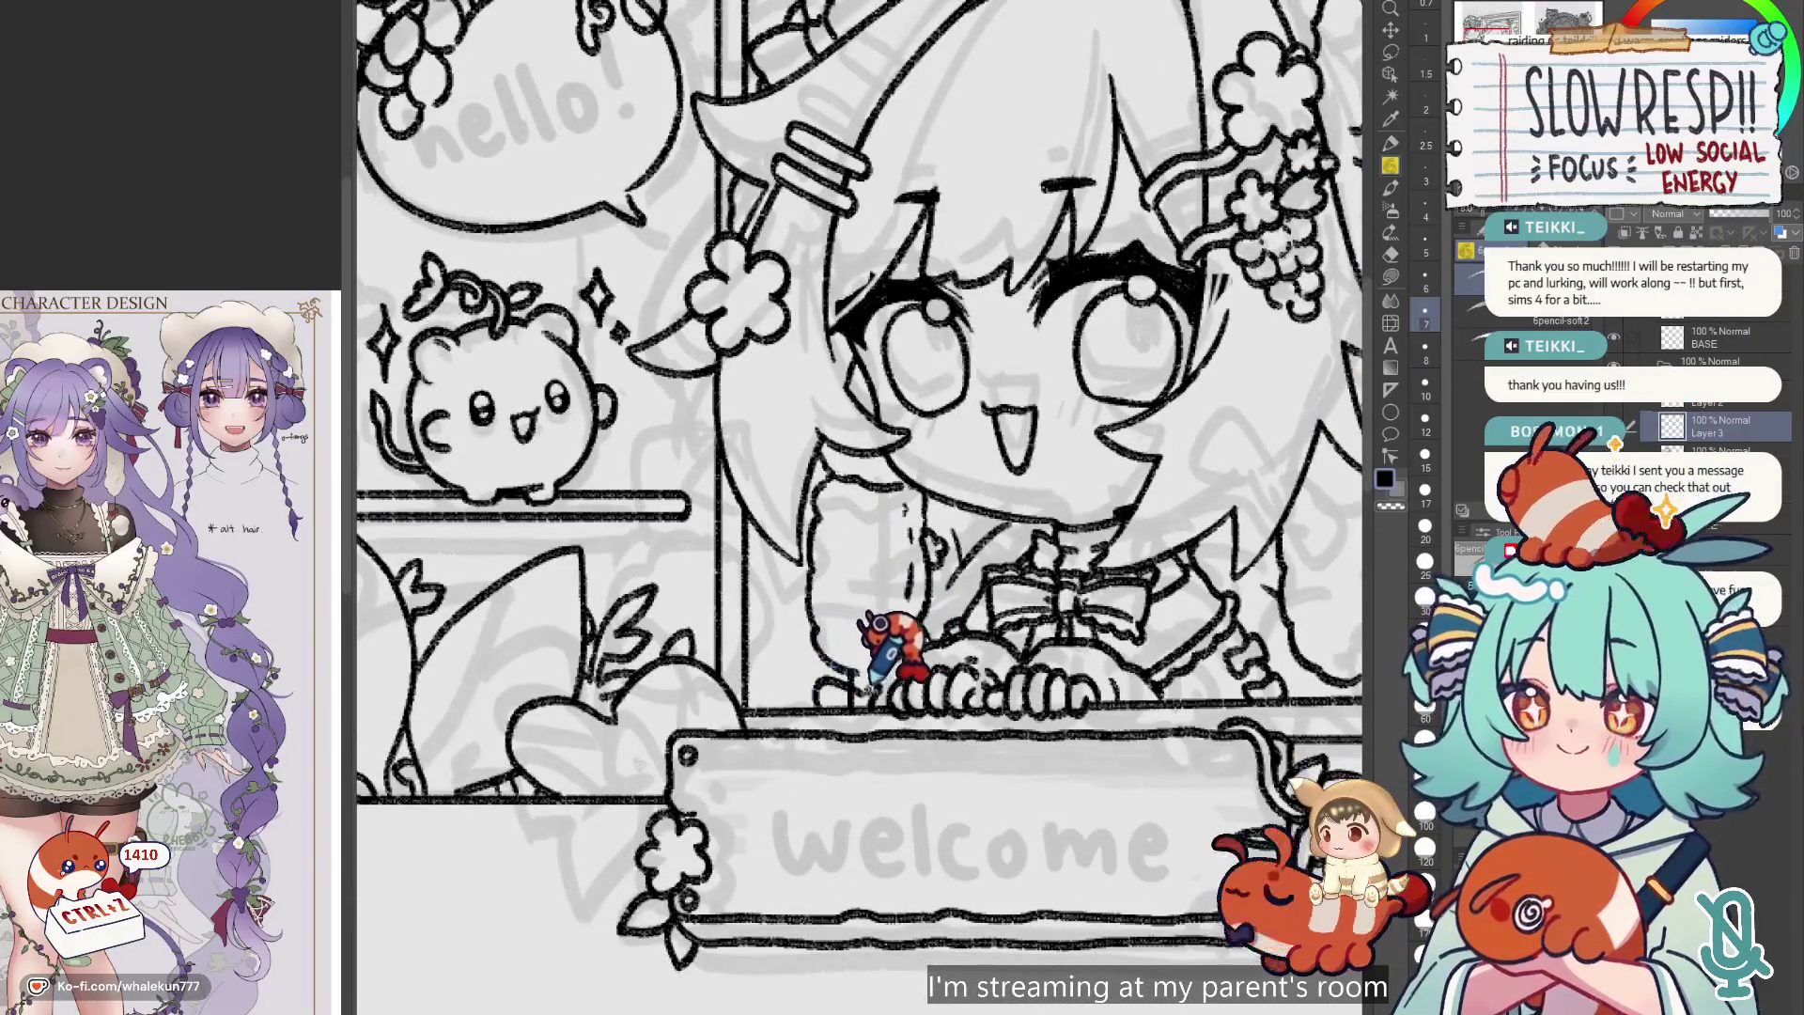
scroll(1033, 649, "right", 3)
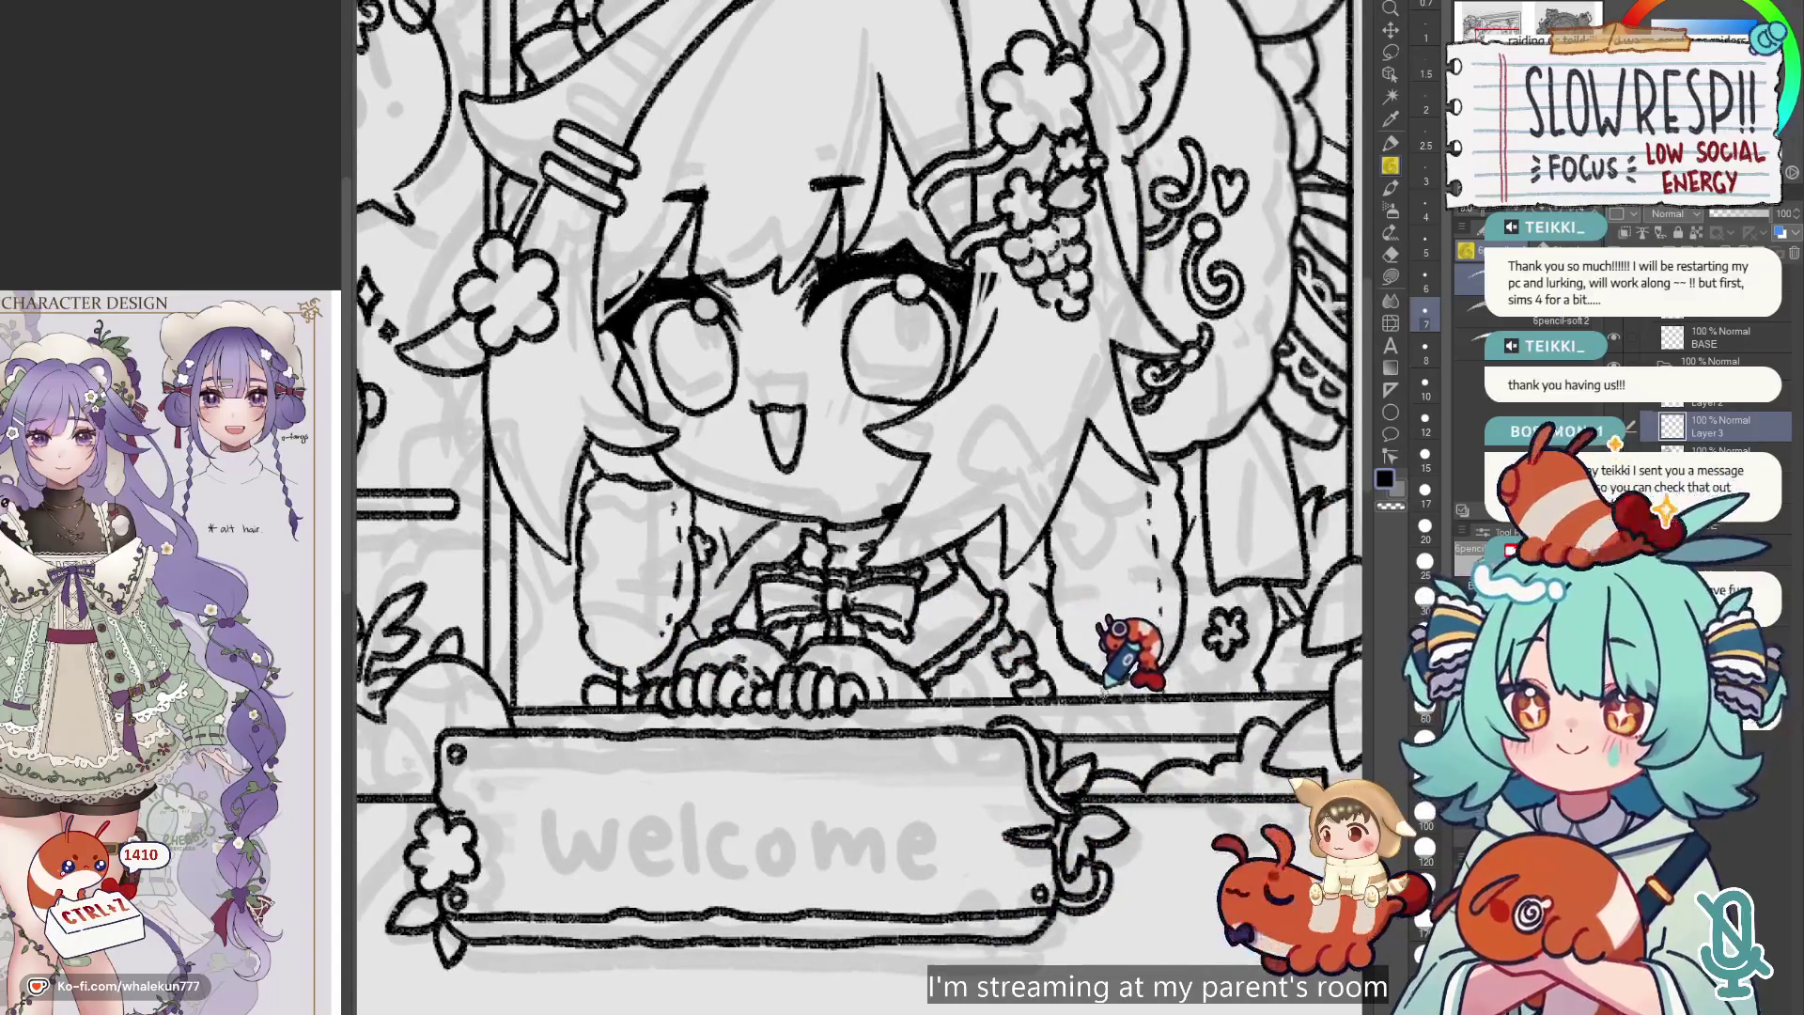
key("ctrl+z")
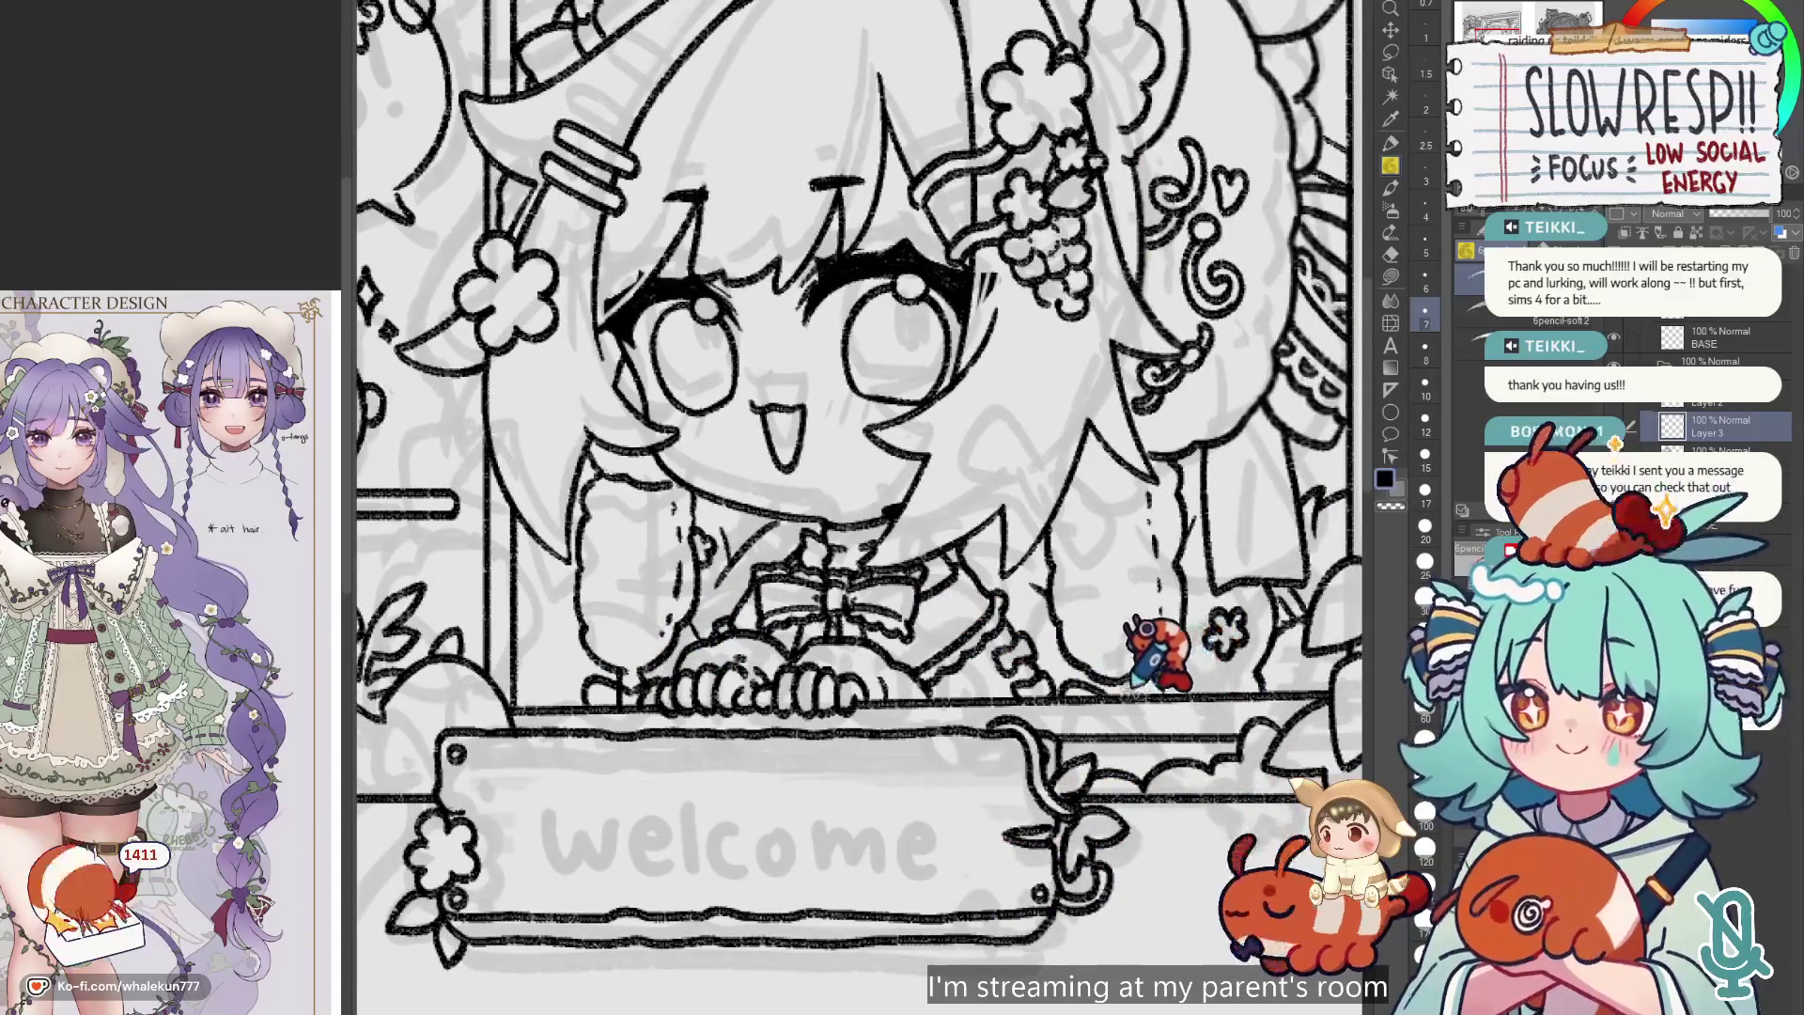
key("ctrl+z")
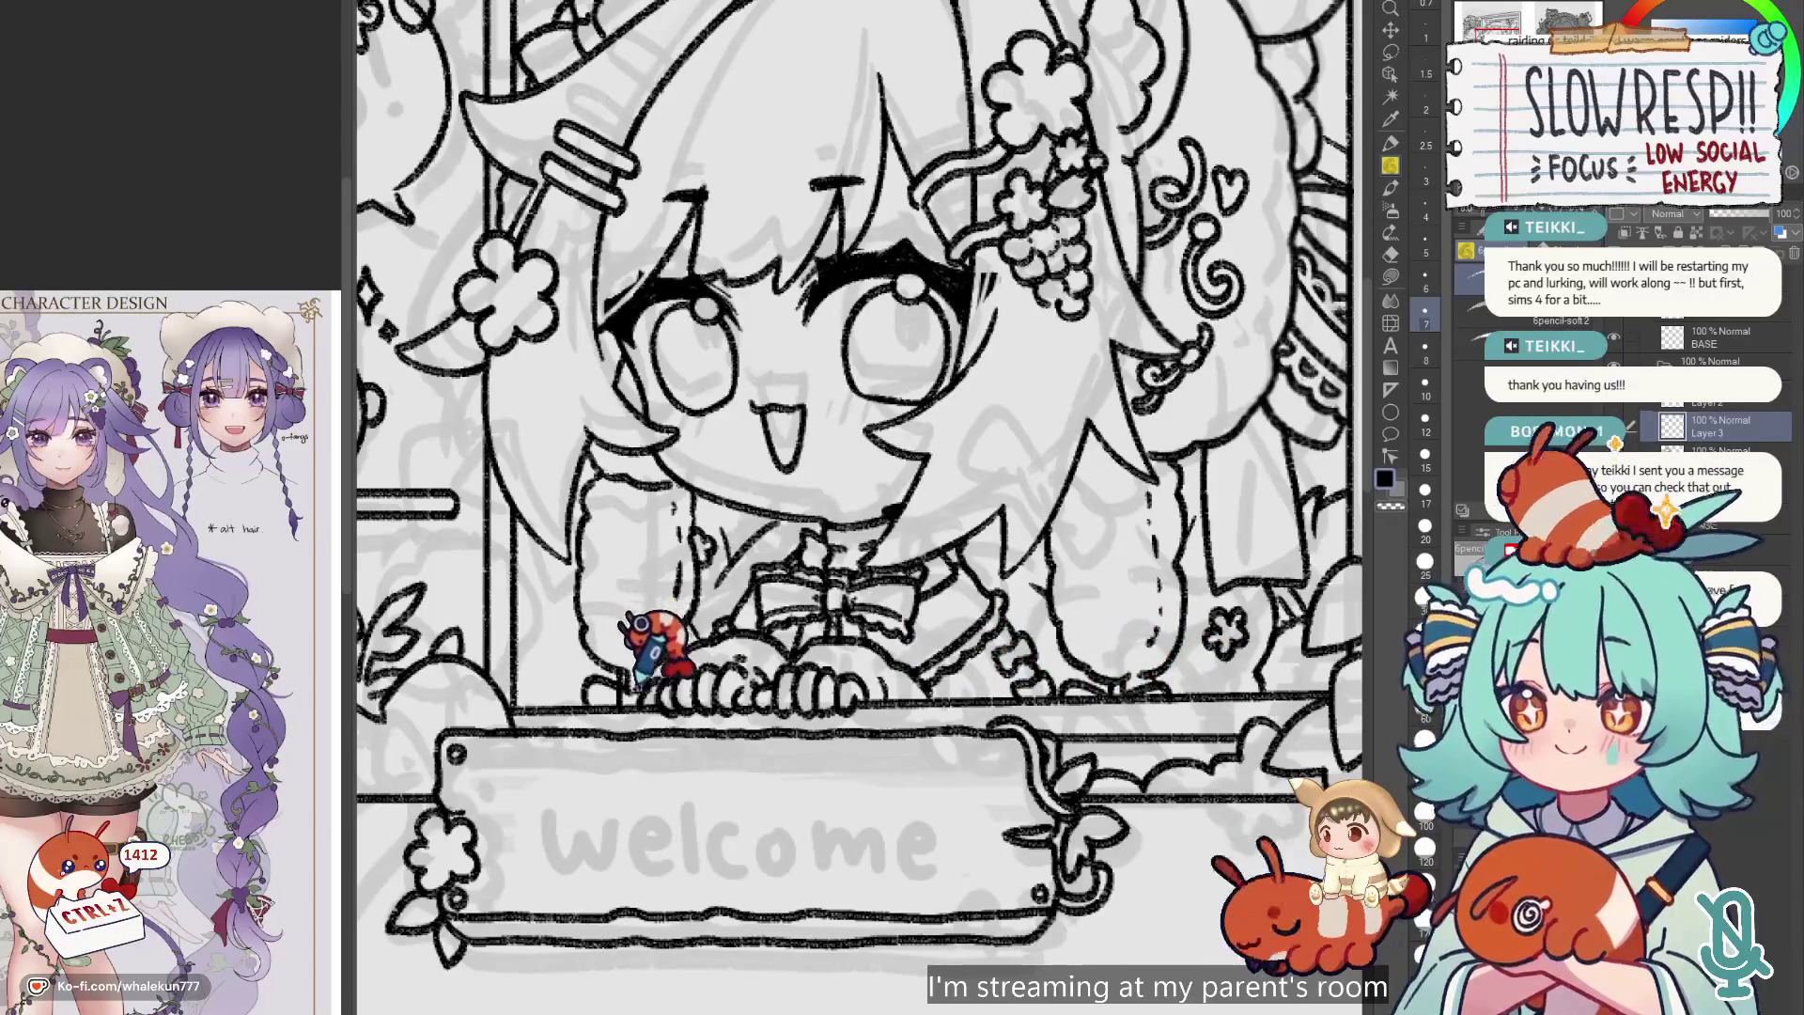
key("e")
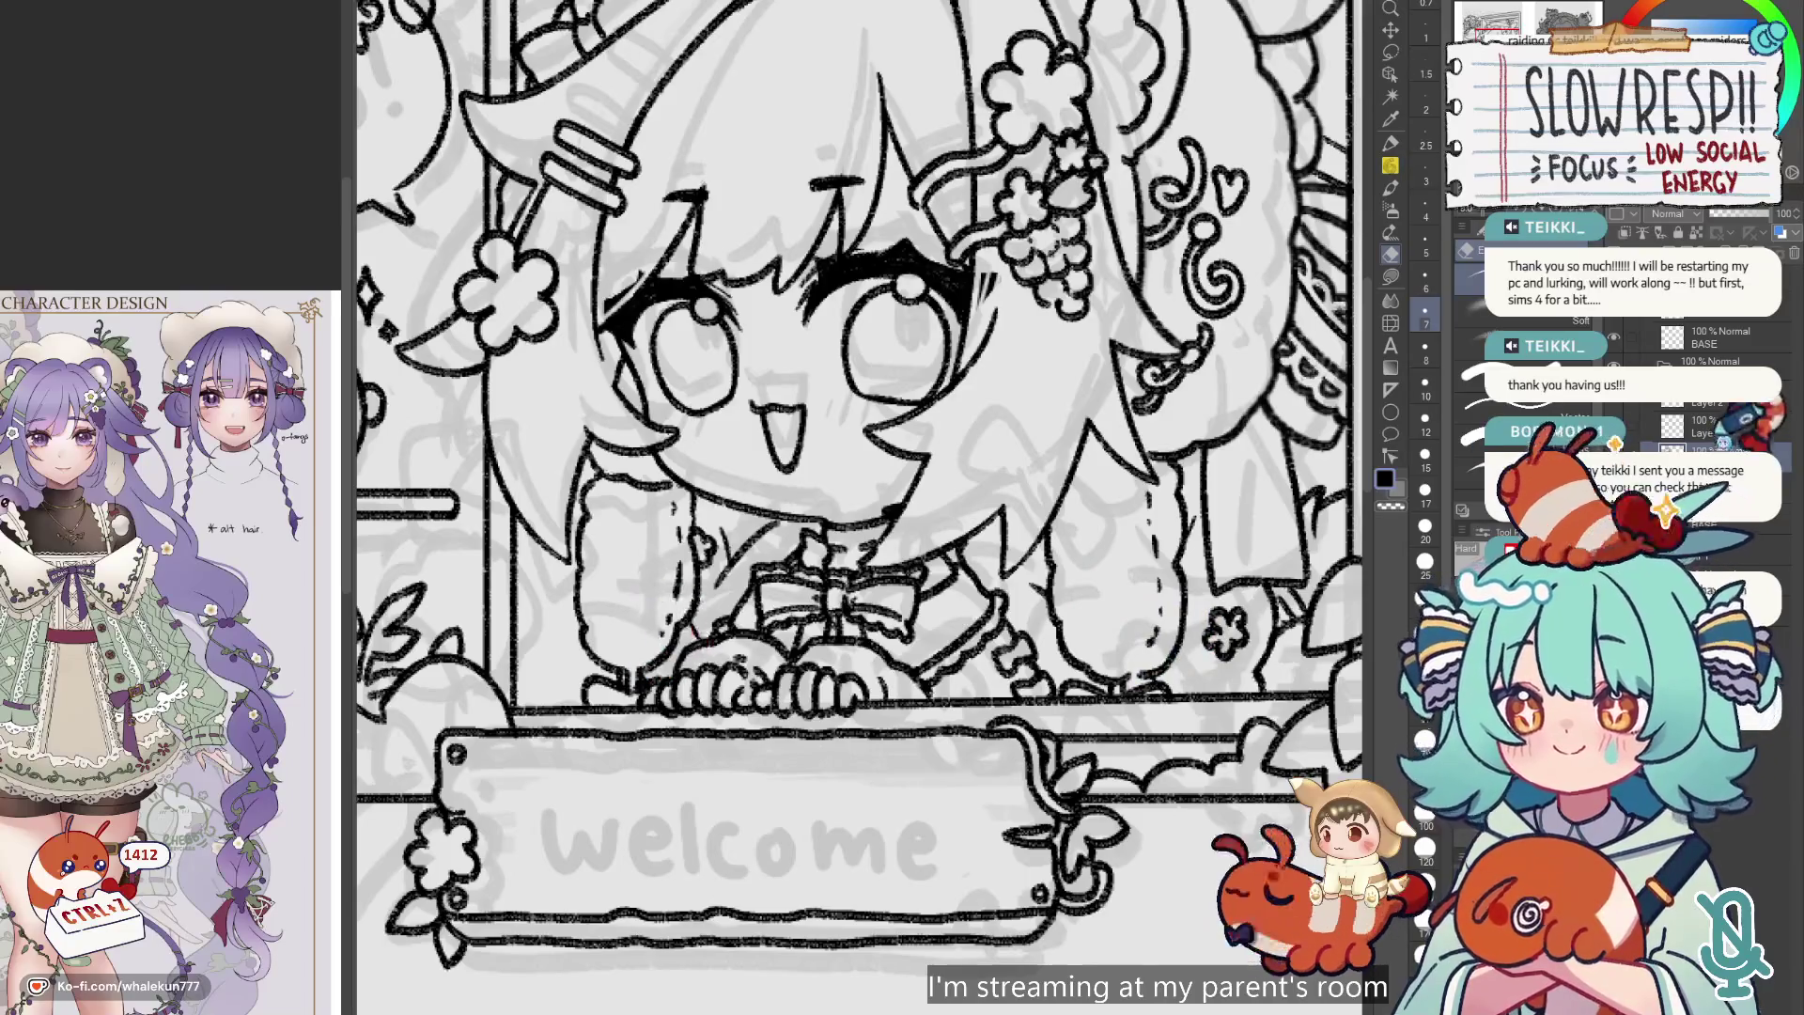
scroll(1191, 564, "down", 5)
scroll(1164, 657, "up", 3)
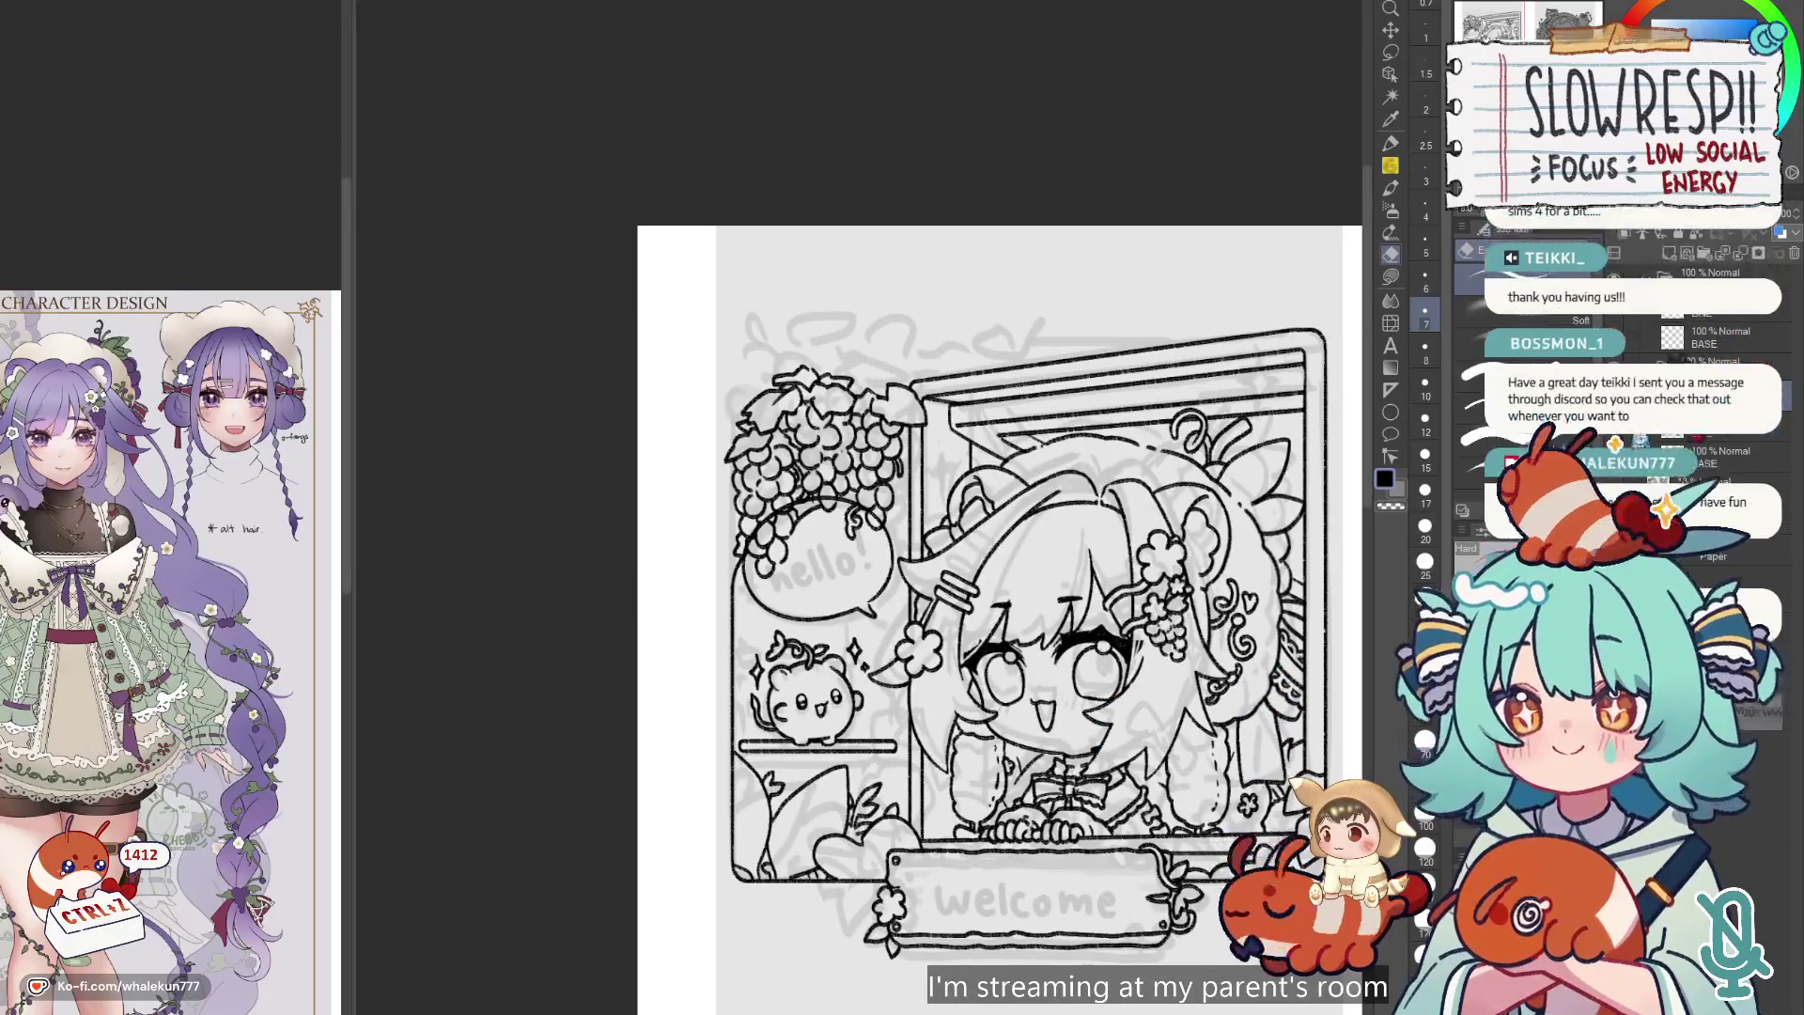
Try moving the speech bubble and sparkles up and right with the Operation tool, then undo.
left_click_drag(1080, 611, 1036, 611)
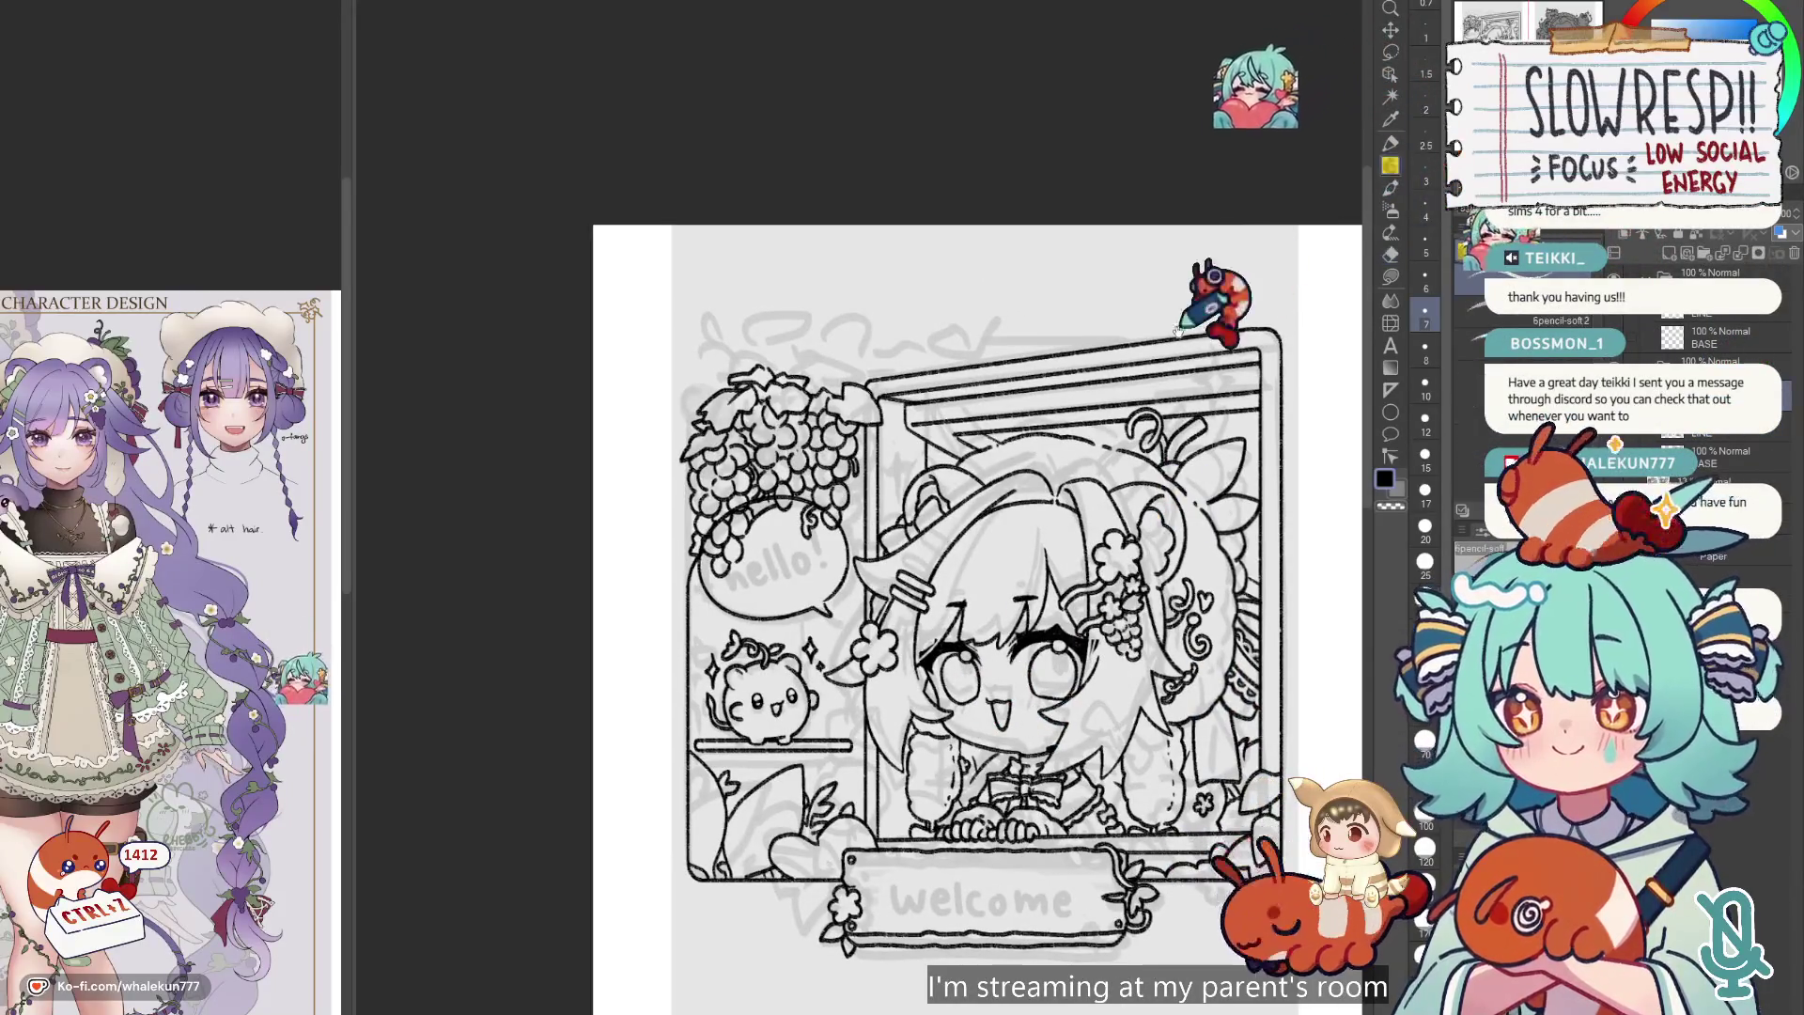
key("p")
scroll(939, 677, "up", 3)
key("o")
mouse_move(826, 681)
left_mouse_down()
mouse_move(884, 658)
mouse_move(907, 465)
left_mouse_up()
key("ctrl+z")
Lasso the speech bubble, clear the selection, and return to the soft pencil.
key("m")
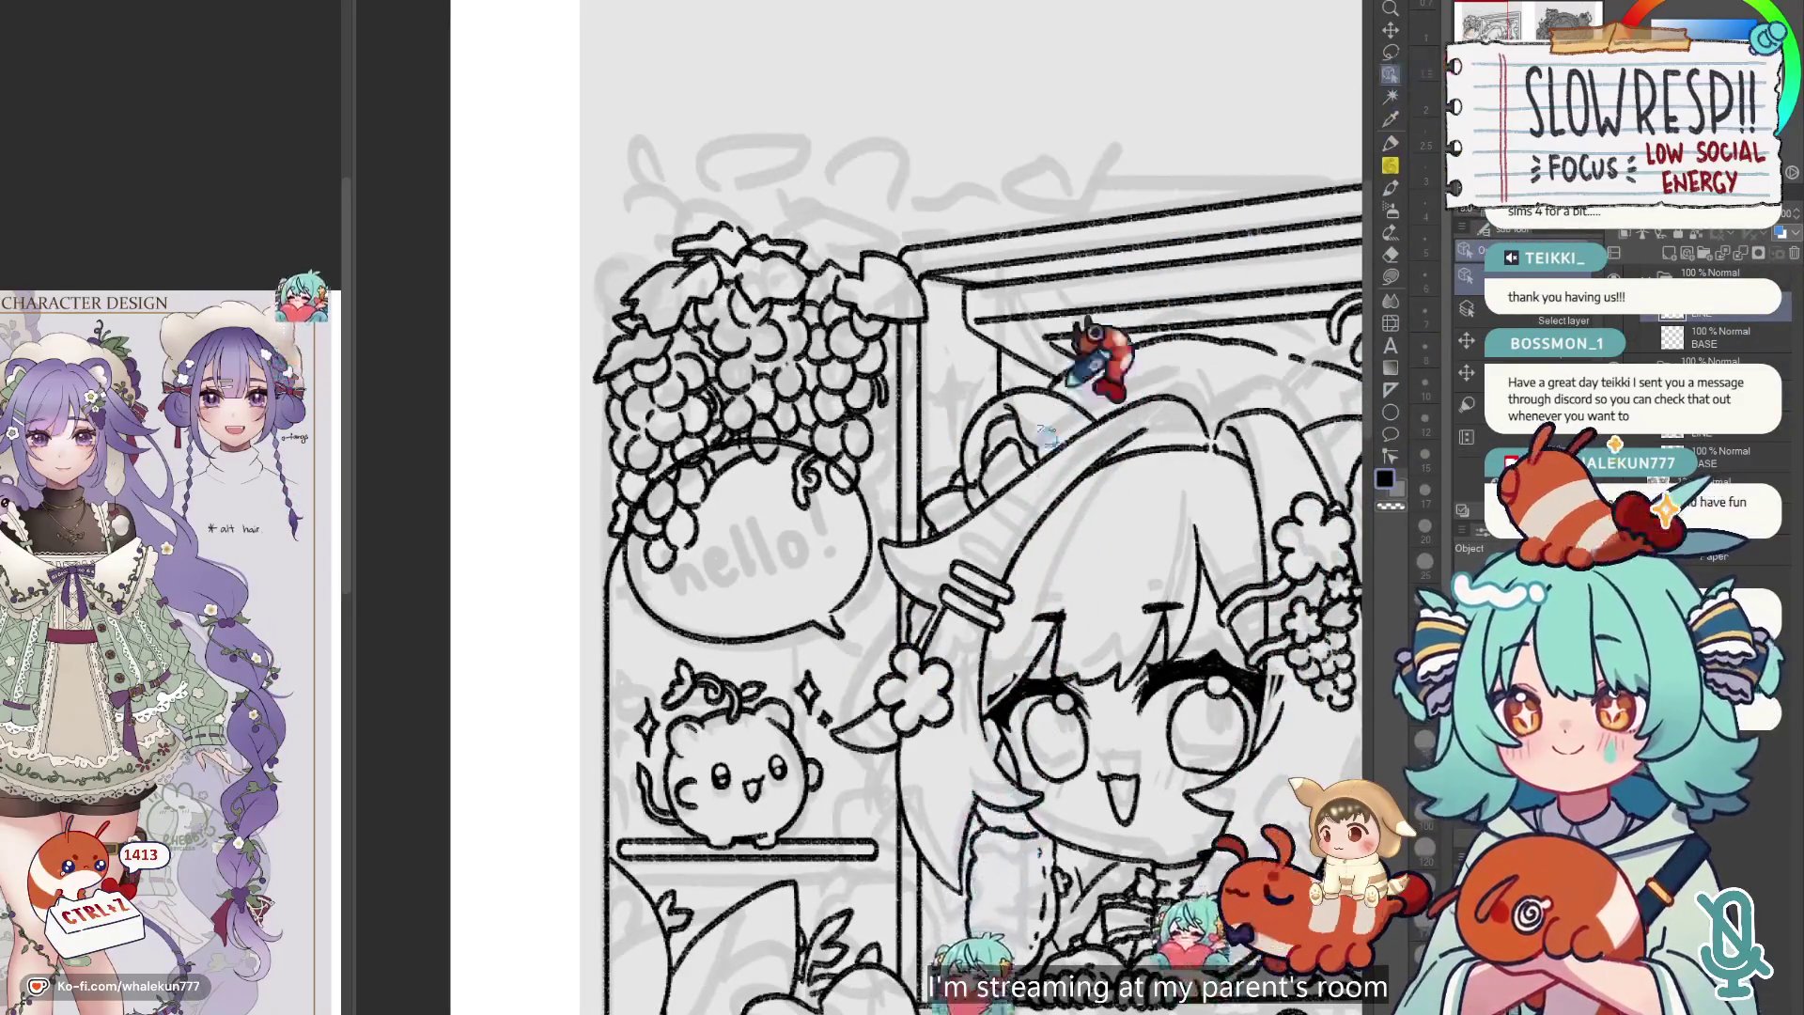
mouse_move(920, 540)
left_mouse_down()
mouse_move(827, 606)
mouse_move(958, 382)
mouse_move(926, 526)
mouse_move(873, 508)
left_mouse_up()
key("k")
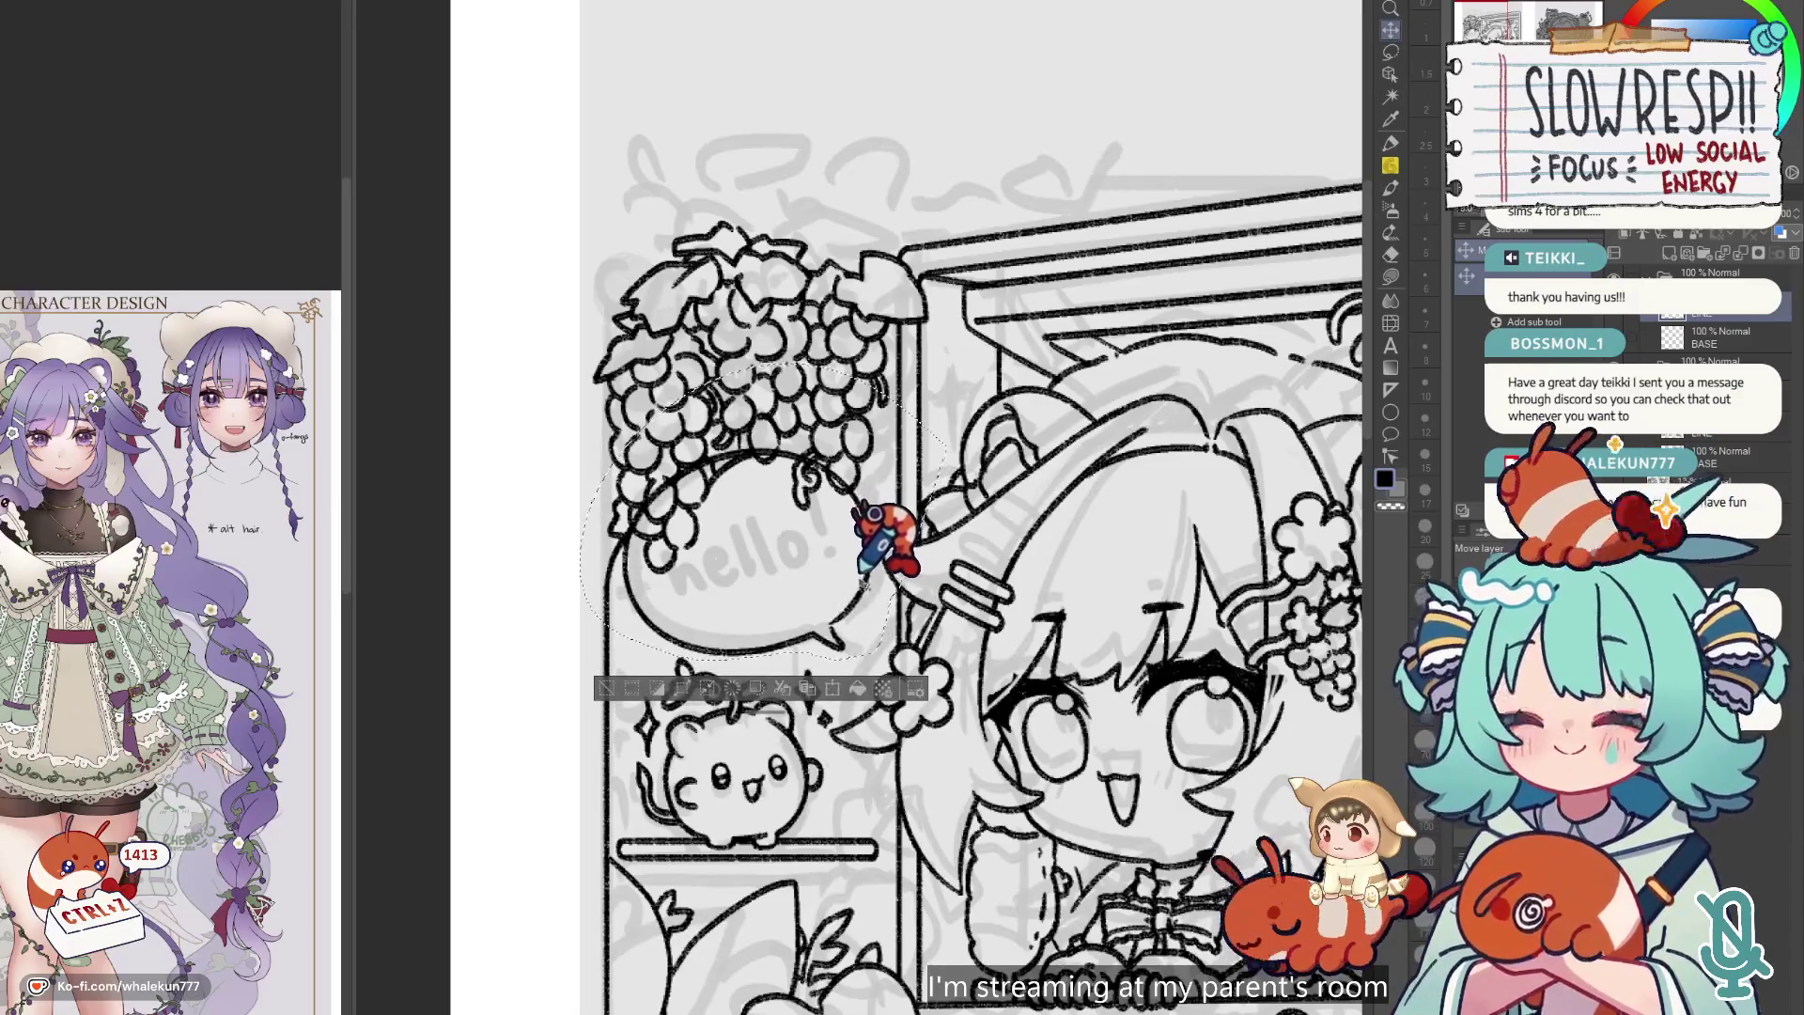
key("ctrl+d")
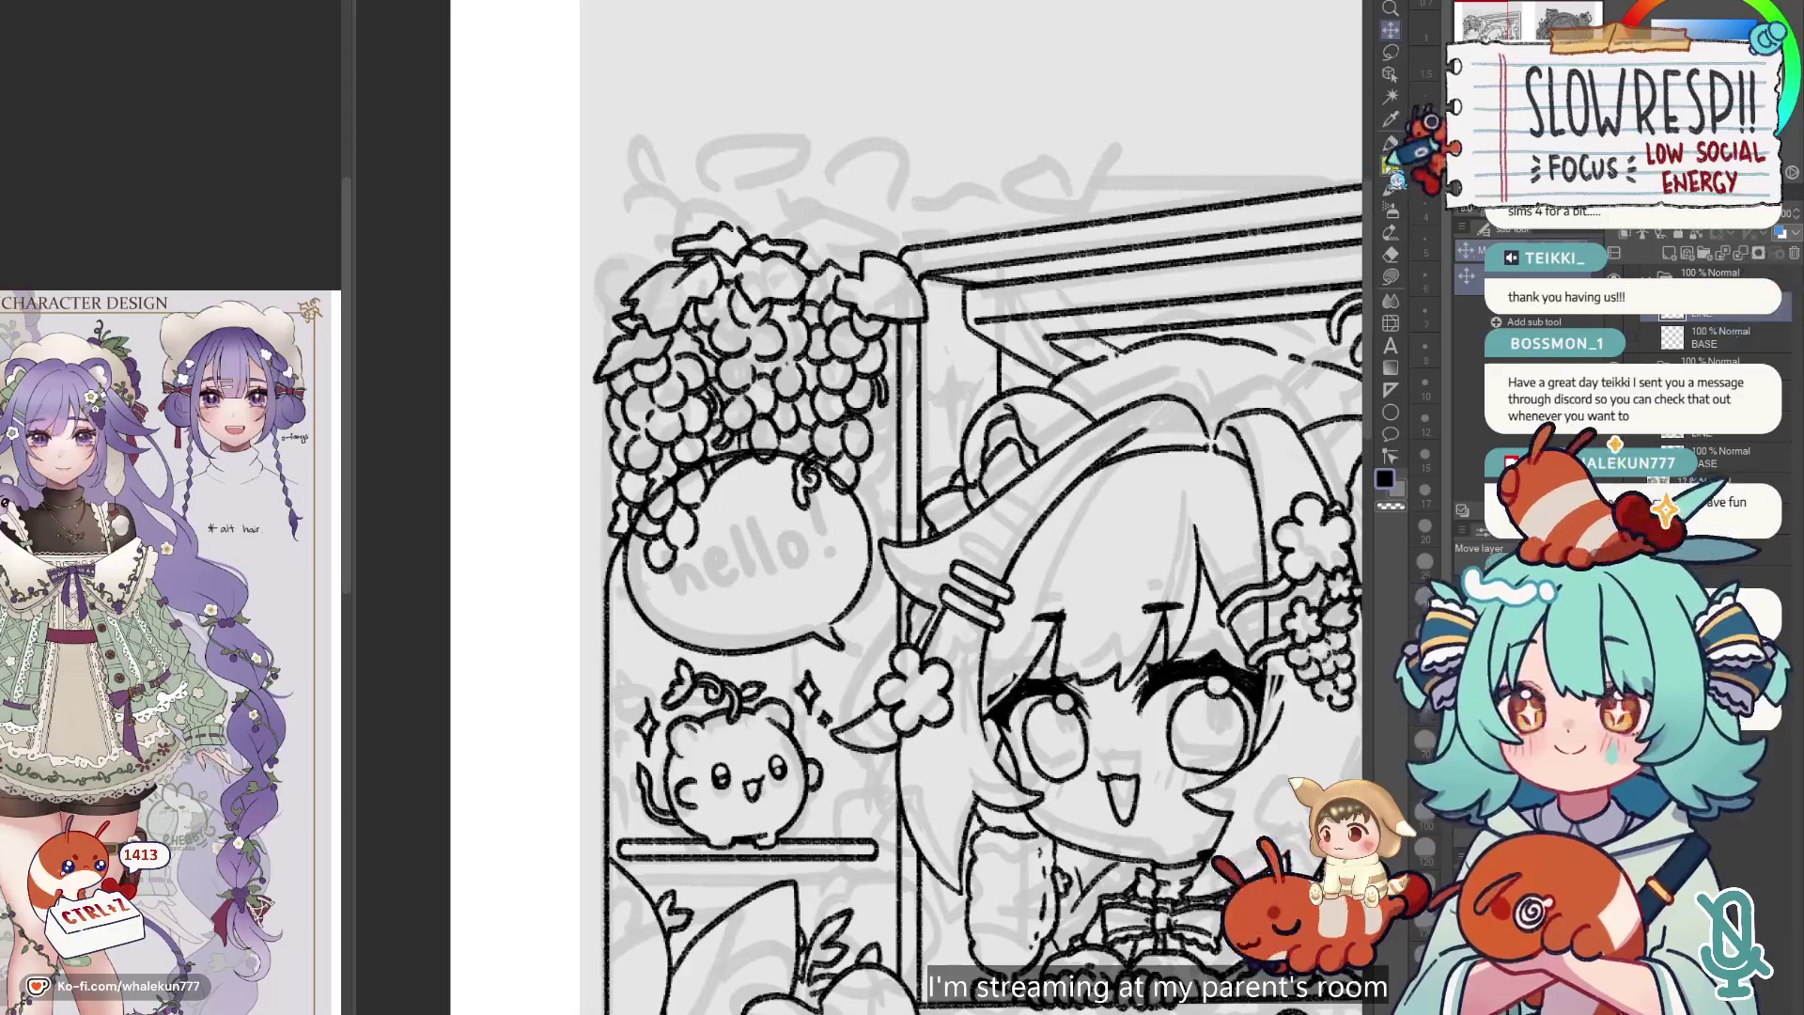
left_click(1390, 165)
left_click_drag(1208, 403, 1139, 736)
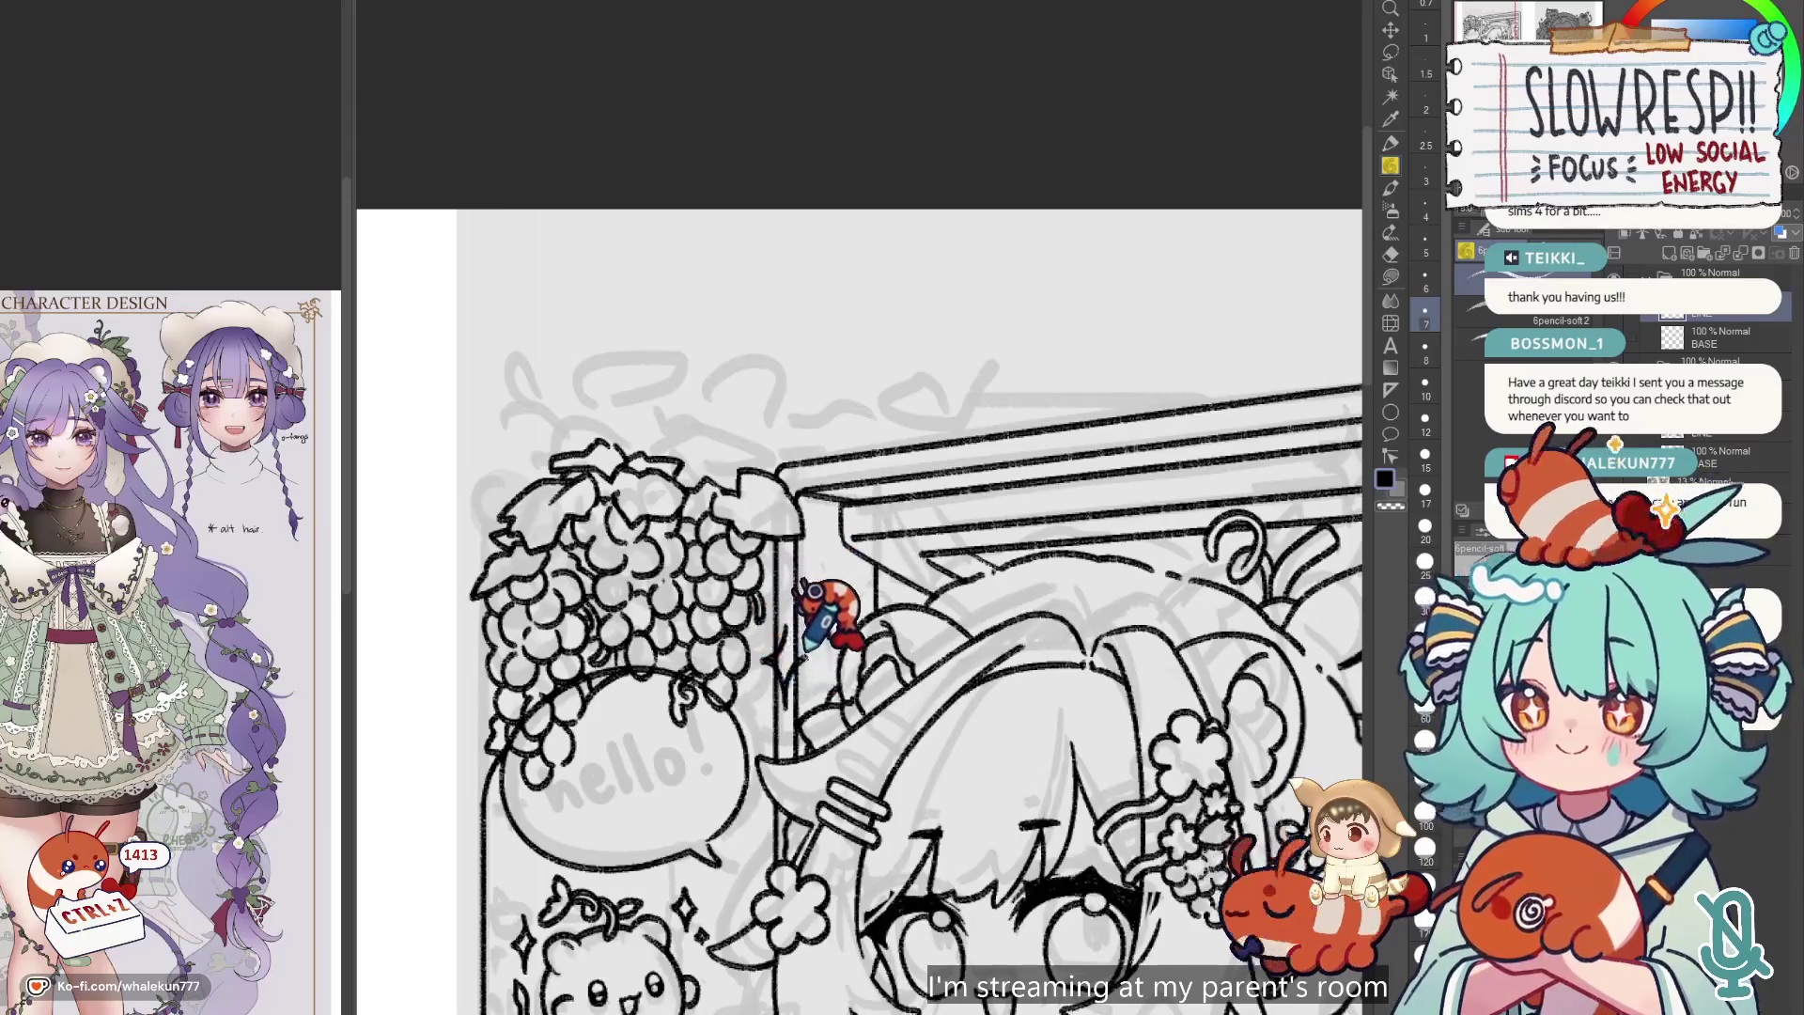
mouse_move(1191, 703)
left_mouse_down()
mouse_move(1203, 601)
mouse_move(1057, 616)
mouse_move(1041, 550)
left_mouse_up()
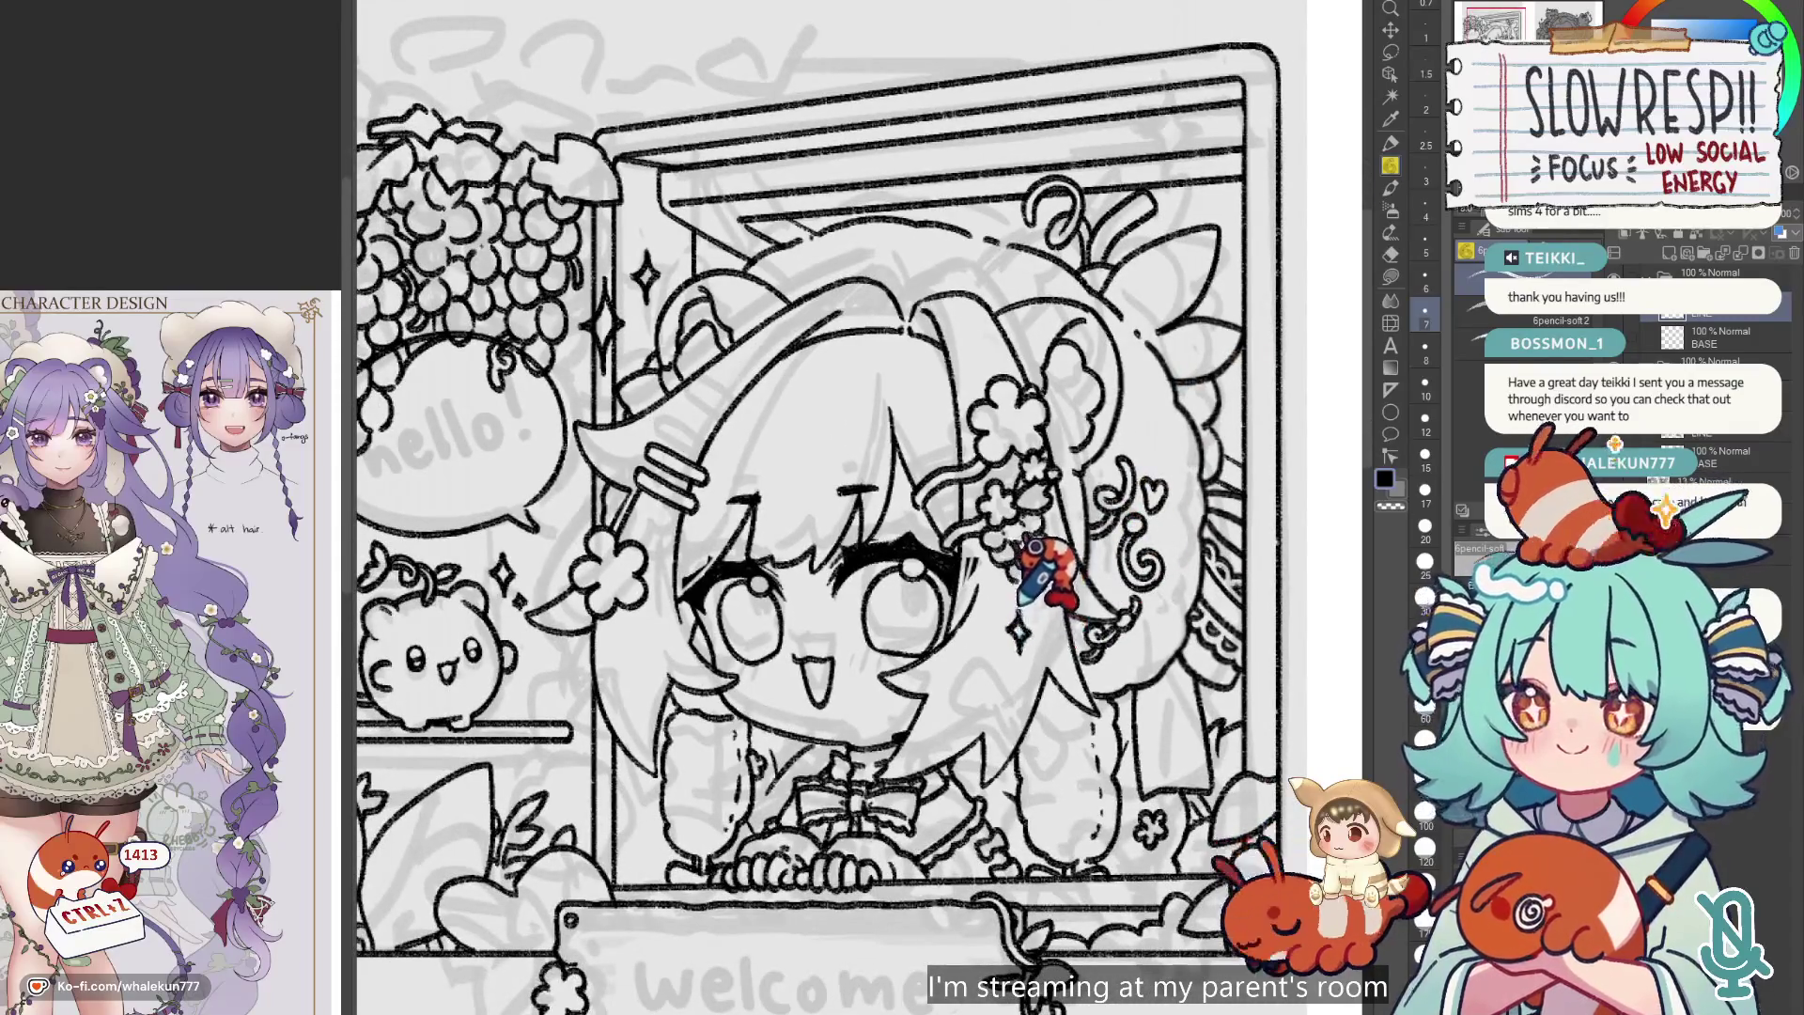
scroll(1071, 583, "down", 2)
left_click_drag(1069, 637, 1033, 717)
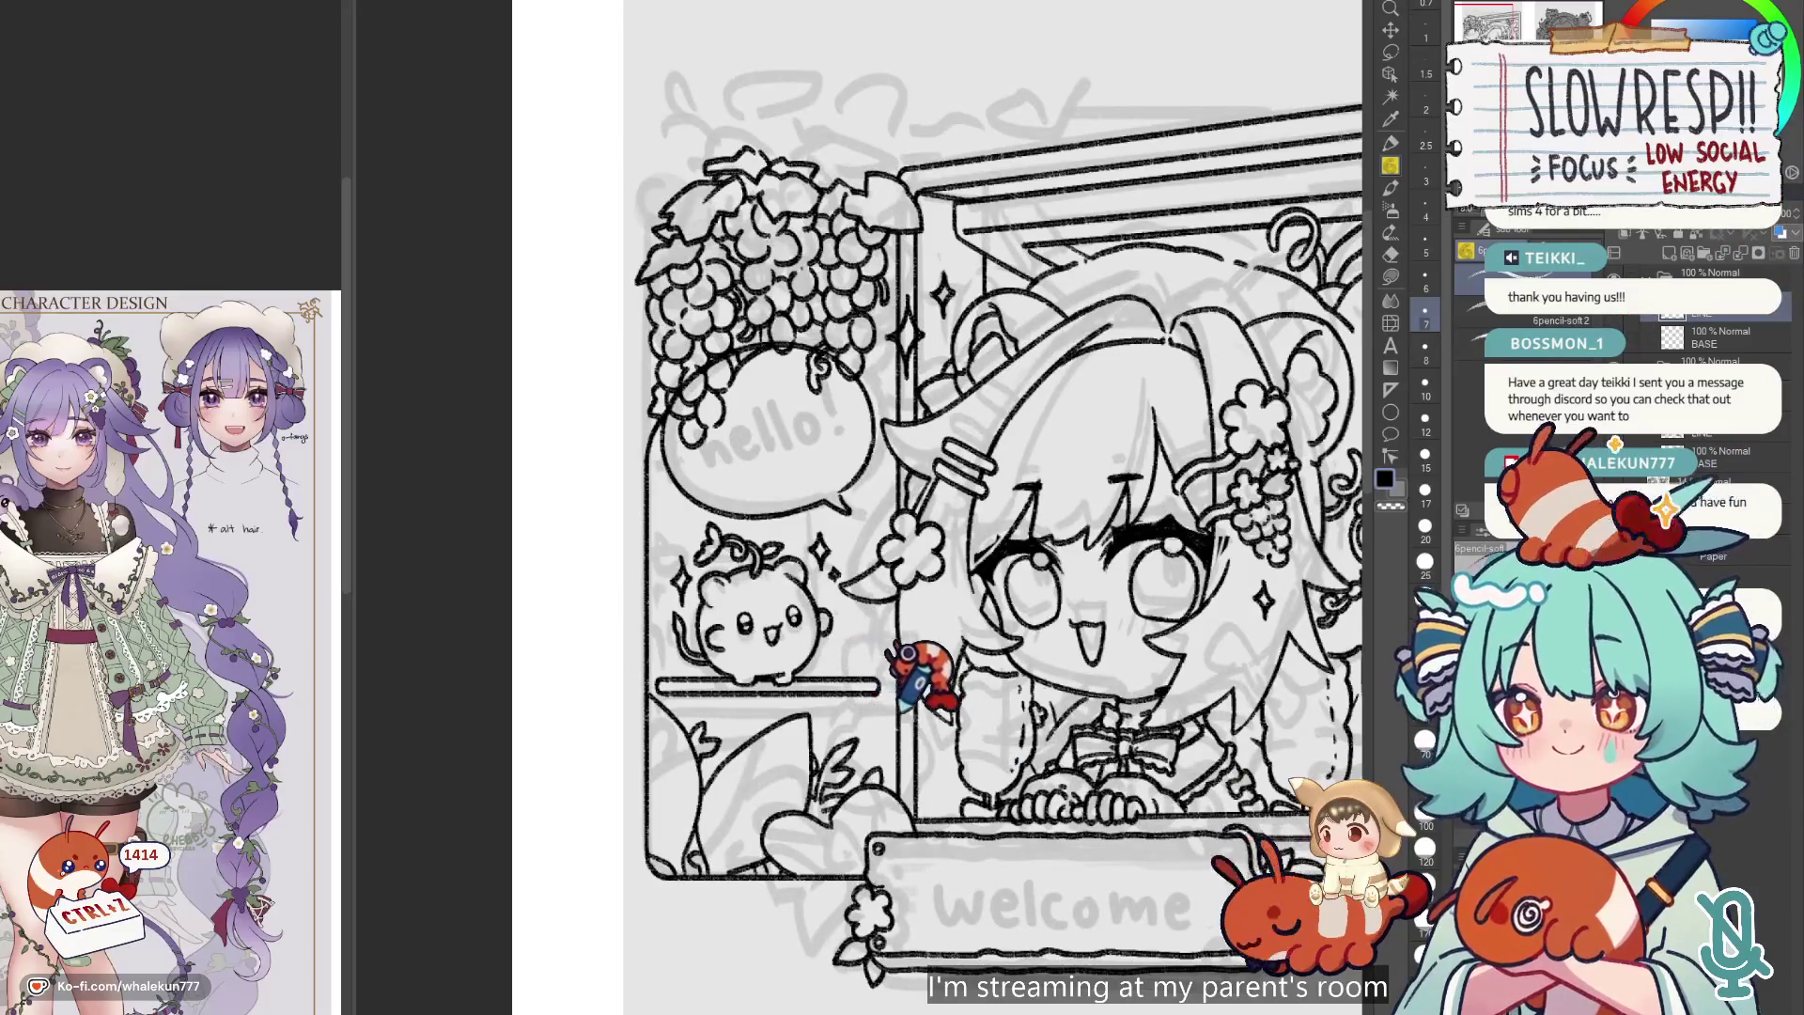
Undo the last stroke on the welcome panel.
left_click_drag(891, 715, 843, 710)
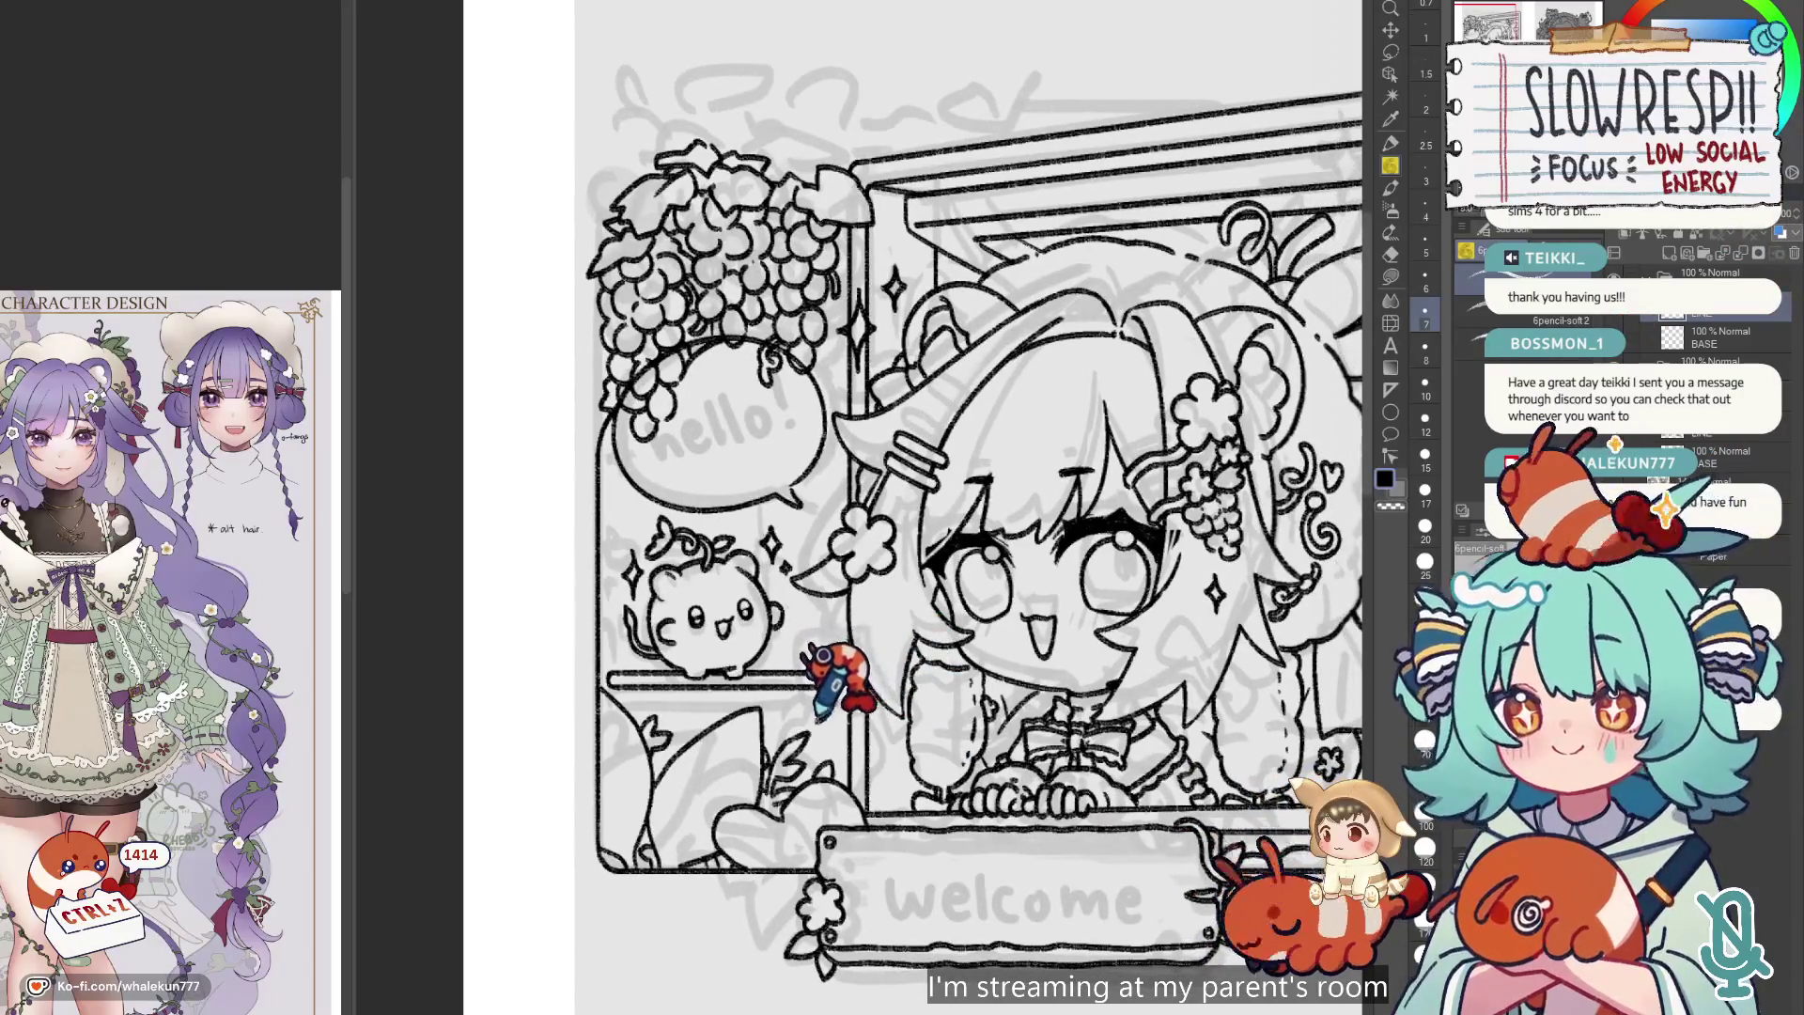
scroll(844, 684, "down", 4)
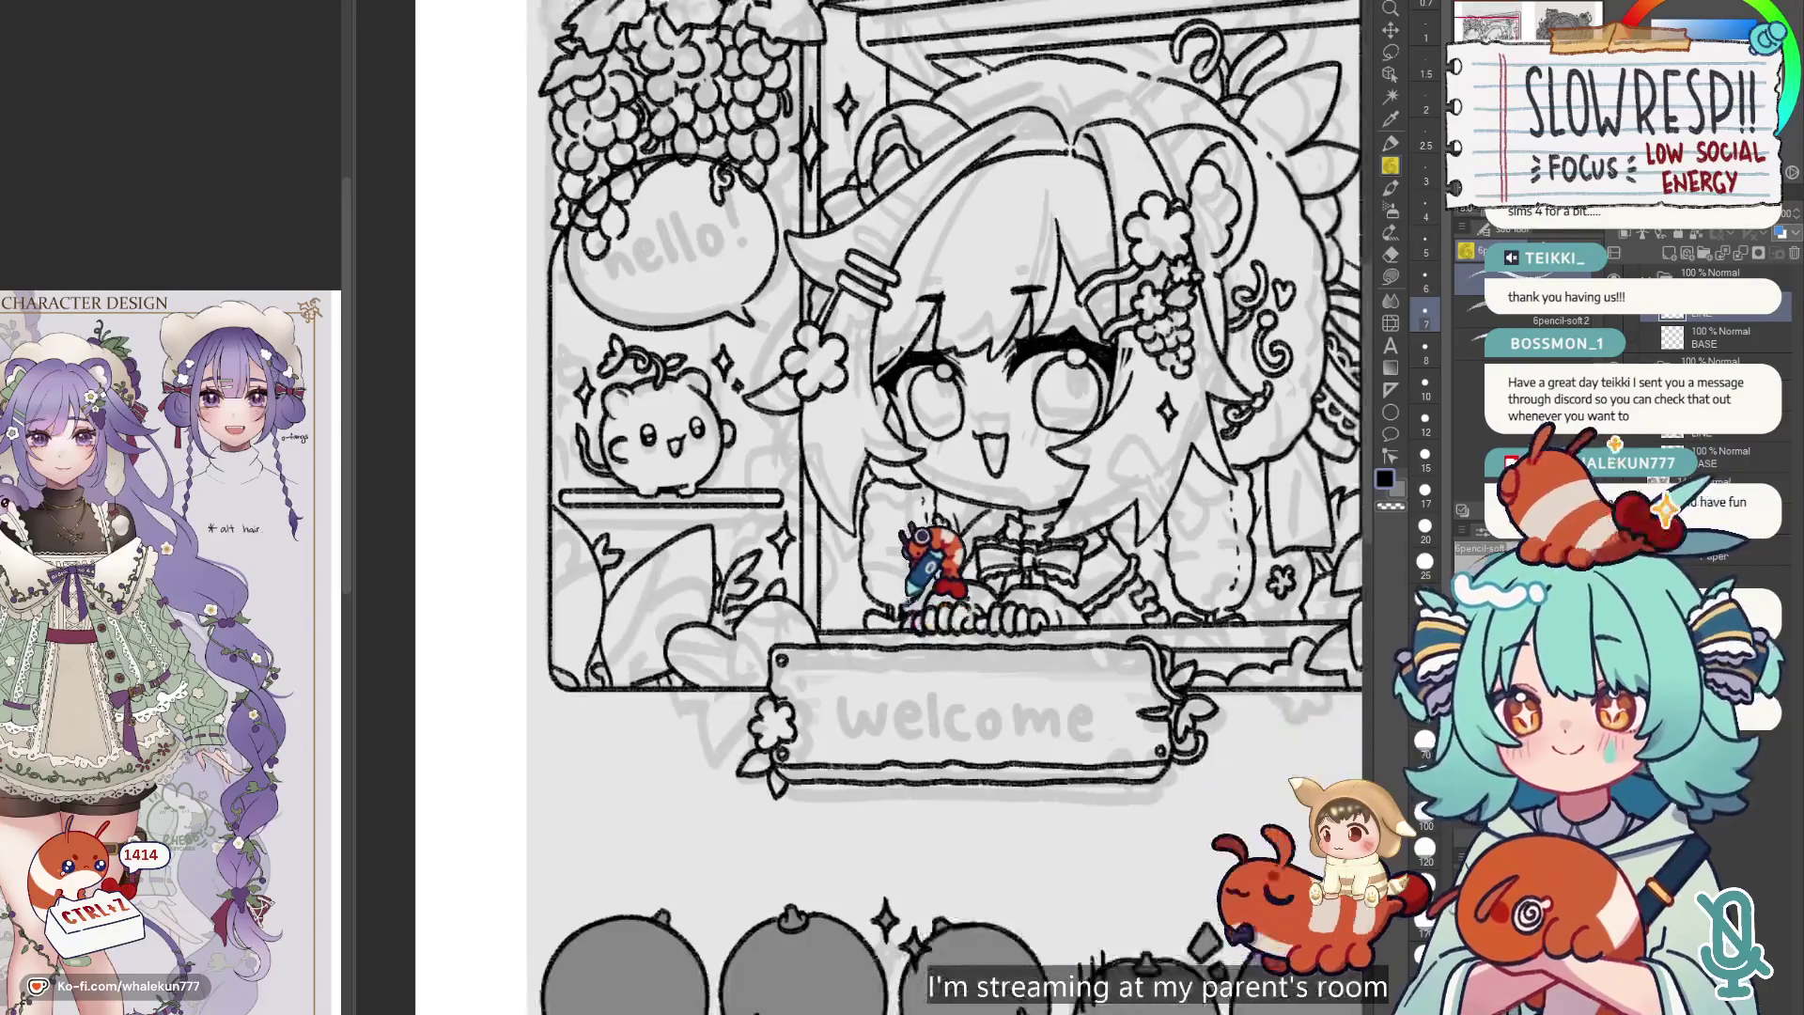
scroll(907, 594, "up", 4)
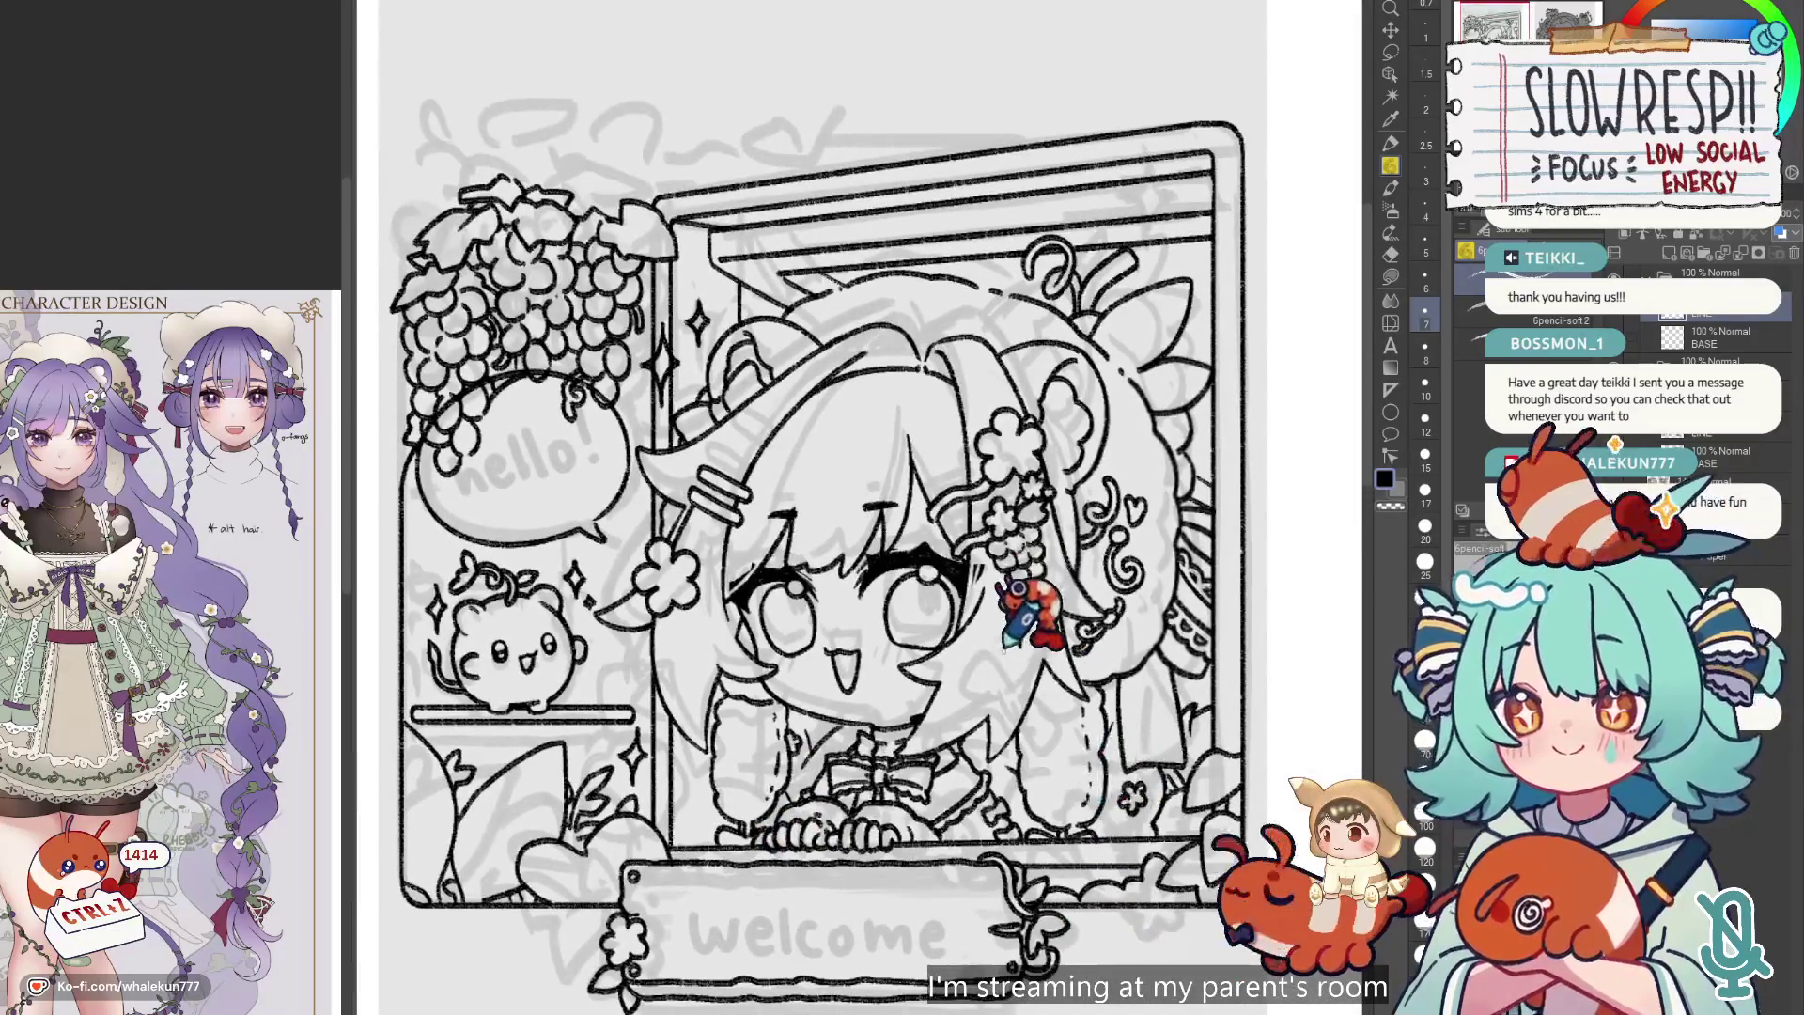
key("ctrl+z")
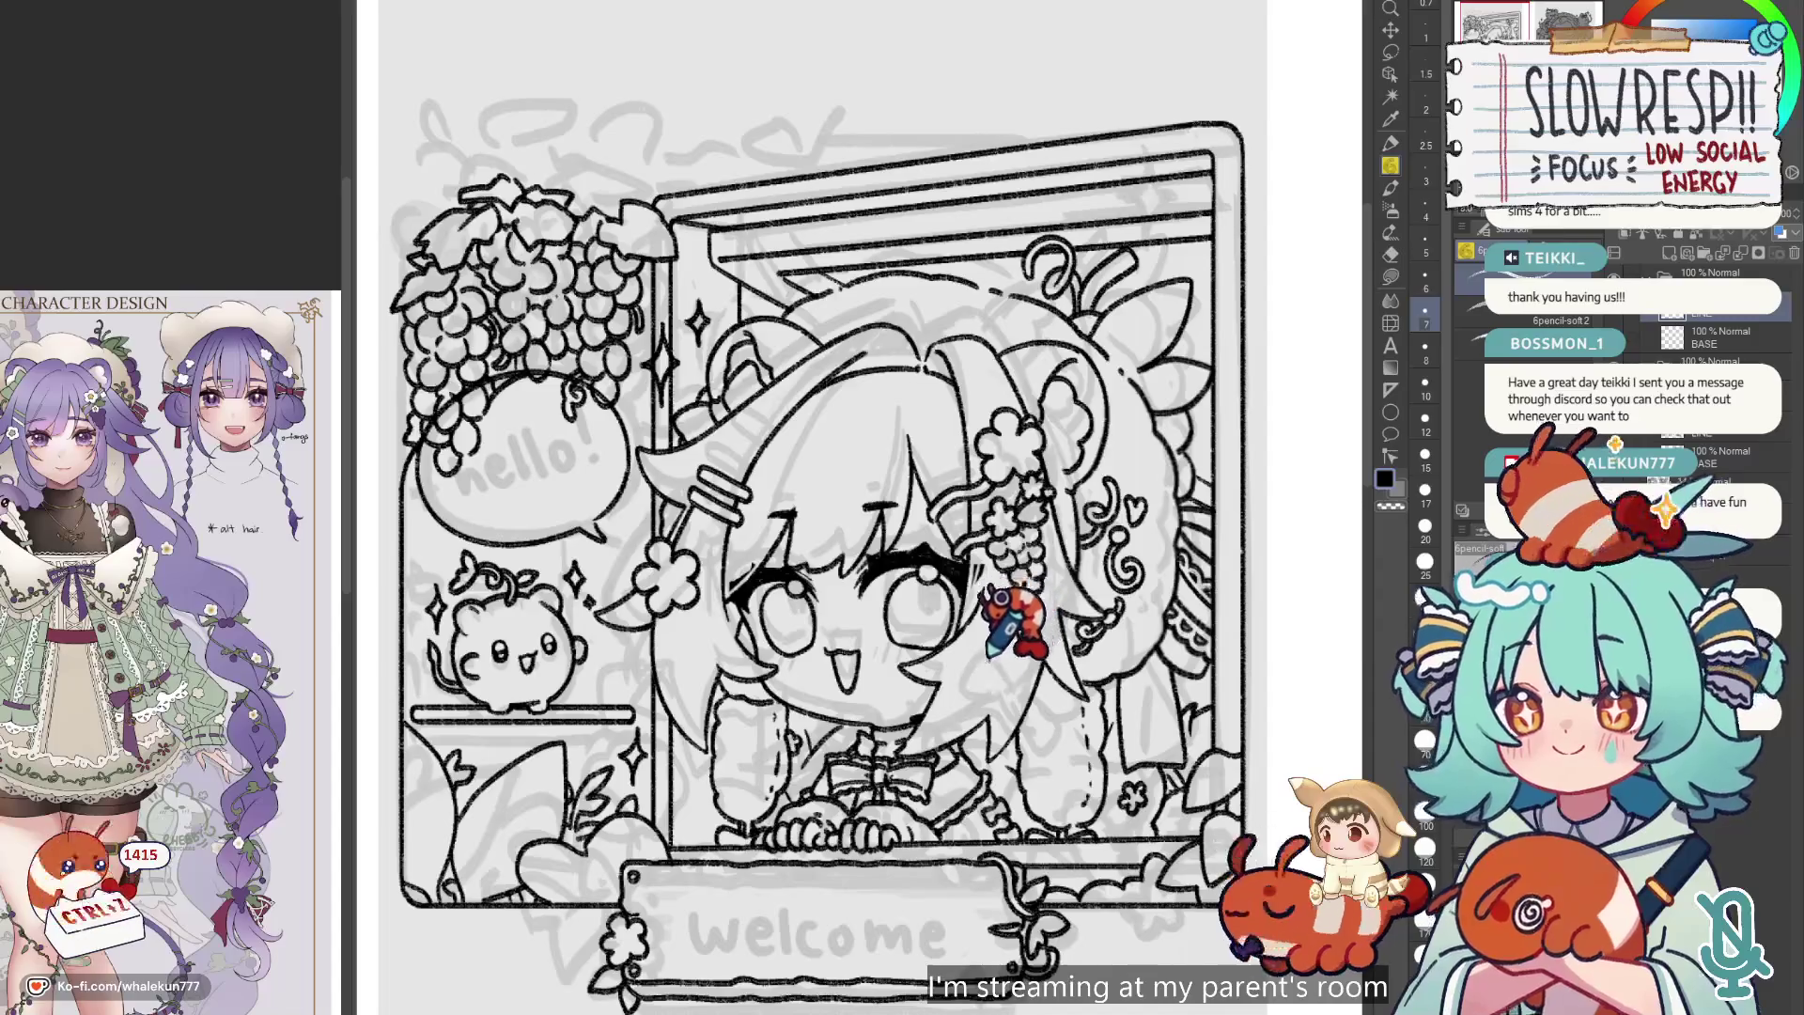
Hide the line-art layer so only the sketch, bubble and sparkles show.
scroll(1010, 639, "down", 5)
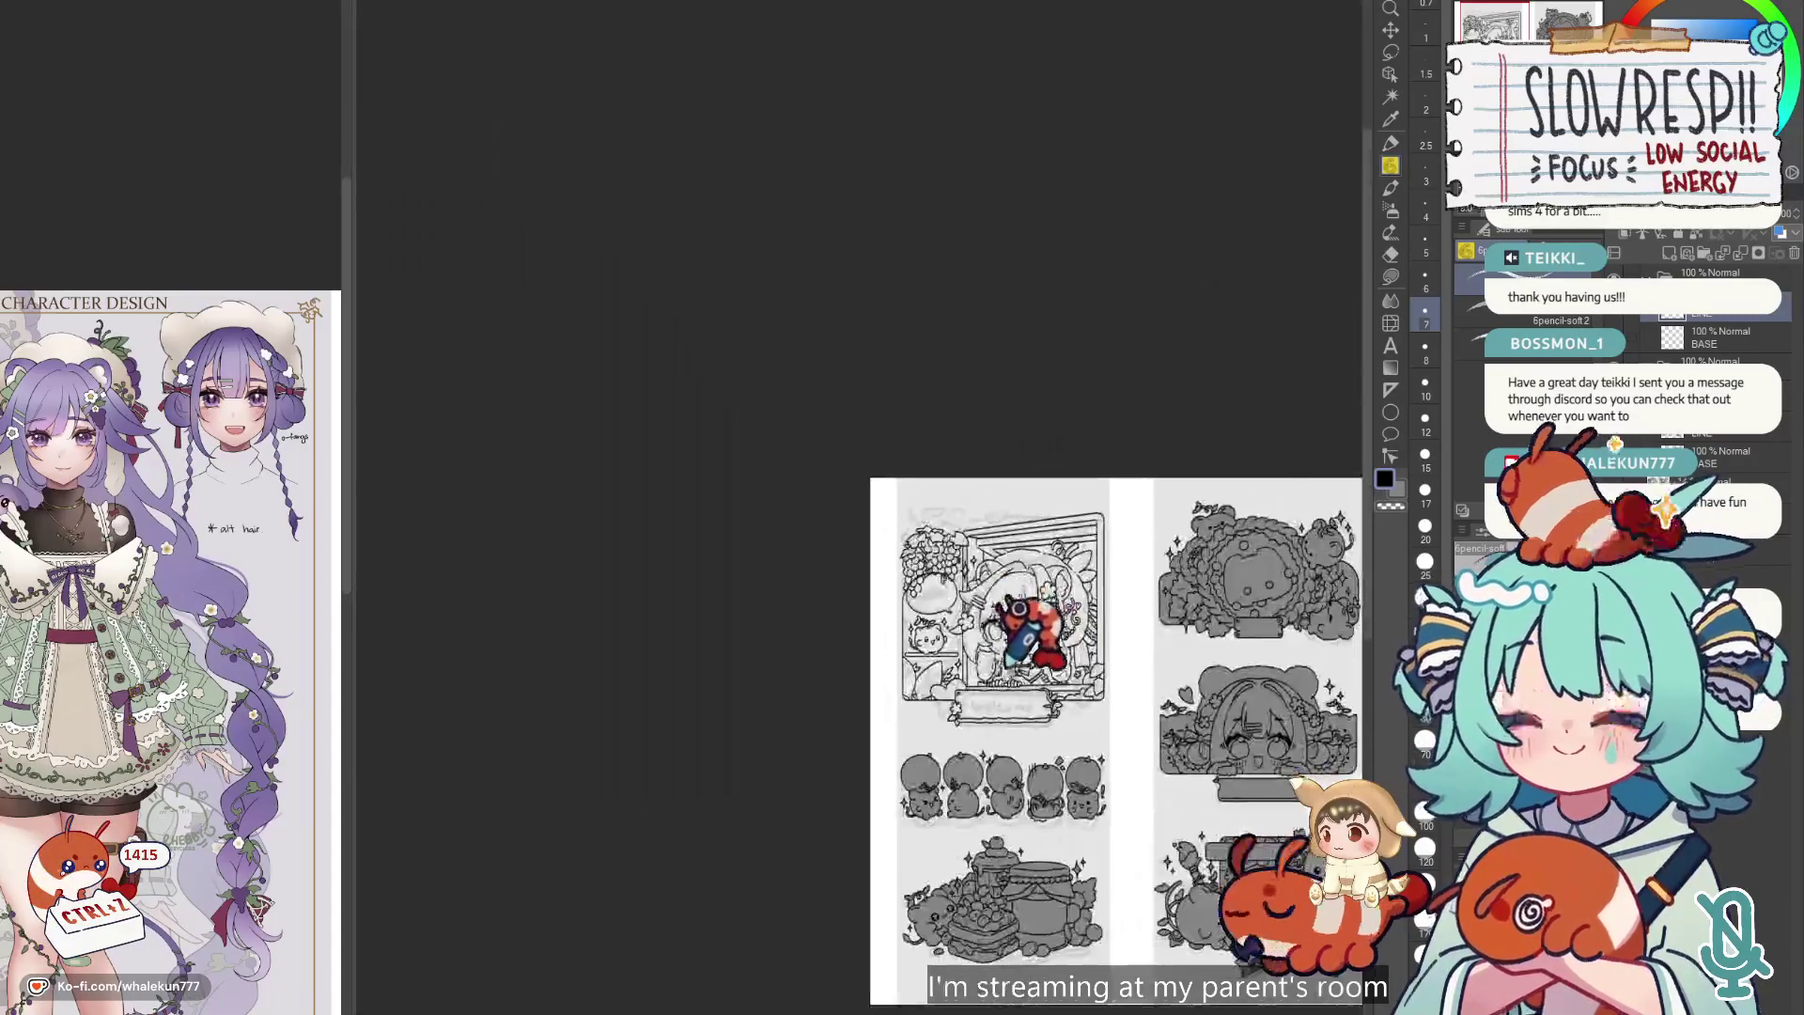
scroll(1033, 648, "up", 5)
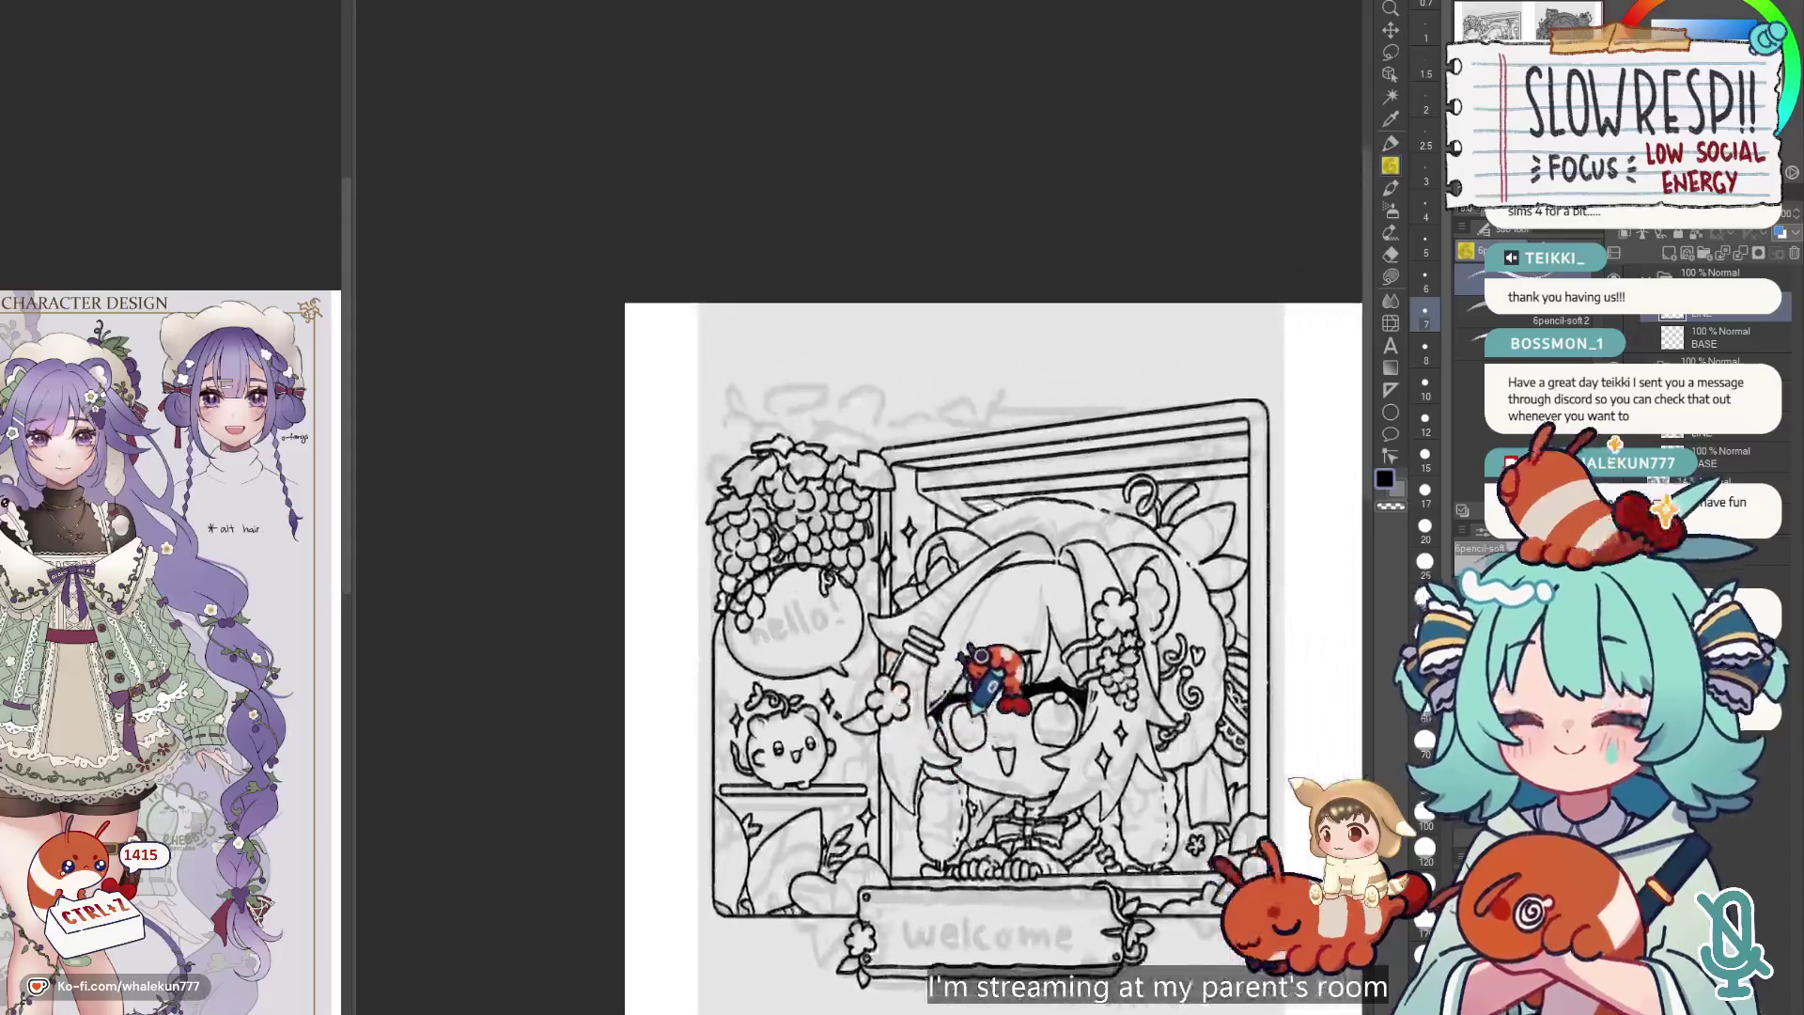
left_click(1466, 310)
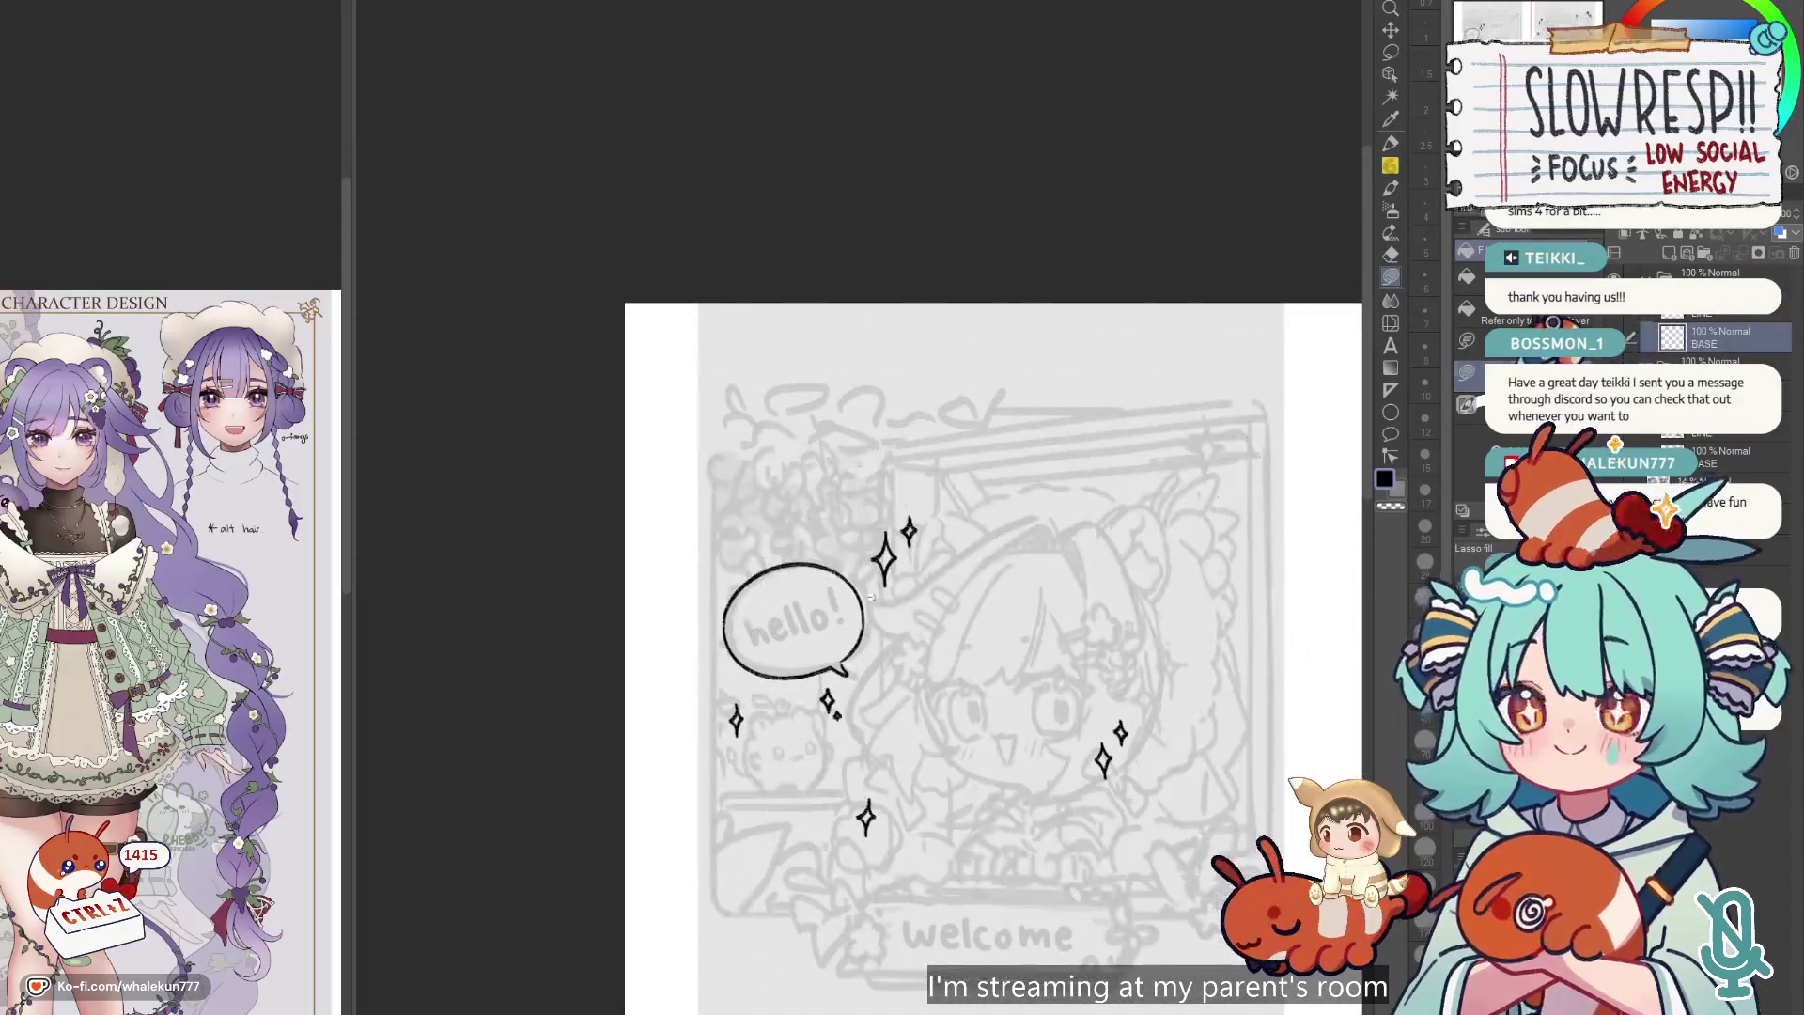
scroll(785, 544, "up", 3)
scroll(916, 636, "up", 2)
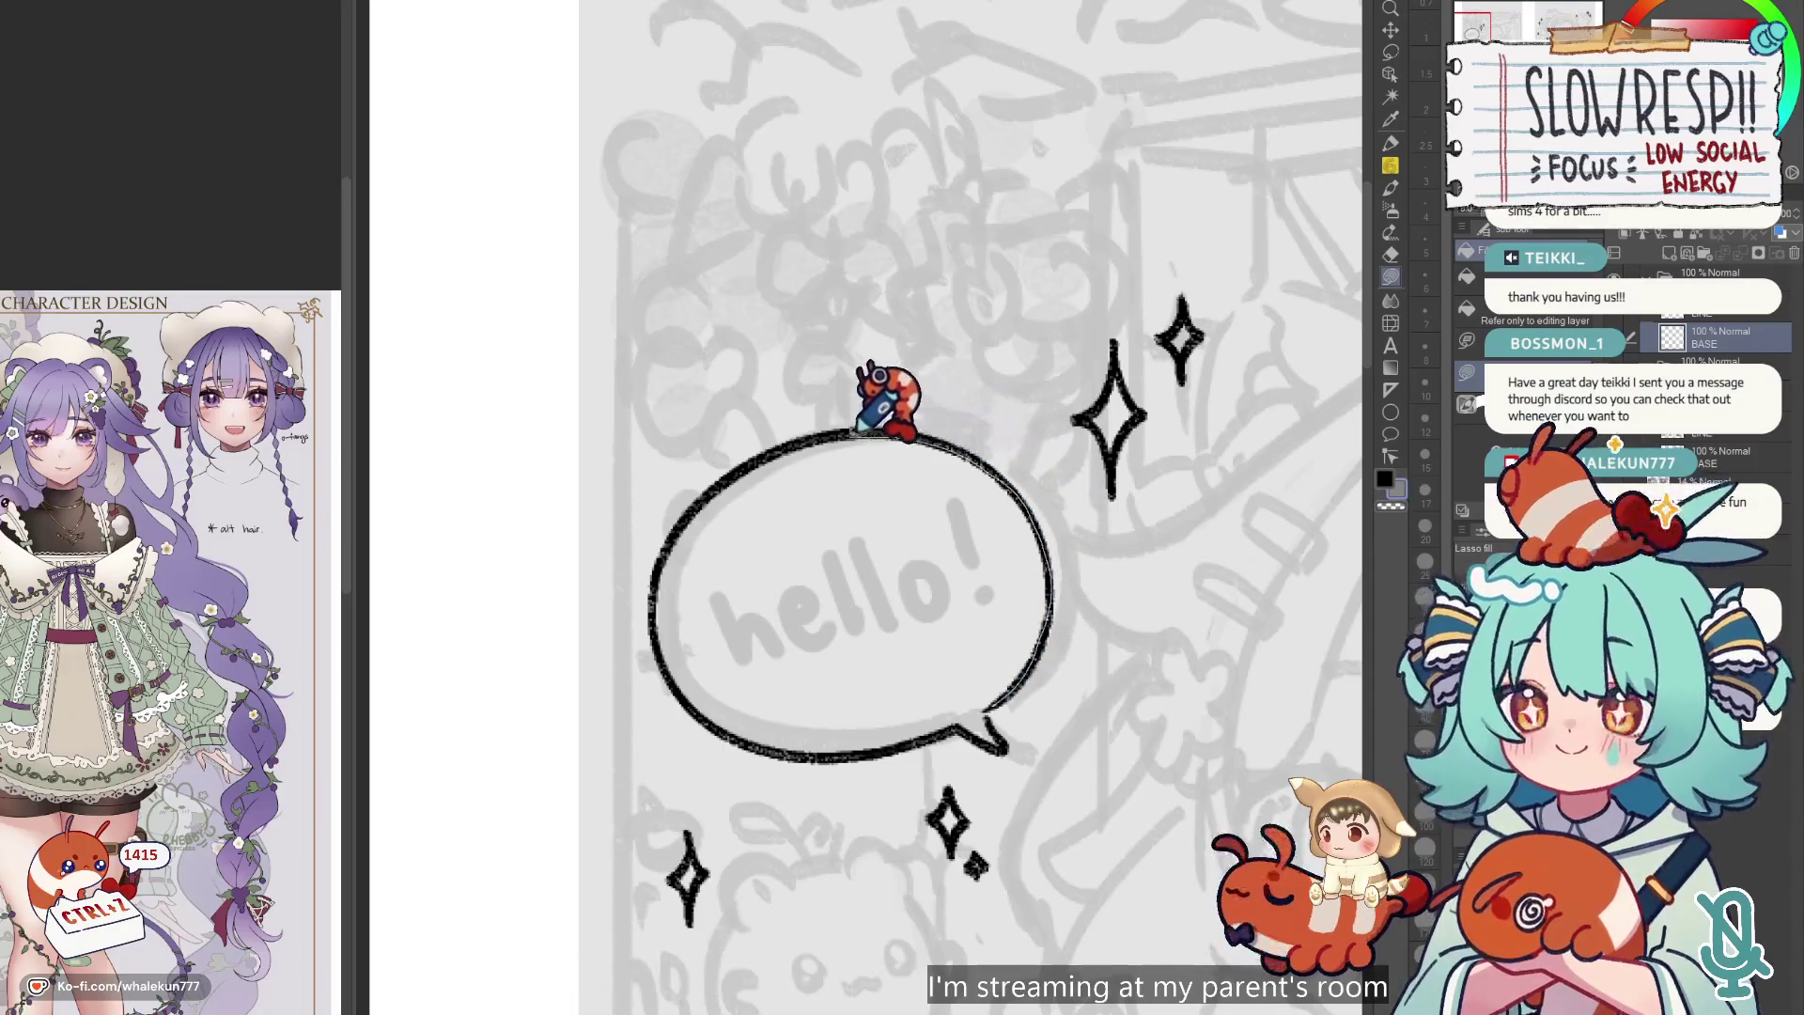
Lasso-fill the speech bubble's interior, left outline and tail gap with gray.
left_click_drag(860, 428, 805, 648)
mouse_move(819, 434)
left_mouse_down()
mouse_move(709, 474)
mouse_move(662, 550)
mouse_move(855, 648)
mouse_move(799, 625)
mouse_move(662, 648)
mouse_move(930, 728)
left_mouse_up()
mouse_move(706, 652)
left_mouse_down()
mouse_move(865, 708)
mouse_move(934, 632)
mouse_move(865, 717)
mouse_move(1046, 590)
mouse_move(982, 664)
mouse_move(966, 616)
mouse_move(846, 668)
mouse_move(831, 689)
mouse_move(858, 742)
left_mouse_up()
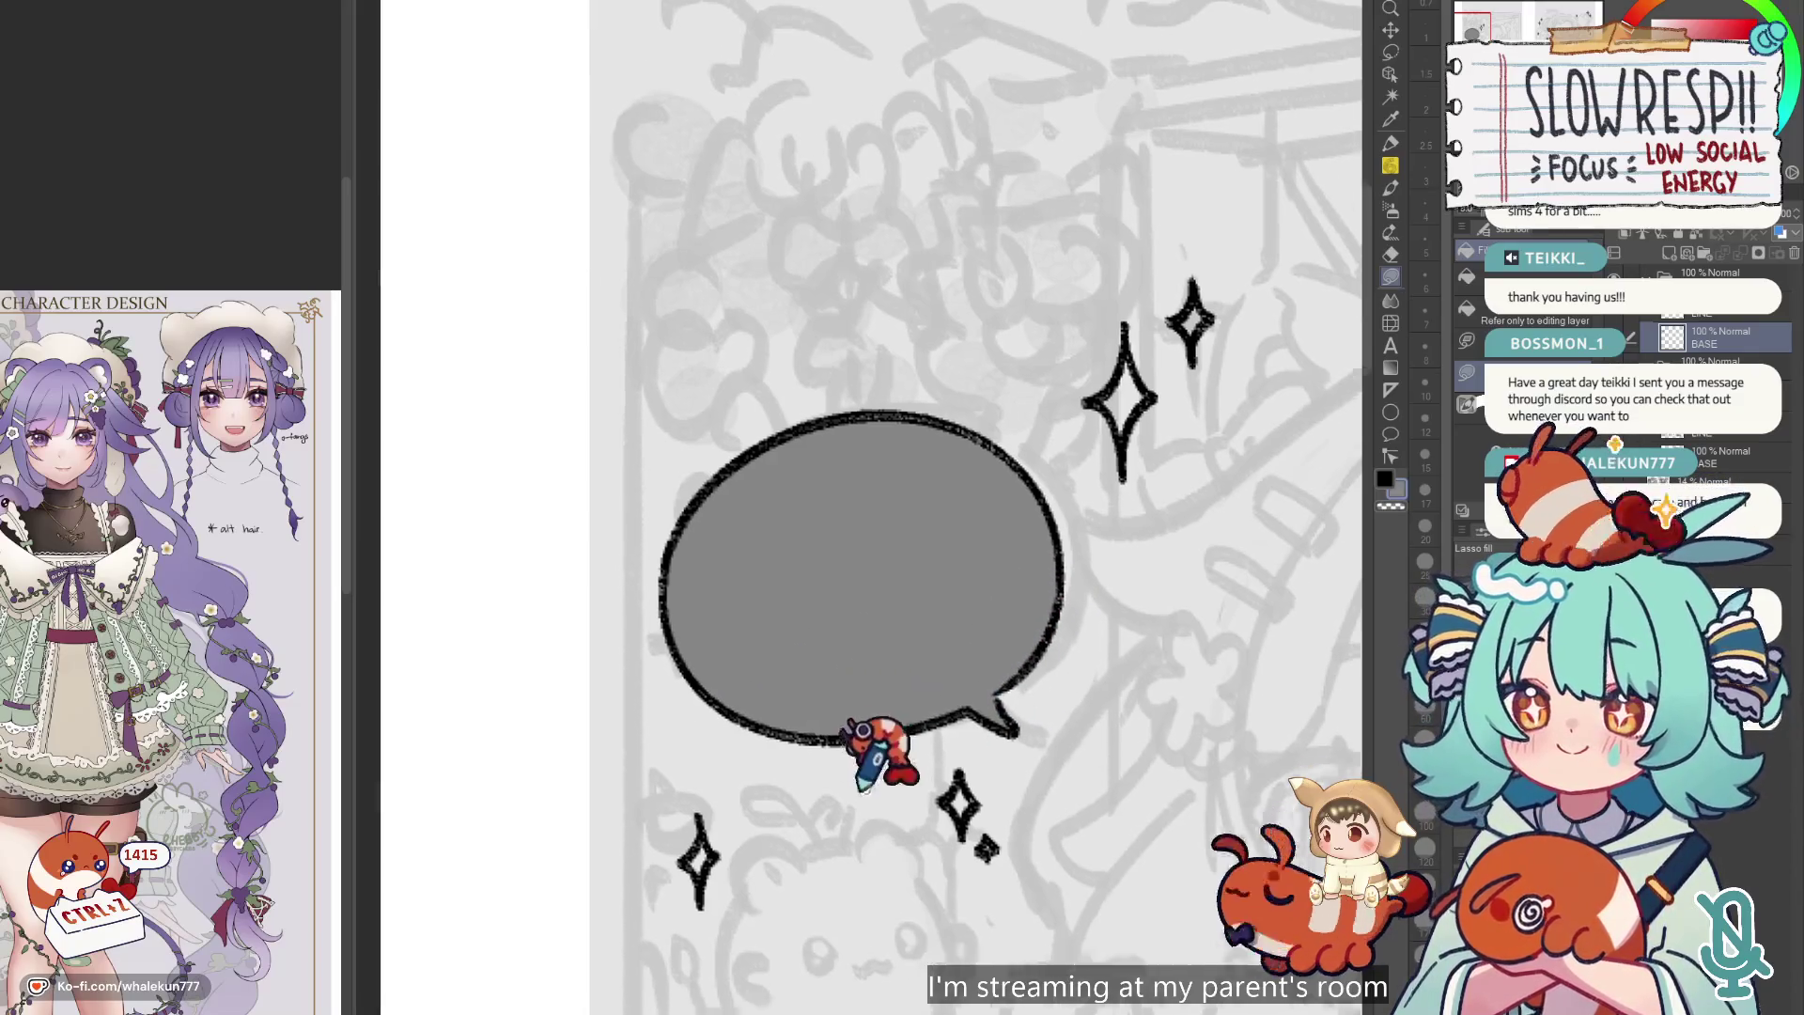
scroll(808, 733, "down", 2)
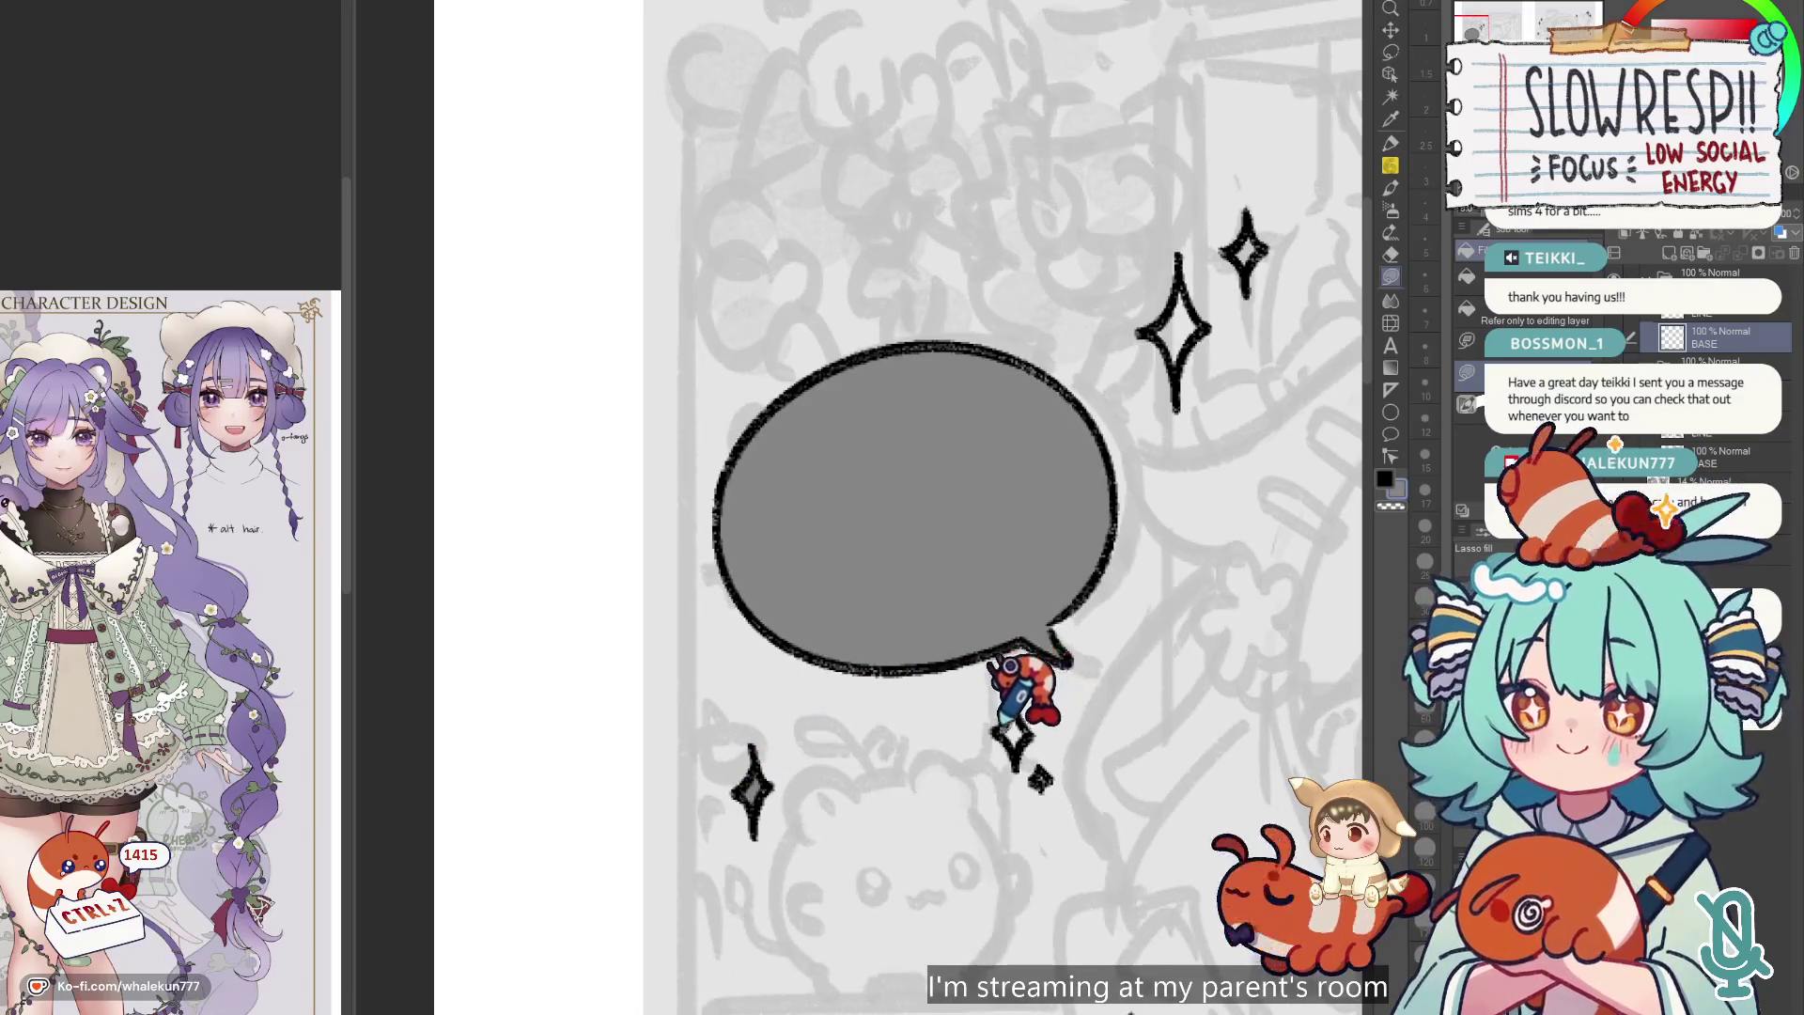
scroll(987, 780, "up", 3)
Fill the large sparkle gray, then fit the whole two-page sheet with the line art shown.
mouse_move(914, 541)
left_mouse_down()
mouse_move(892, 638)
mouse_move(977, 517)
left_mouse_up()
scroll(968, 892, "down", 7)
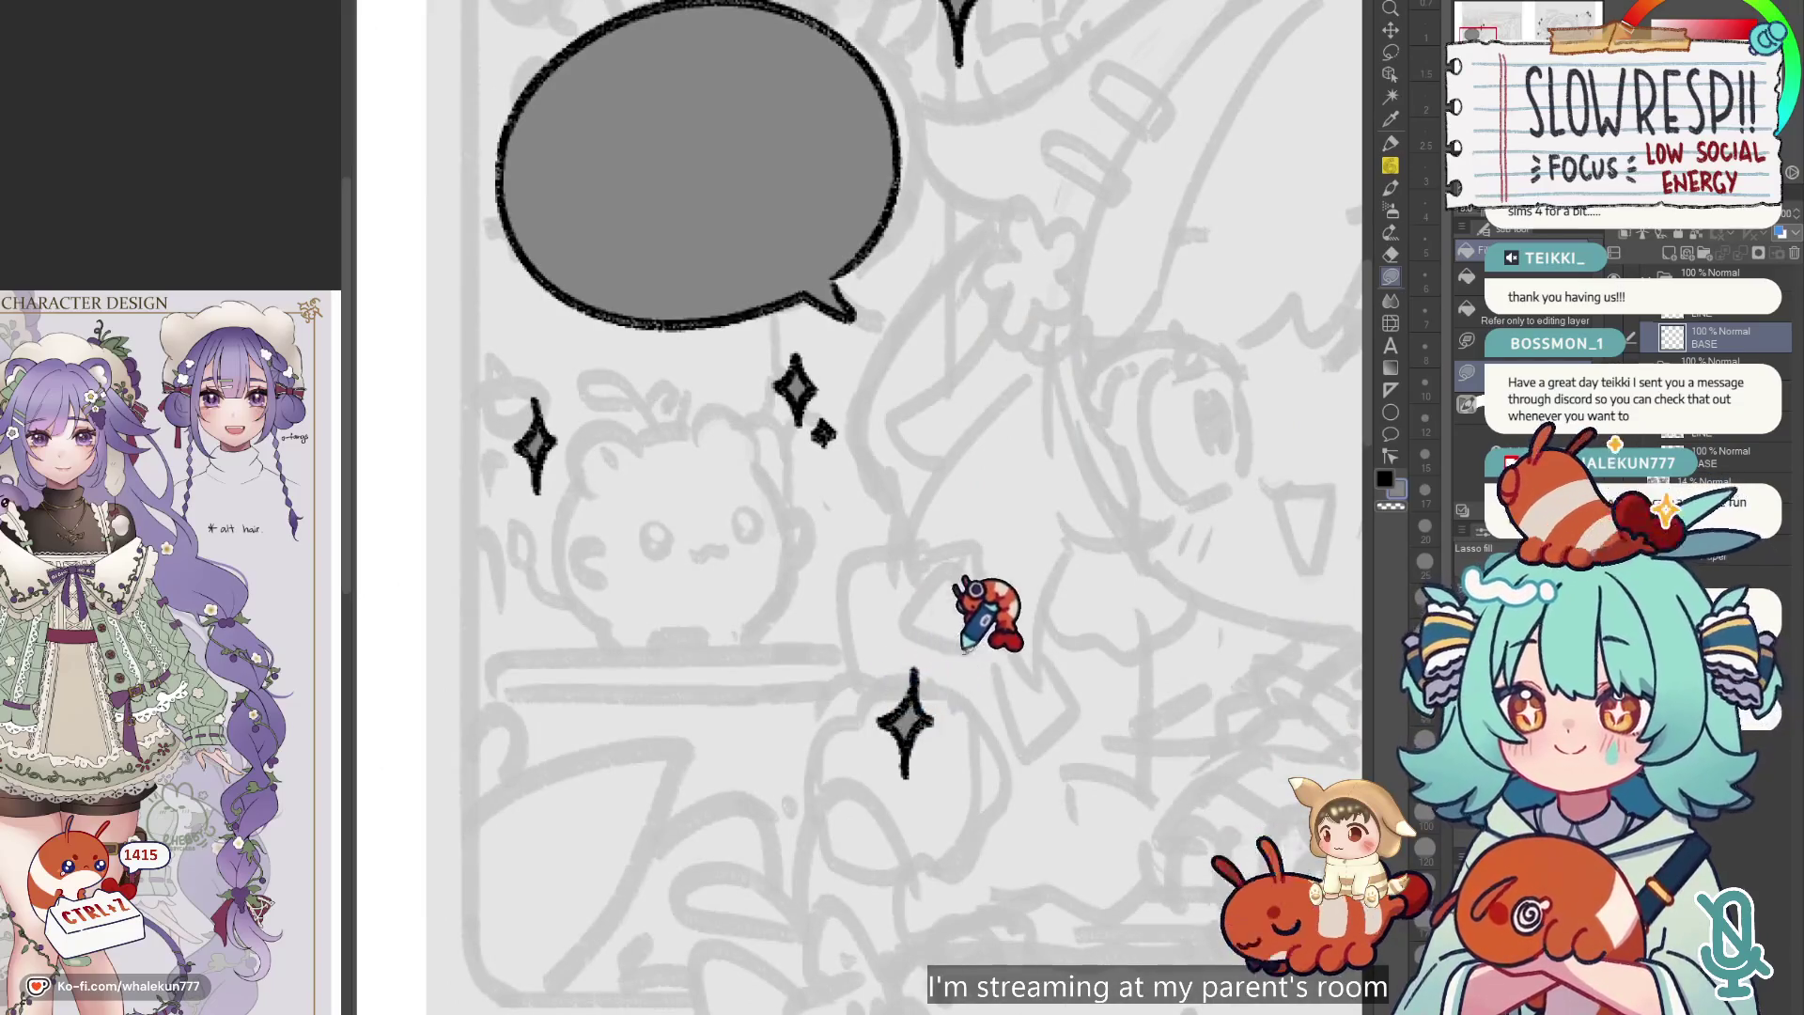
scroll(983, 612, "down", 3)
scroll(975, 624, "down", 5)
scroll(918, 704, "up", 6)
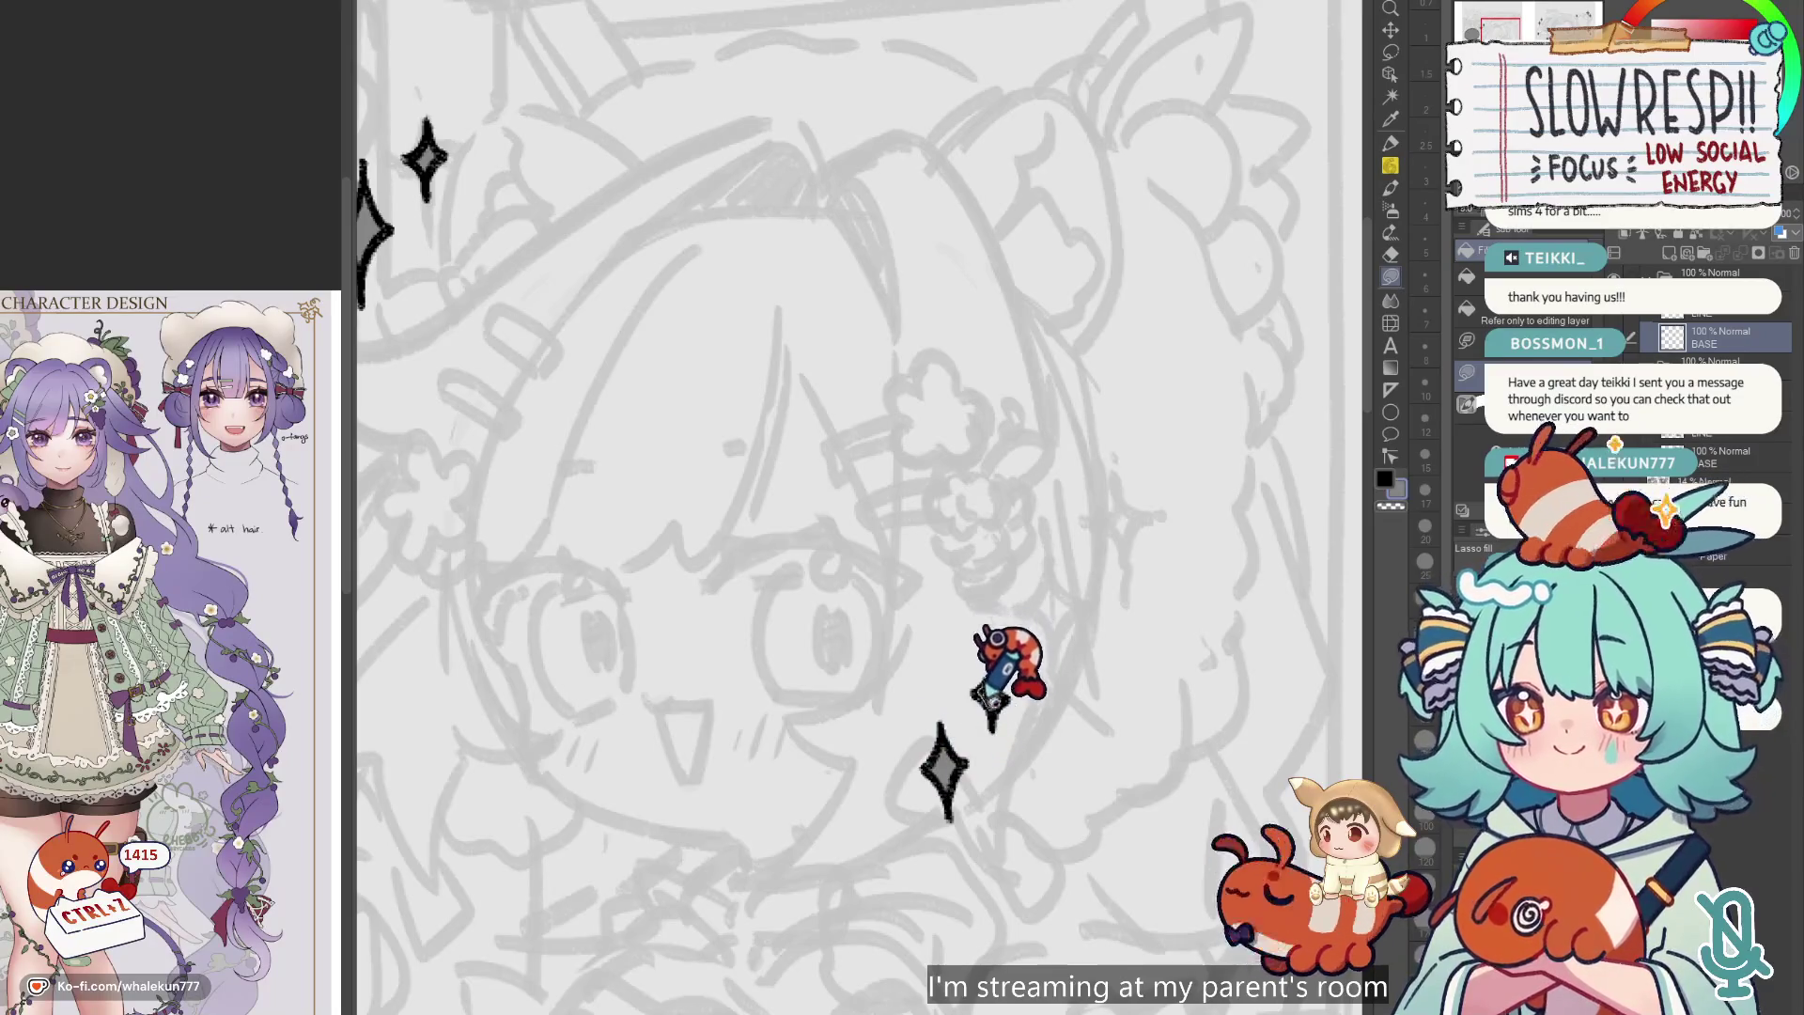
scroll(986, 733, "down", 5)
scroll(1005, 742, "up", 1)
scroll(987, 649, "down", 1)
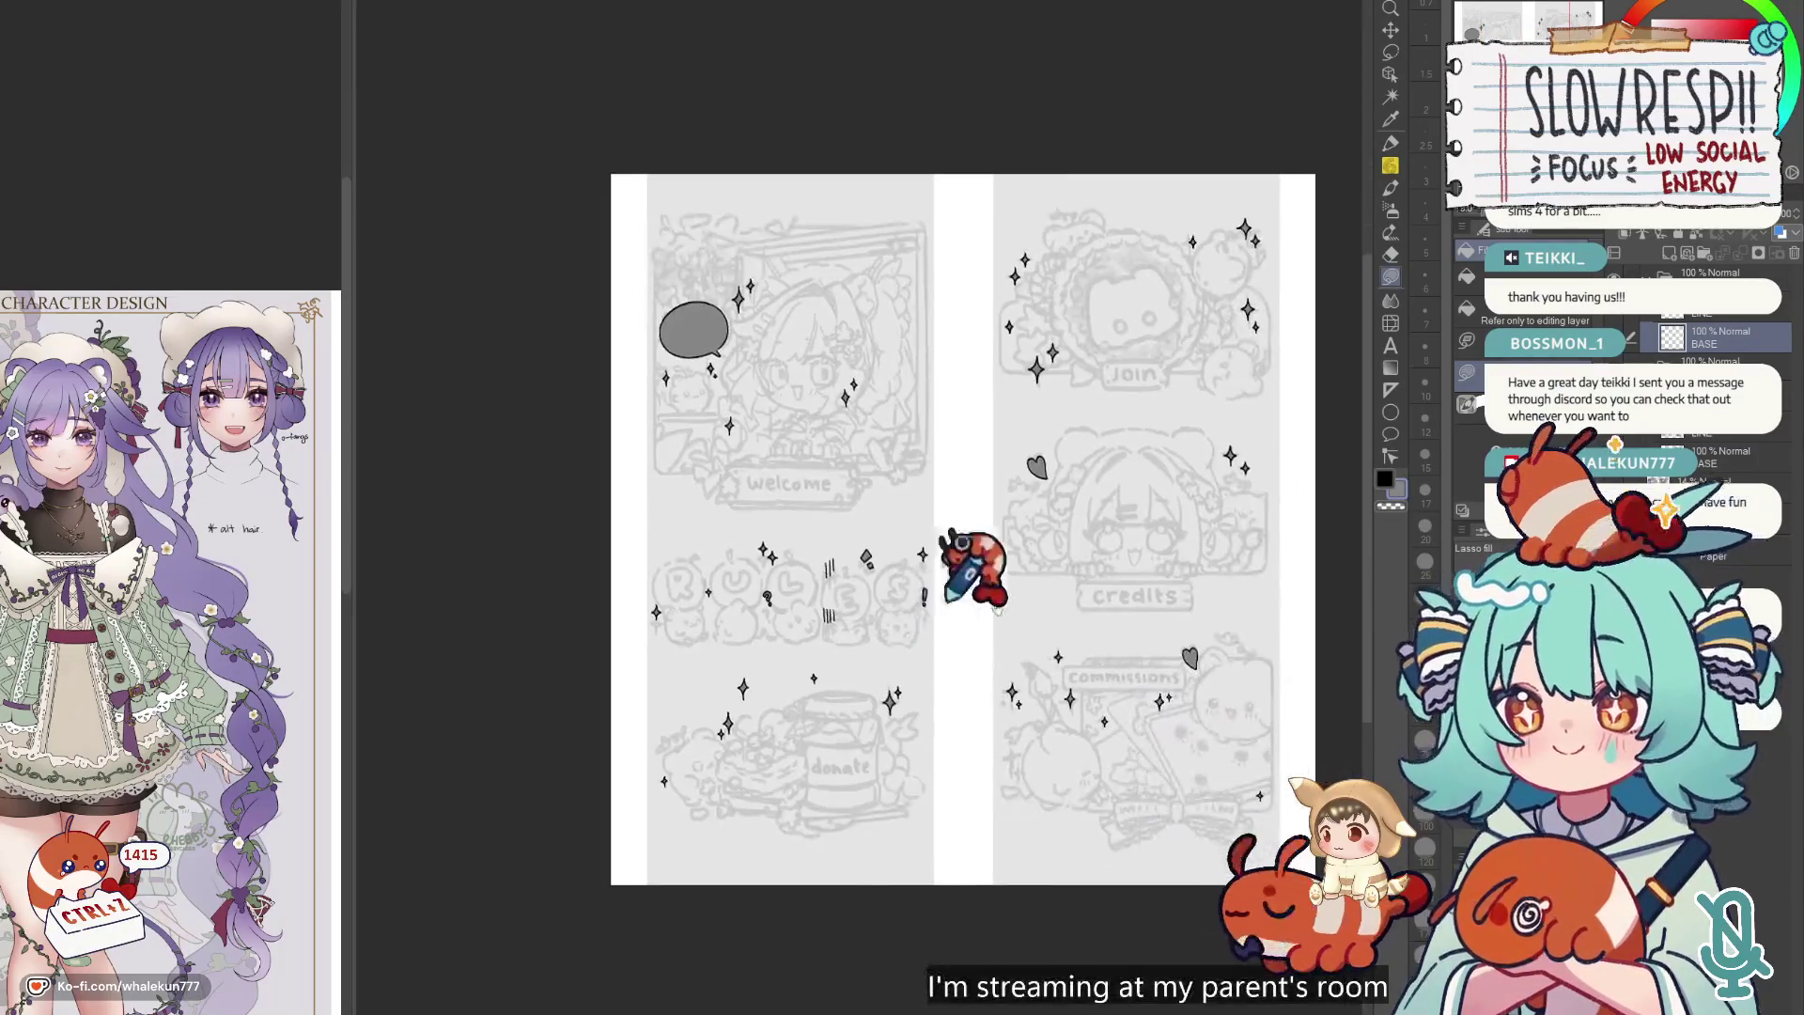
left_click_drag(1263, 611, 1178, 666)
left_click(1656, 337)
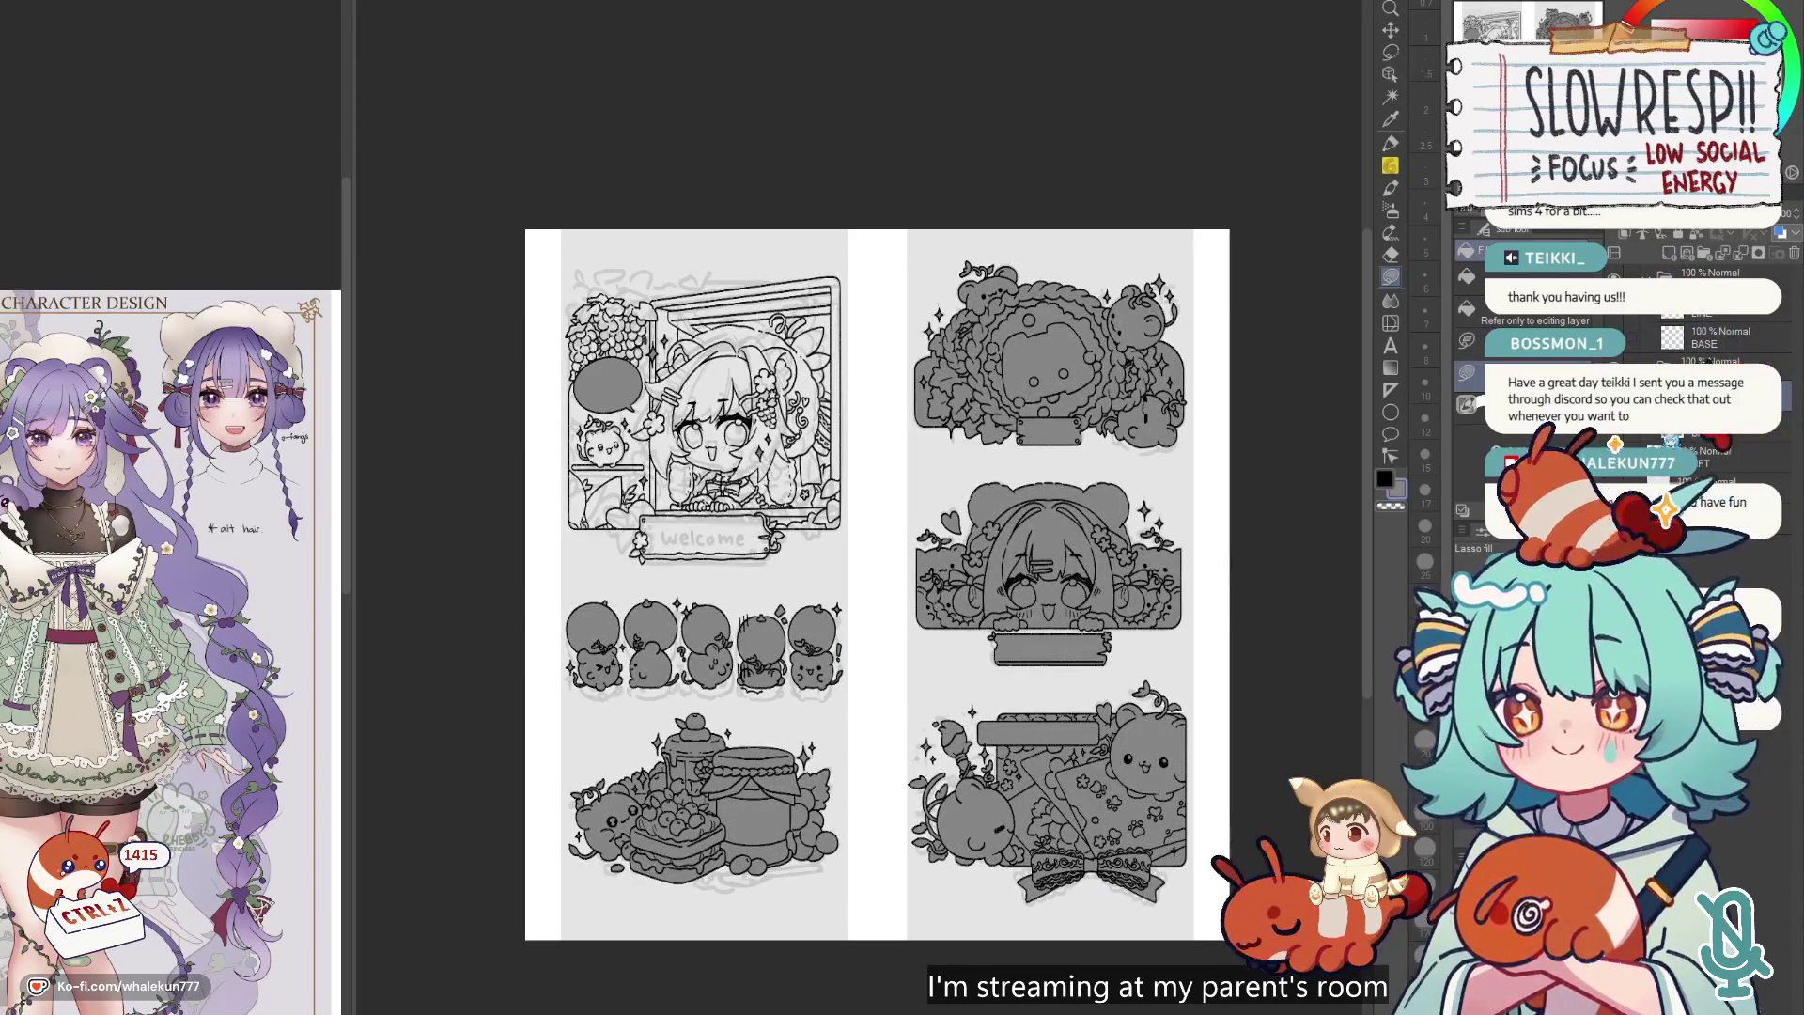
Delete the stray gray over the grapes, then lasso-fill the panel's left strip and hair gray.
scroll(1027, 825, "up", 5)
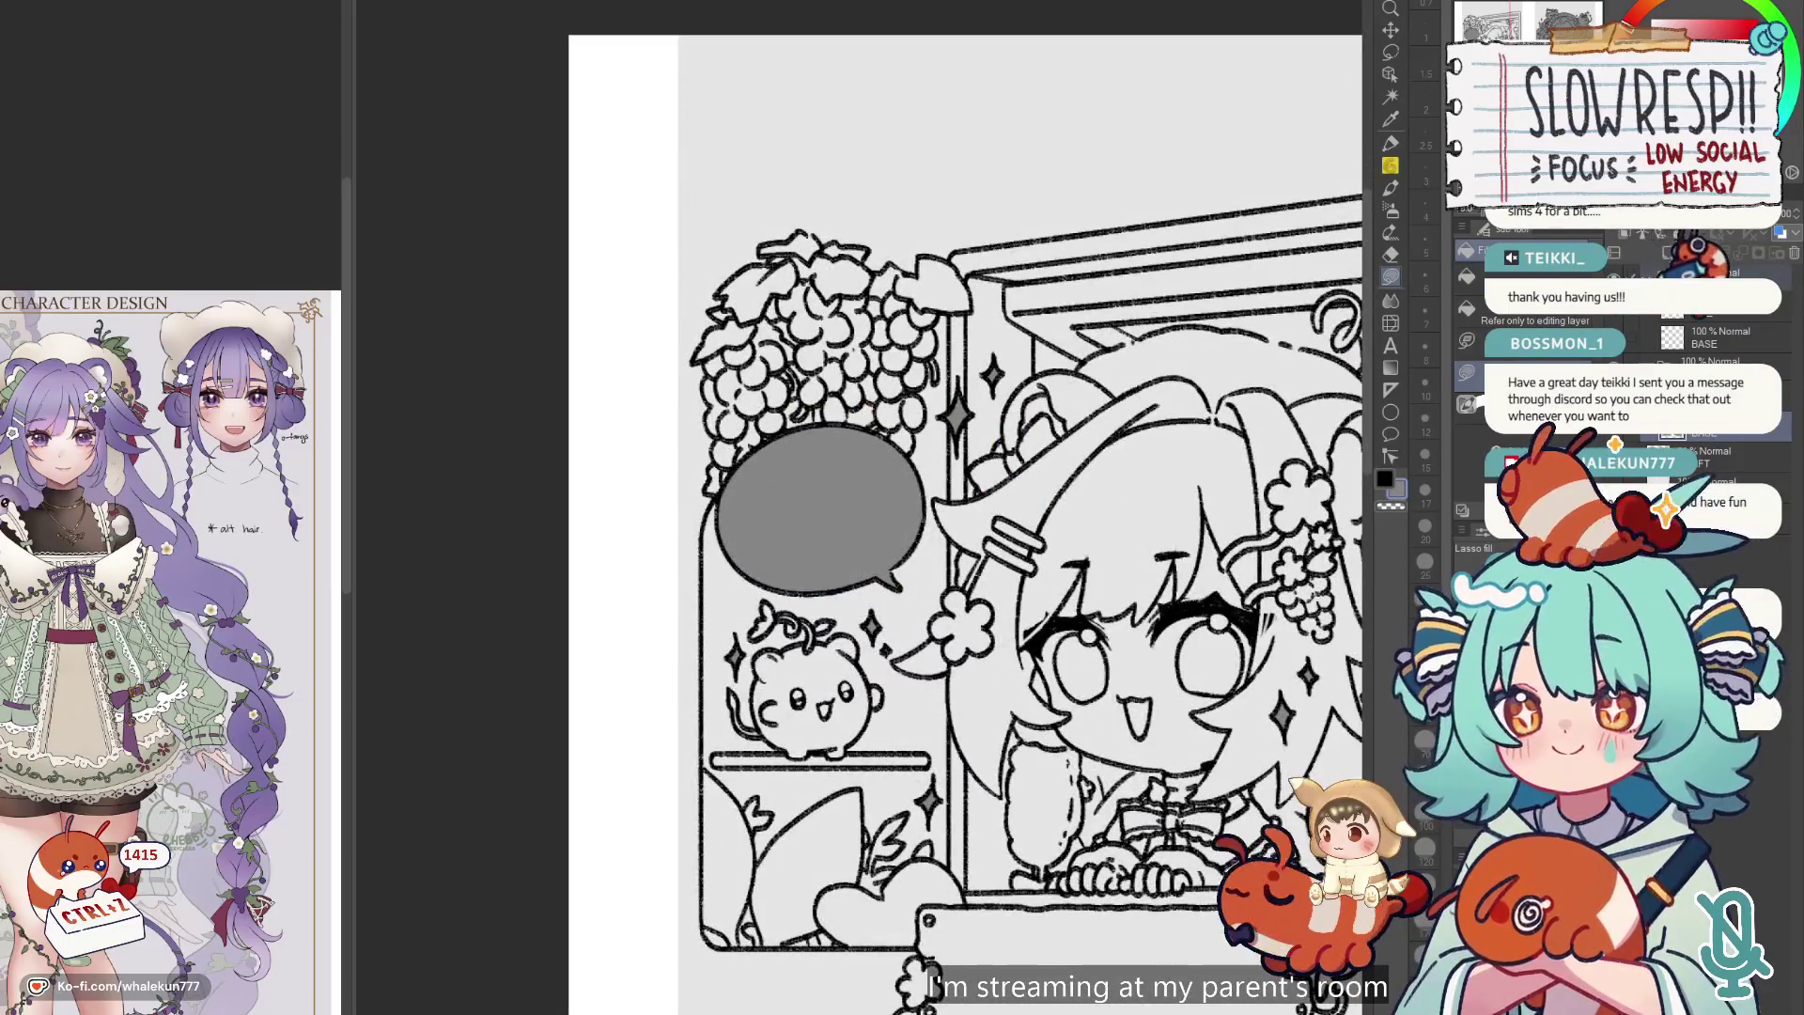
key("Delete")
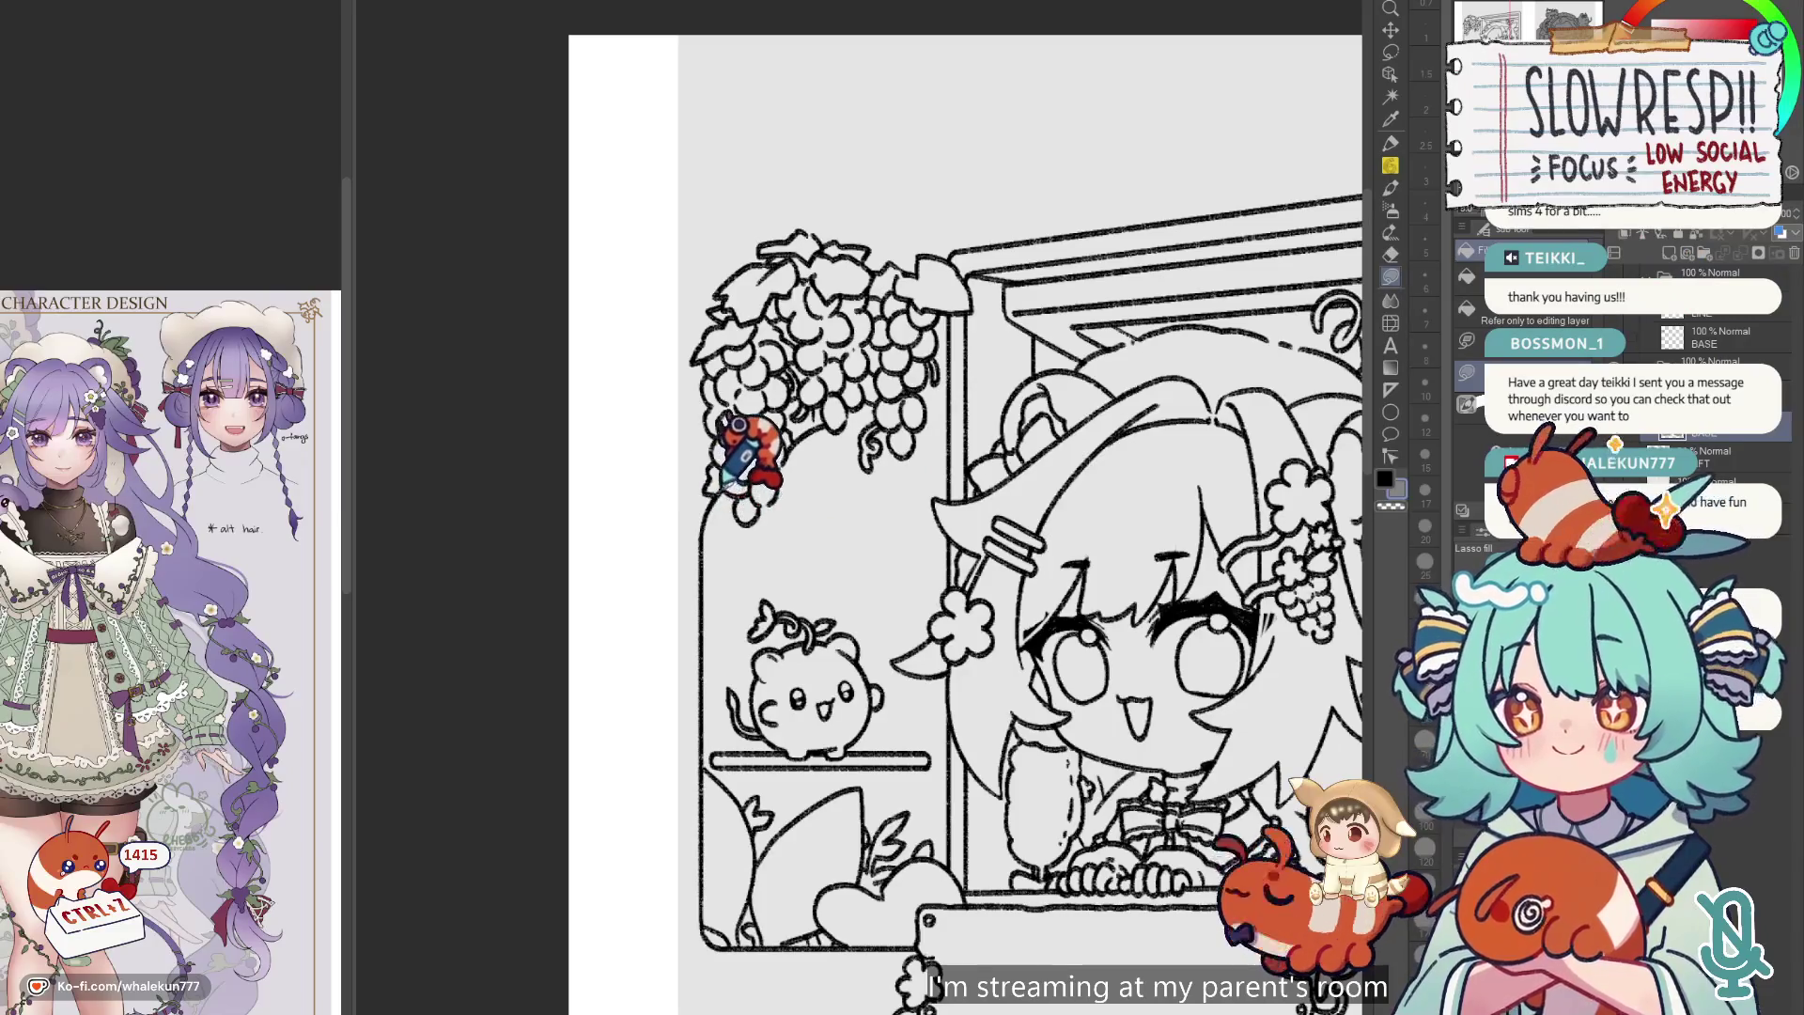
mouse_move(786, 475)
left_mouse_down()
mouse_move(751, 873)
mouse_move(724, 897)
mouse_move(703, 879)
left_mouse_up()
scroll(702, 798, "down", 3)
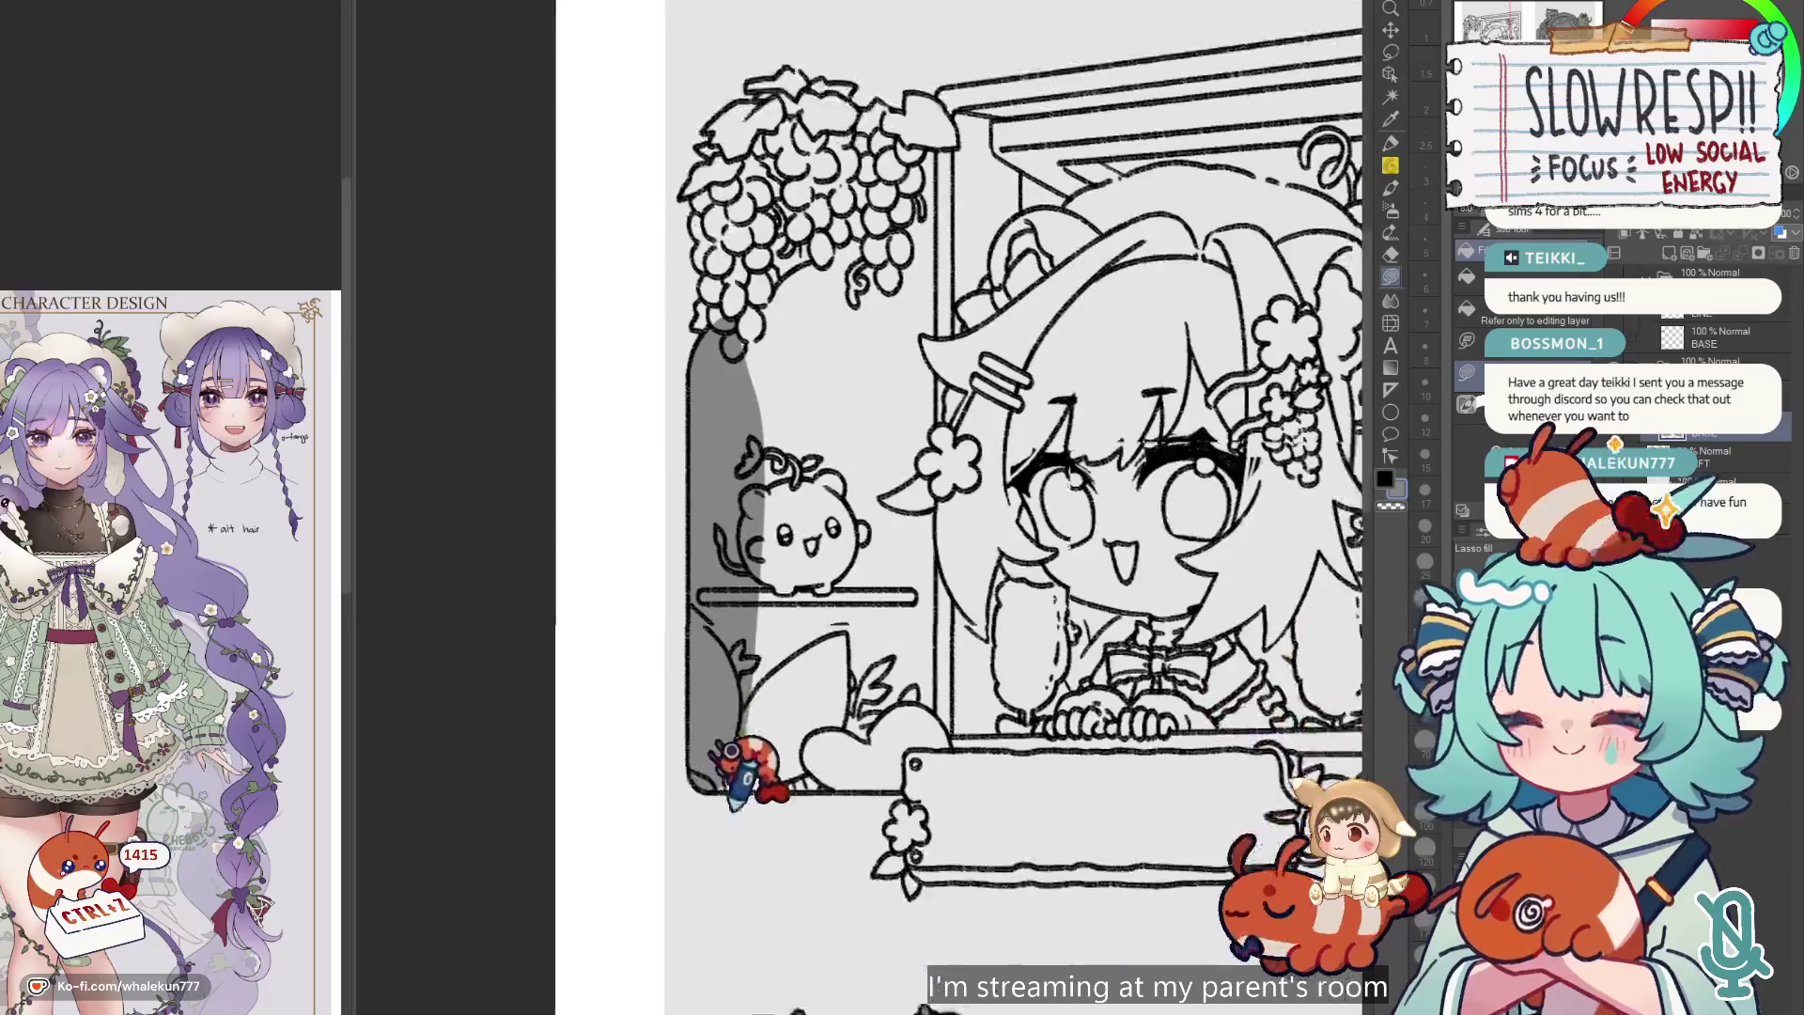
left_click_drag(700, 719, 1193, 572)
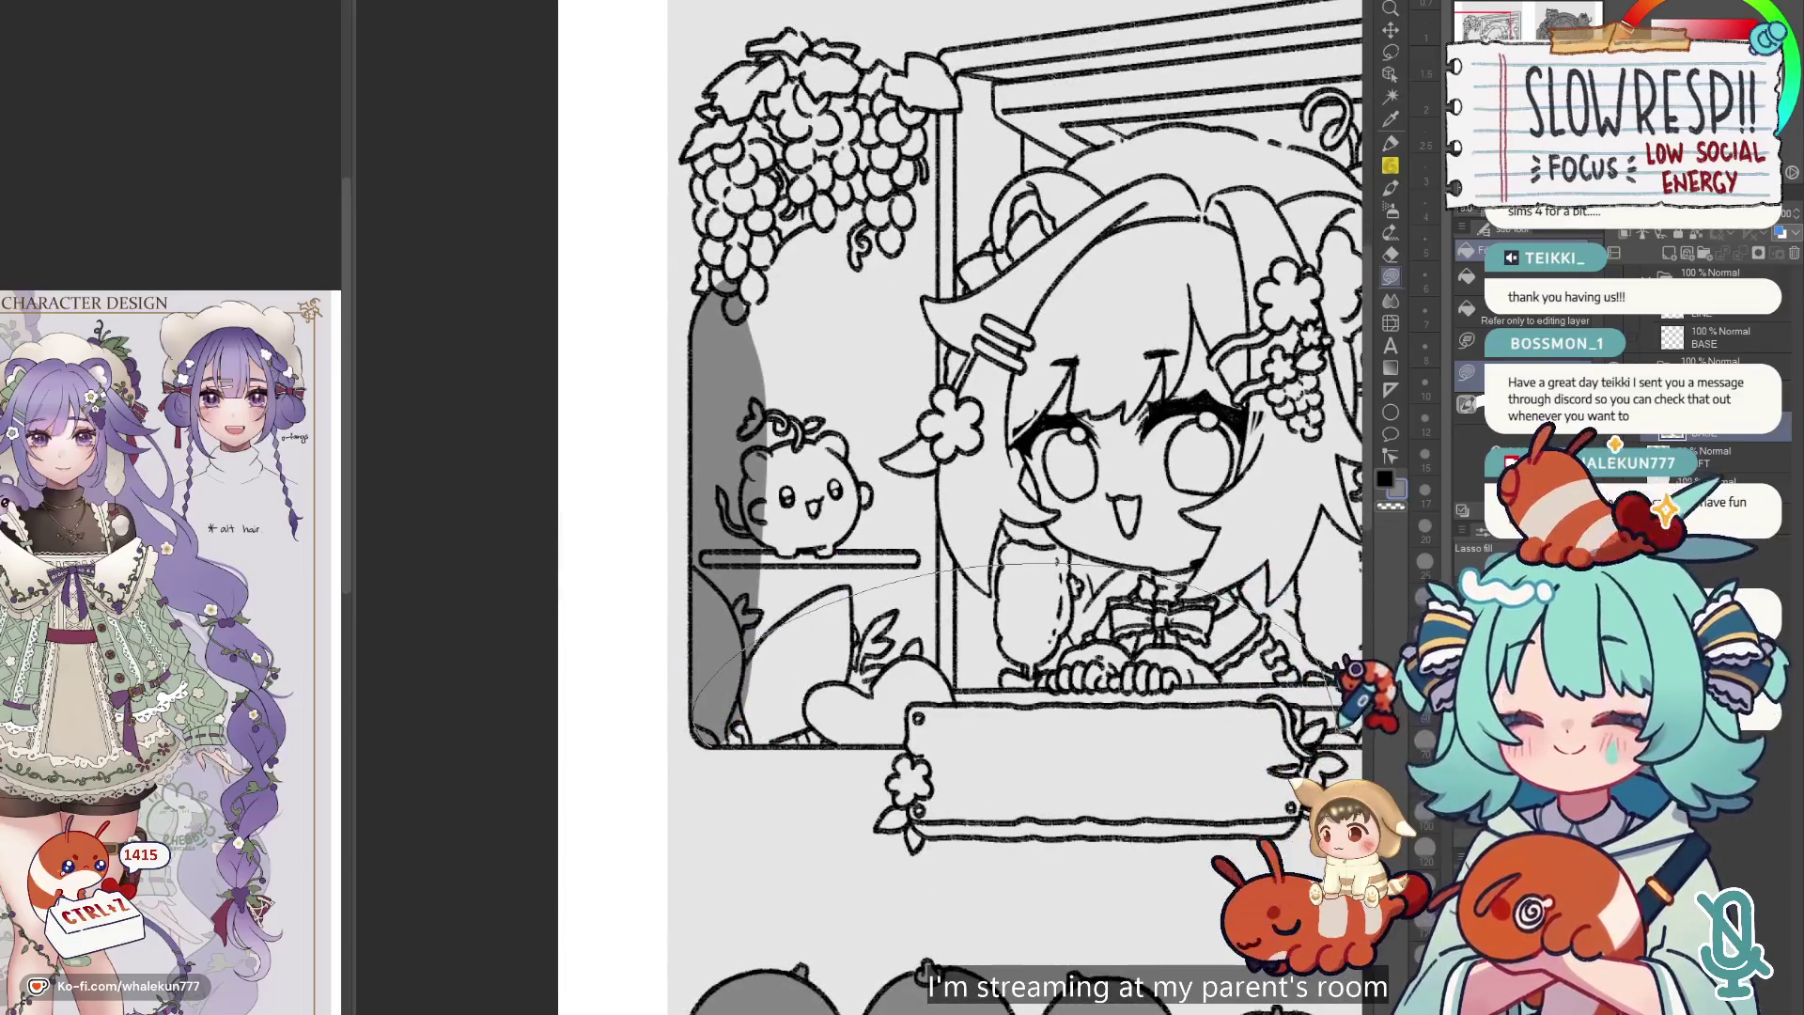
left_click_drag(1344, 723, 1343, 725)
scroll(855, 728, "right", 5)
mouse_move(858, 736)
left_mouse_down()
mouse_move(838, 725)
mouse_move(1020, 709)
mouse_move(1031, 728)
mouse_move(784, 376)
mouse_move(930, 75)
mouse_move(1019, 61)
mouse_move(1080, 667)
left_mouse_up()
Fill the left and right grape clusters and the area below them gray.
scroll(1024, 111, "up", 1)
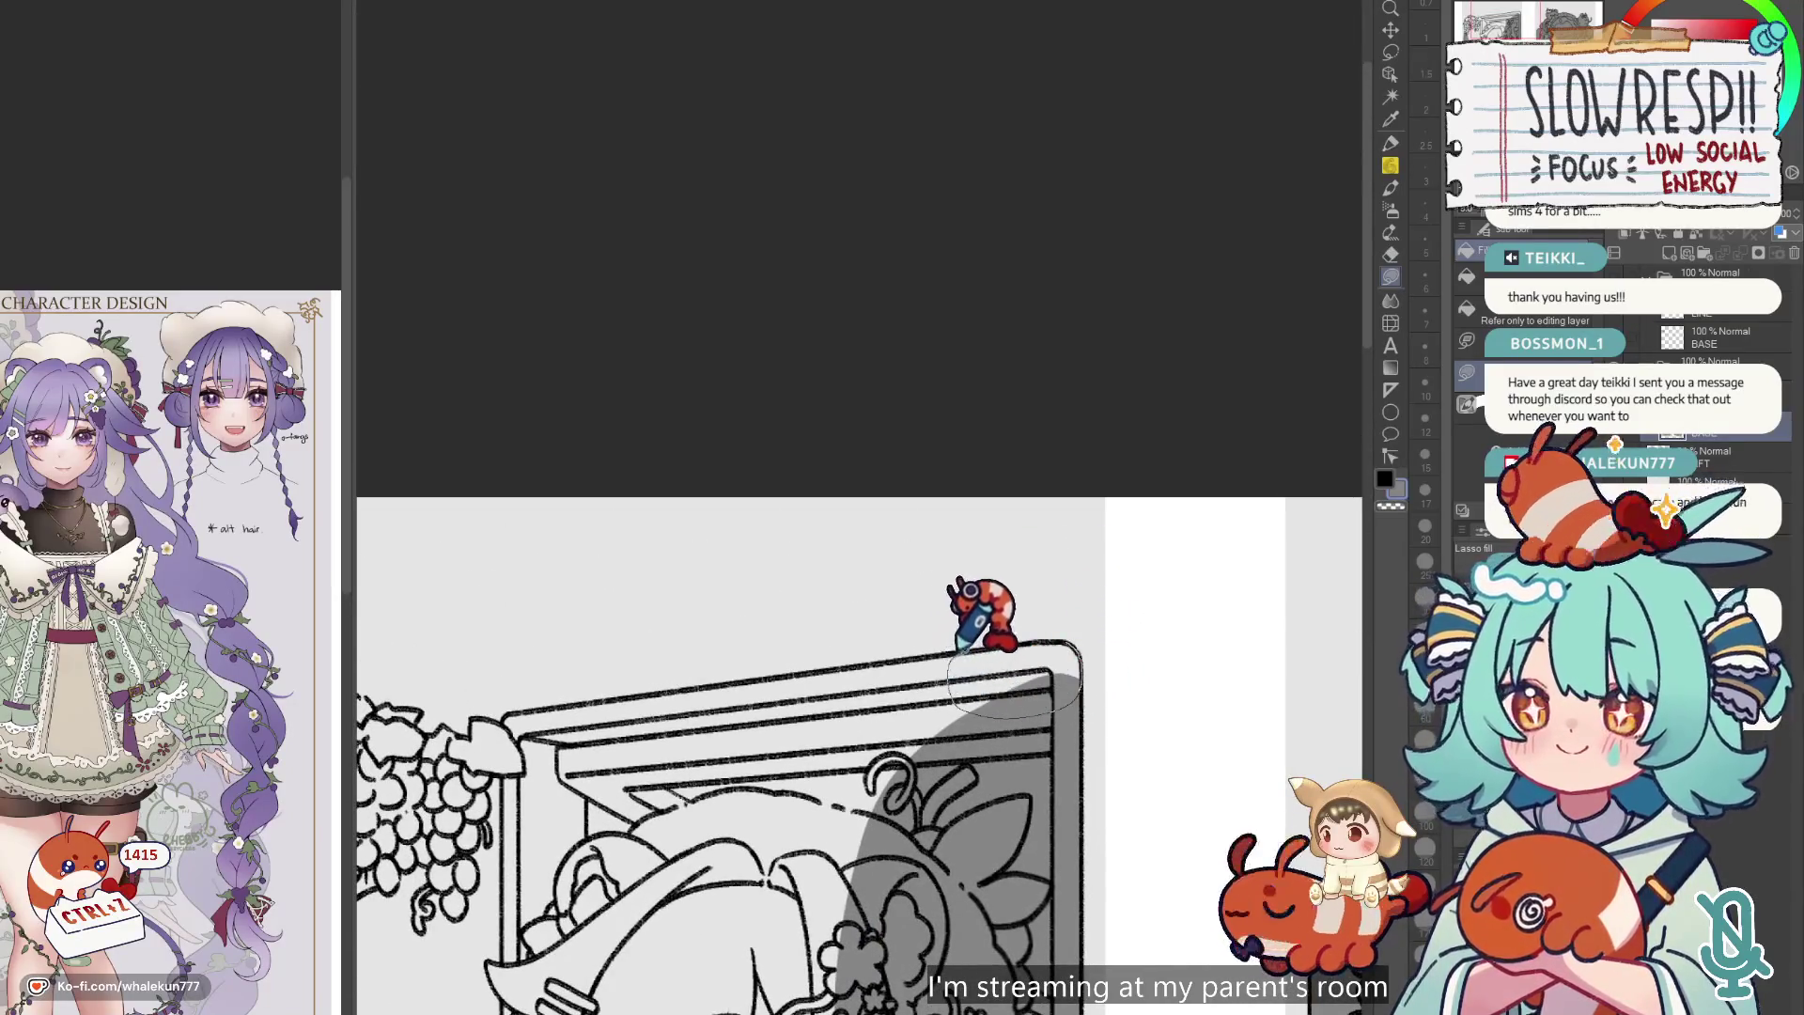
left_click_drag(1019, 620, 1148, 610)
mouse_move(703, 650)
left_mouse_down()
mouse_move(737, 625)
mouse_move(1095, 682)
mouse_move(1221, 592)
mouse_move(1217, 573)
left_mouse_up()
left_click_drag(948, 691, 1174, 648)
scroll(916, 587, "up", 3)
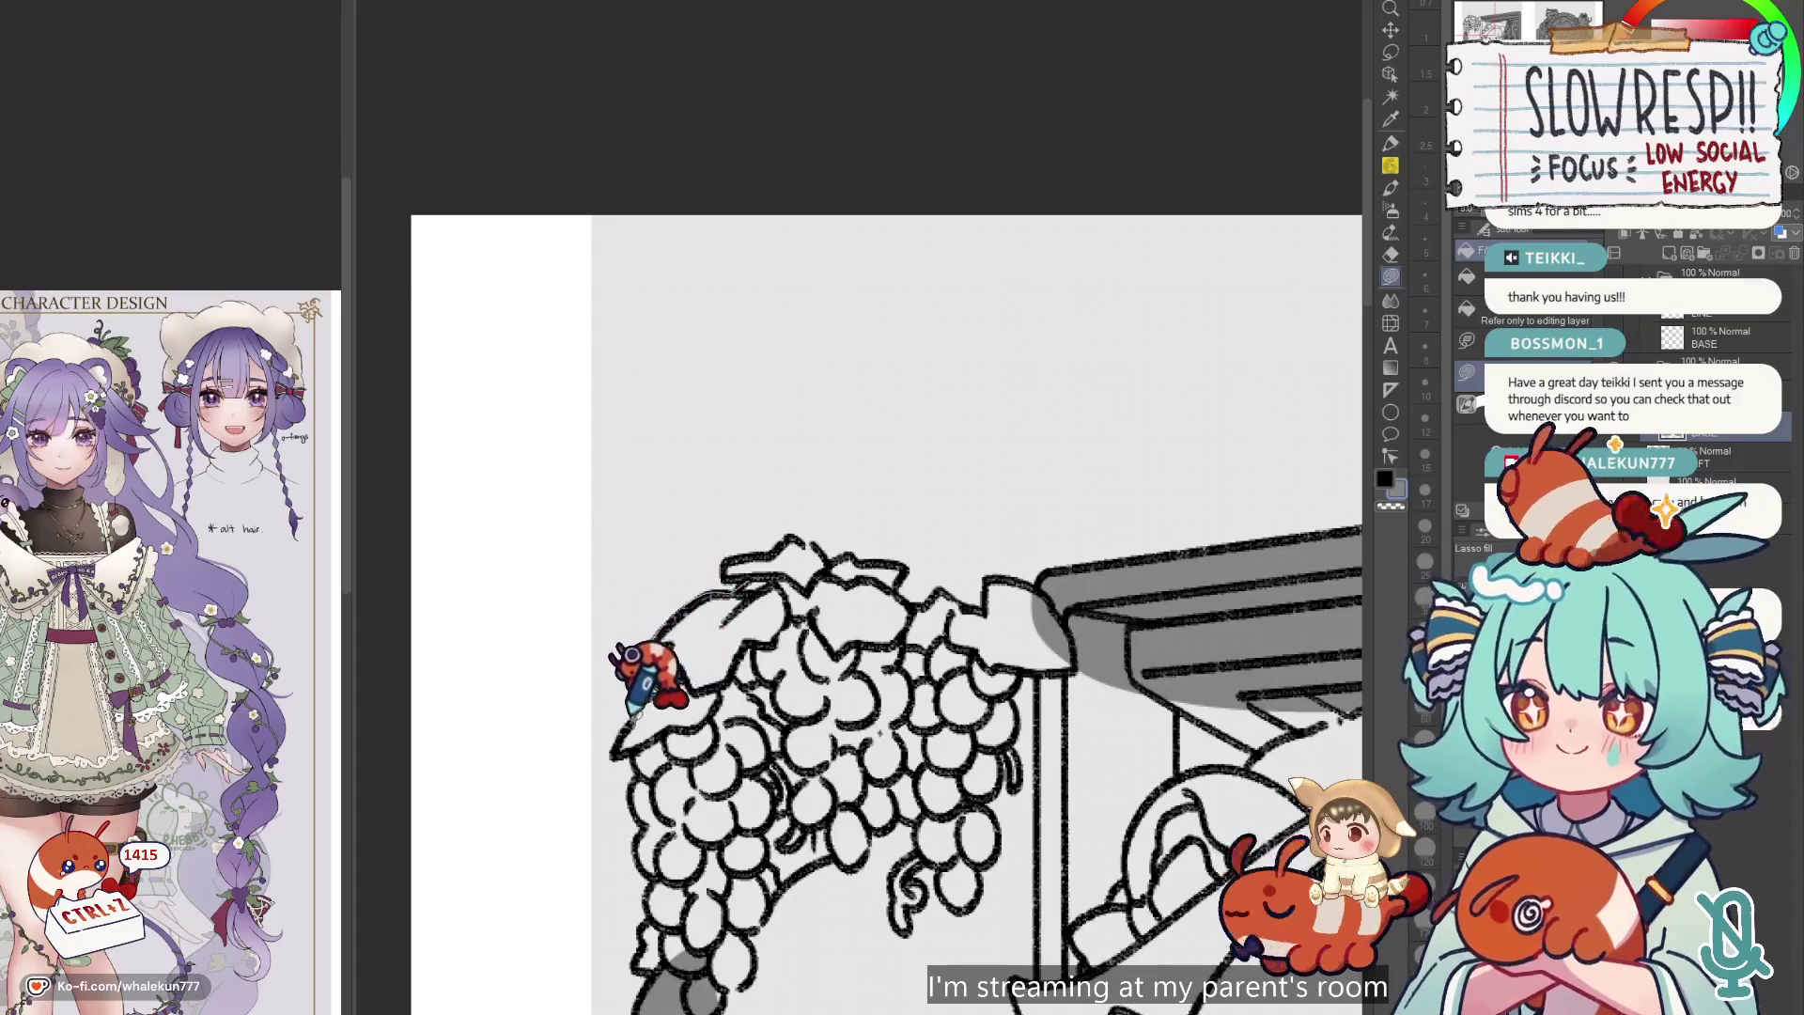
mouse_move(627, 719)
left_mouse_down()
mouse_move(657, 765)
mouse_move(645, 817)
mouse_move(894, 692)
mouse_move(902, 601)
left_mouse_up()
scroll(857, 659, "down", 2)
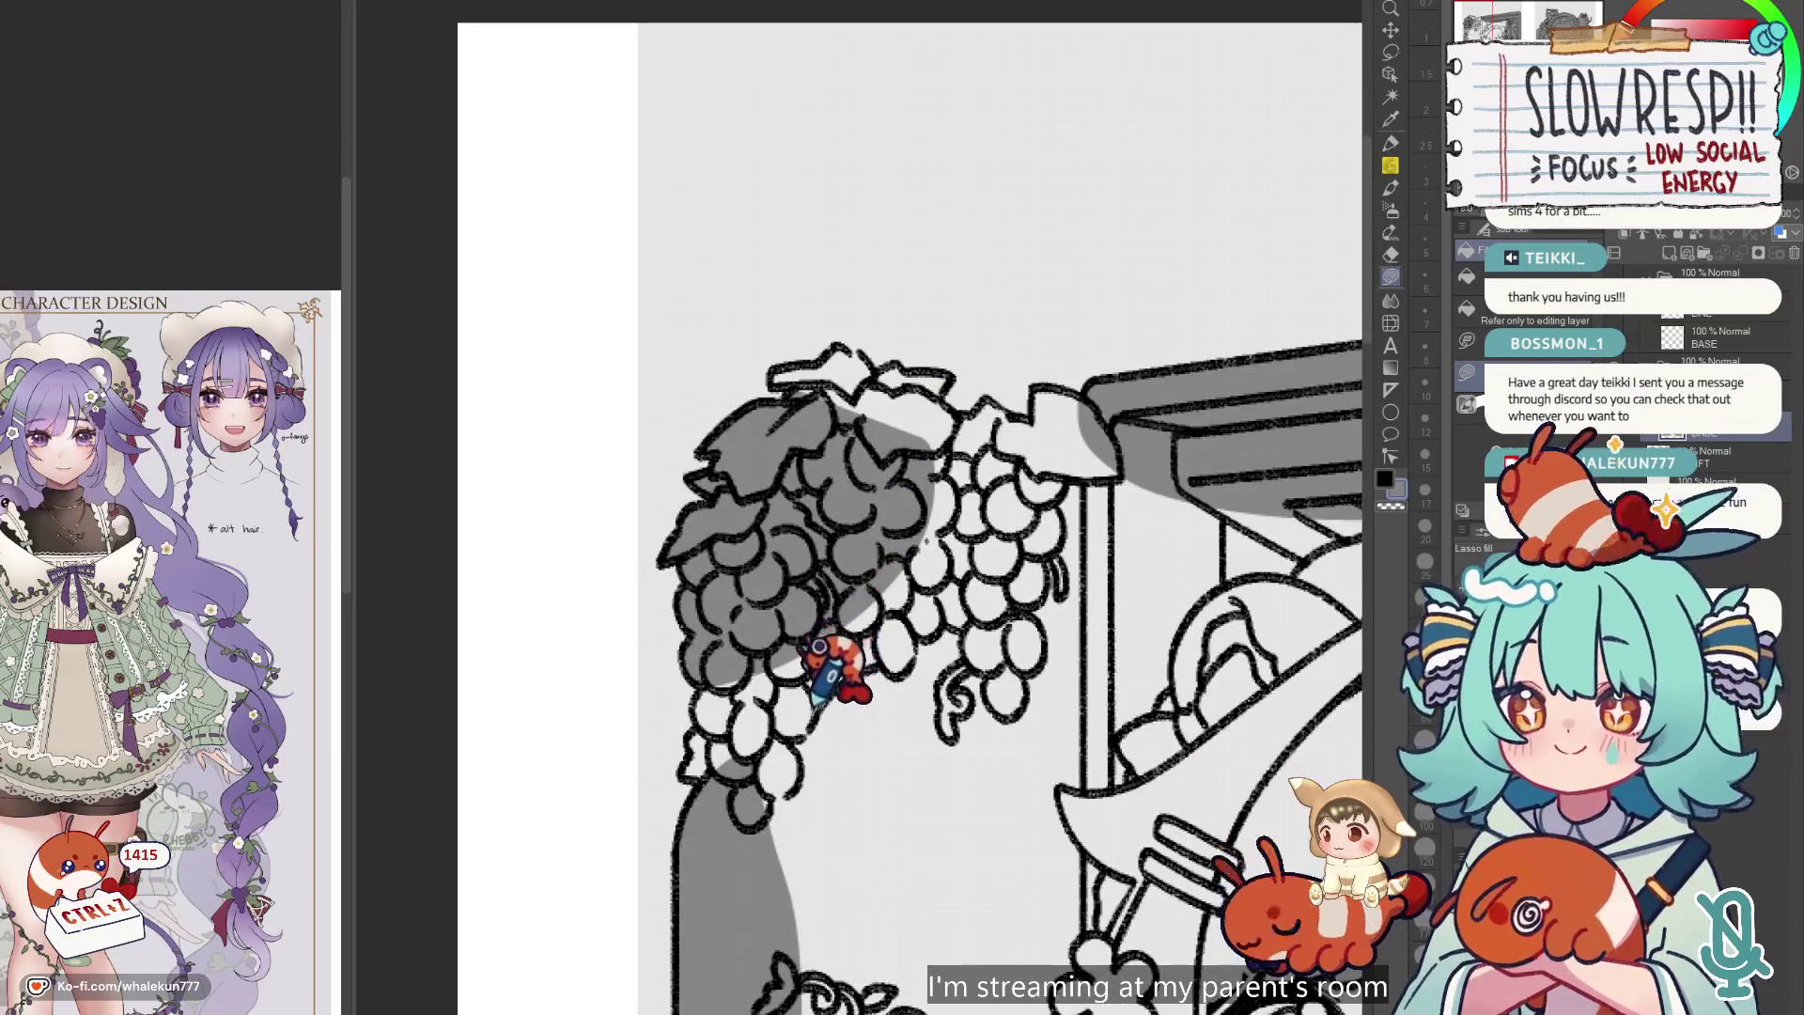
mouse_move(798, 584)
left_mouse_down()
mouse_move(927, 552)
mouse_move(825, 583)
left_mouse_up()
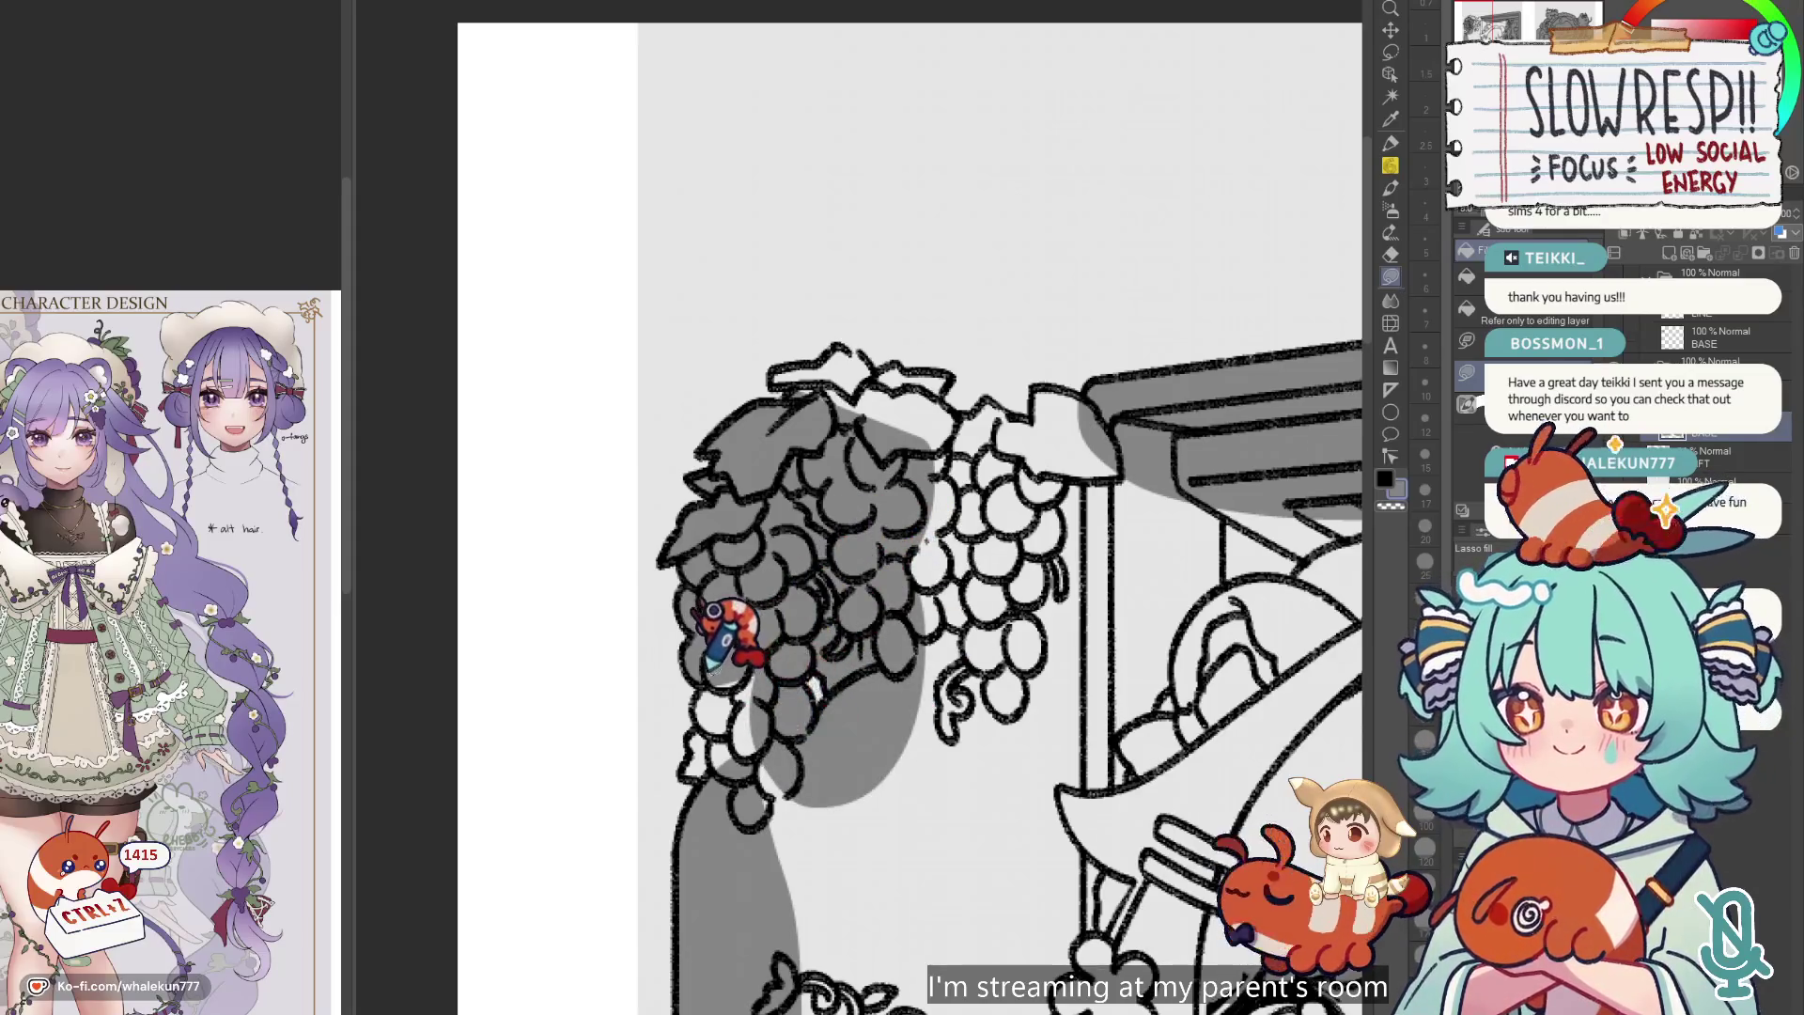
mouse_move(684, 751)
left_mouse_down()
mouse_move(710, 798)
mouse_move(810, 750)
mouse_move(701, 658)
mouse_move(857, 631)
left_mouse_up()
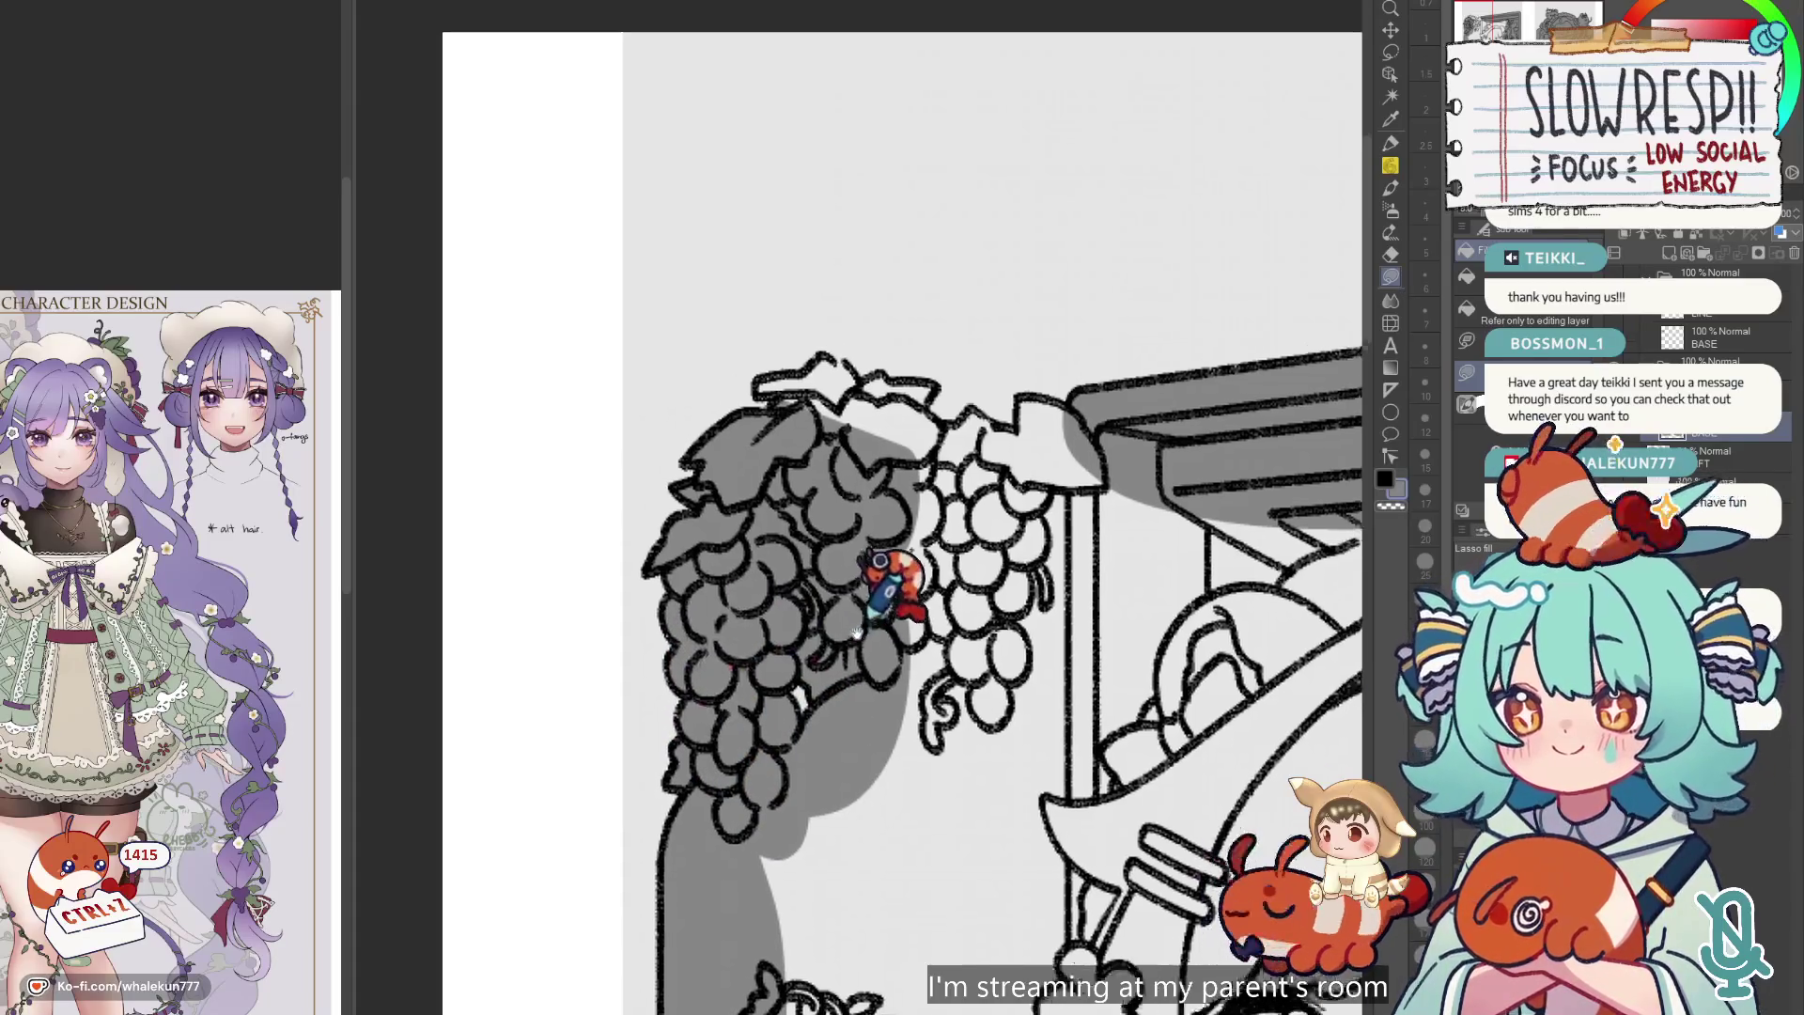
scroll(836, 624, "up", 5)
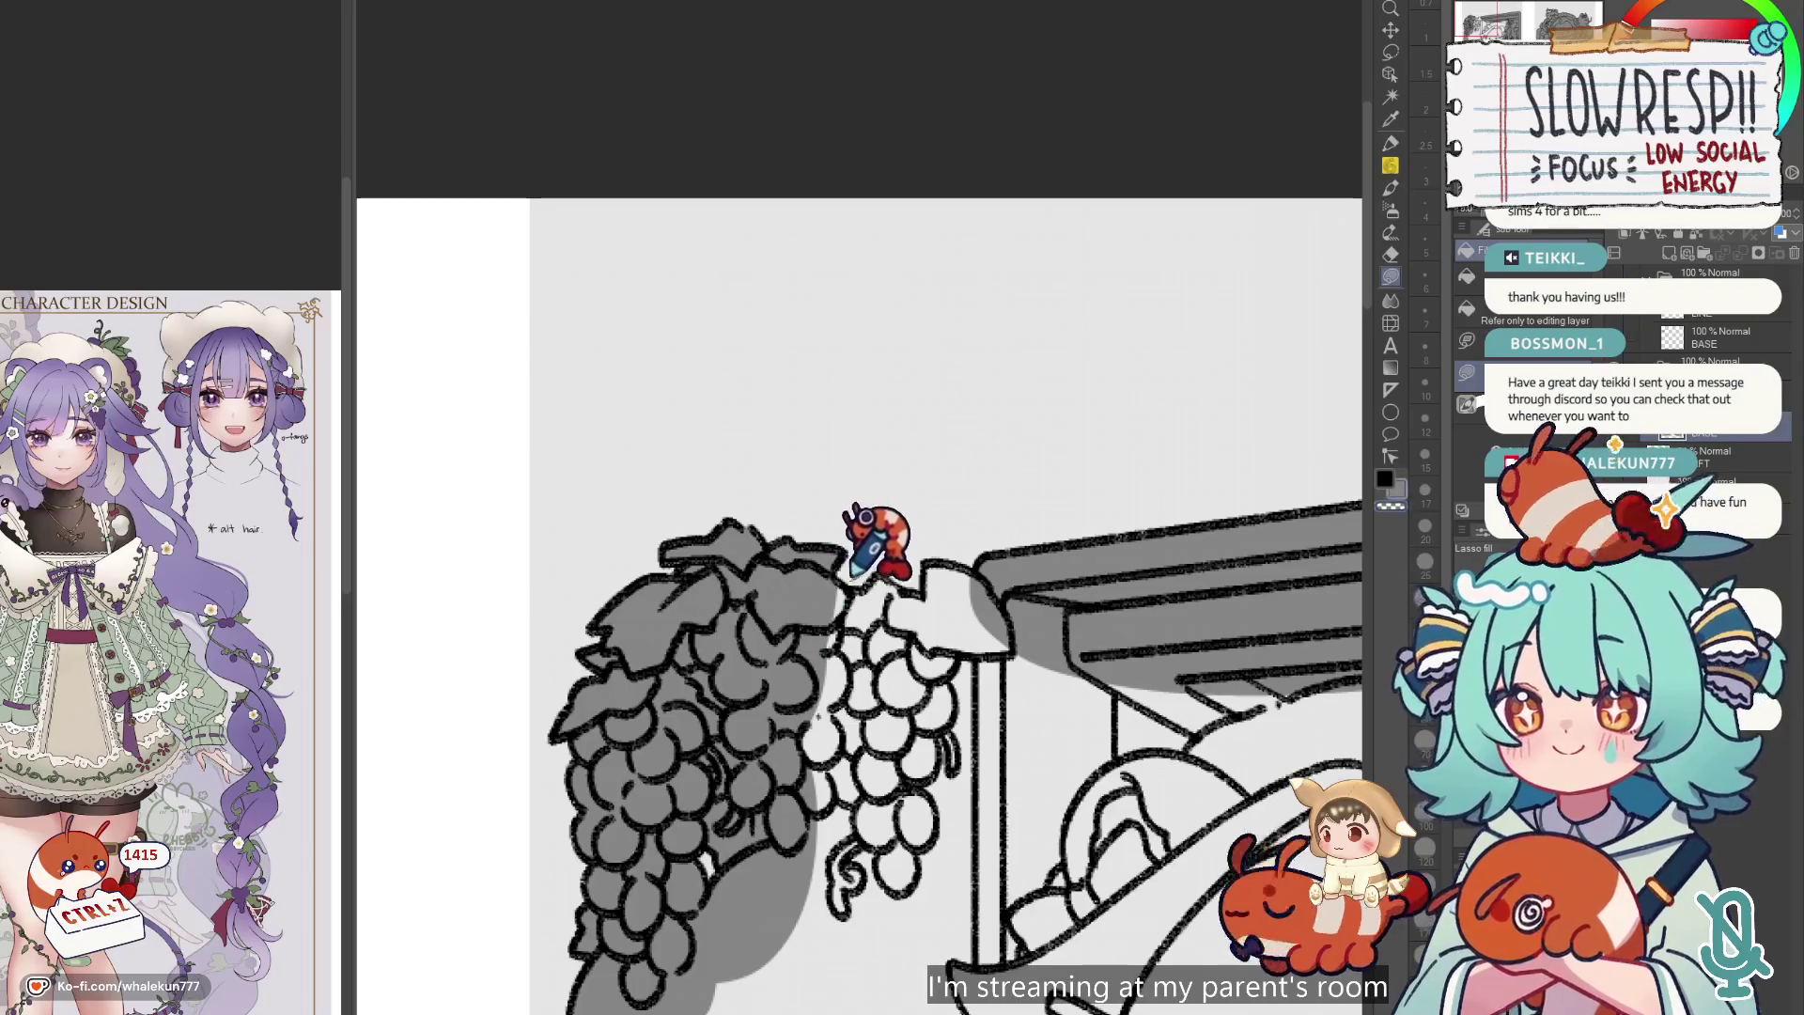
mouse_move(870, 570)
left_mouse_down()
mouse_move(986, 564)
mouse_move(949, 544)
mouse_move(986, 587)
left_mouse_up()
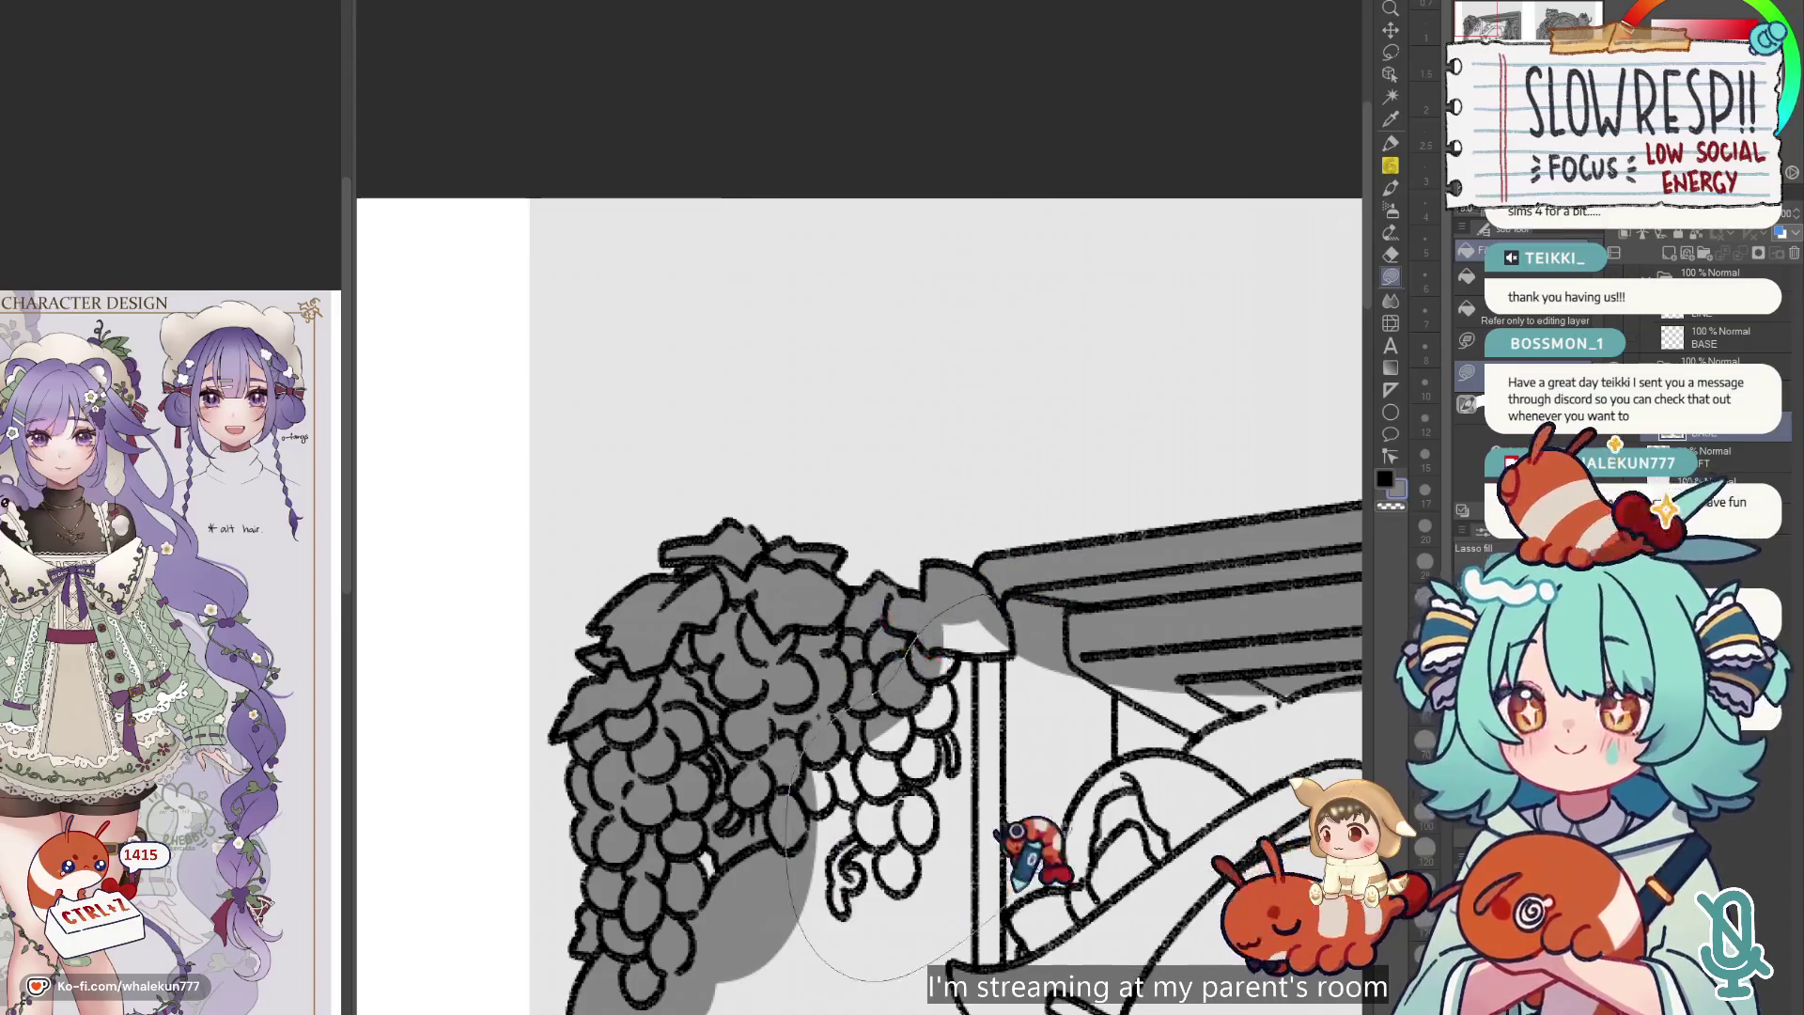
Fill the window's white interior with the gray base.
scroll(1067, 591, "down", 3)
left_click_drag(1046, 570, 857, 488)
mouse_move(1034, 620)
left_mouse_down()
mouse_move(1122, 780)
mouse_move(752, 803)
mouse_move(601, 681)
left_mouse_up()
mouse_move(589, 586)
left_mouse_down()
mouse_move(756, 394)
mouse_move(883, 329)
left_mouse_up()
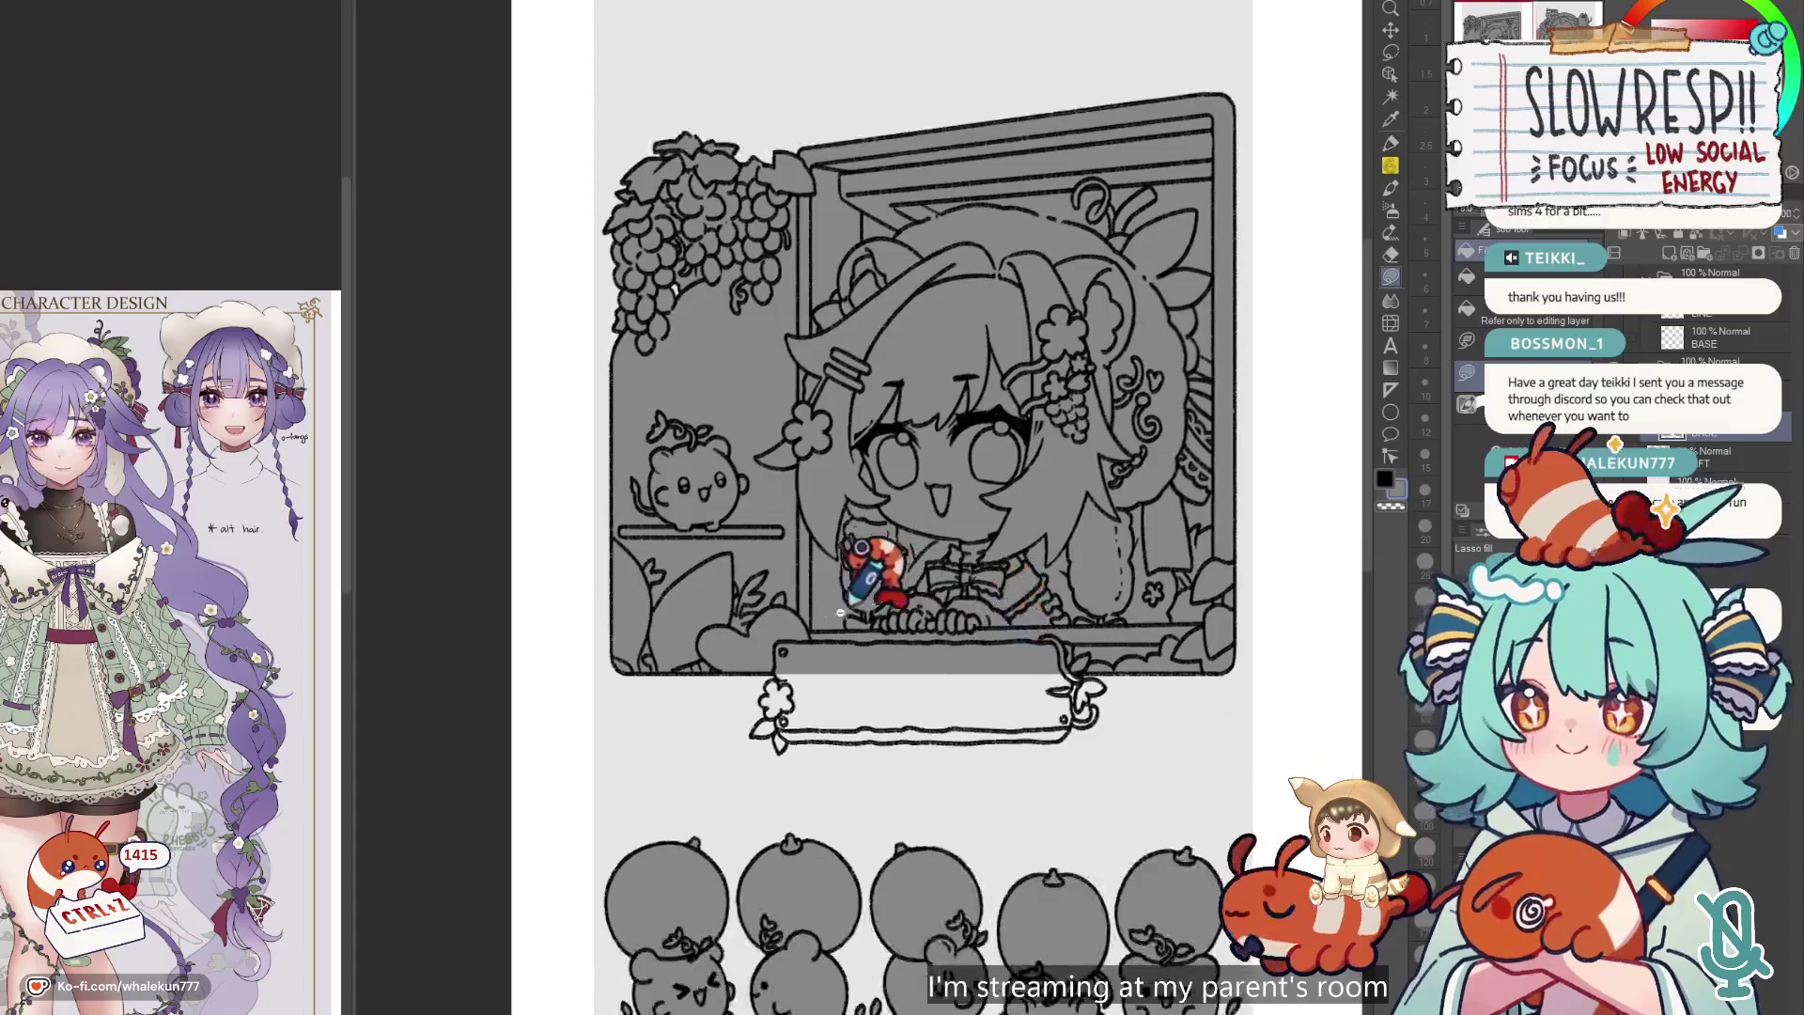
Lasso-fill the ledge flower, its curved surround and the 'welcome' sign plaque gray.
scroll(858, 736, "up", 5)
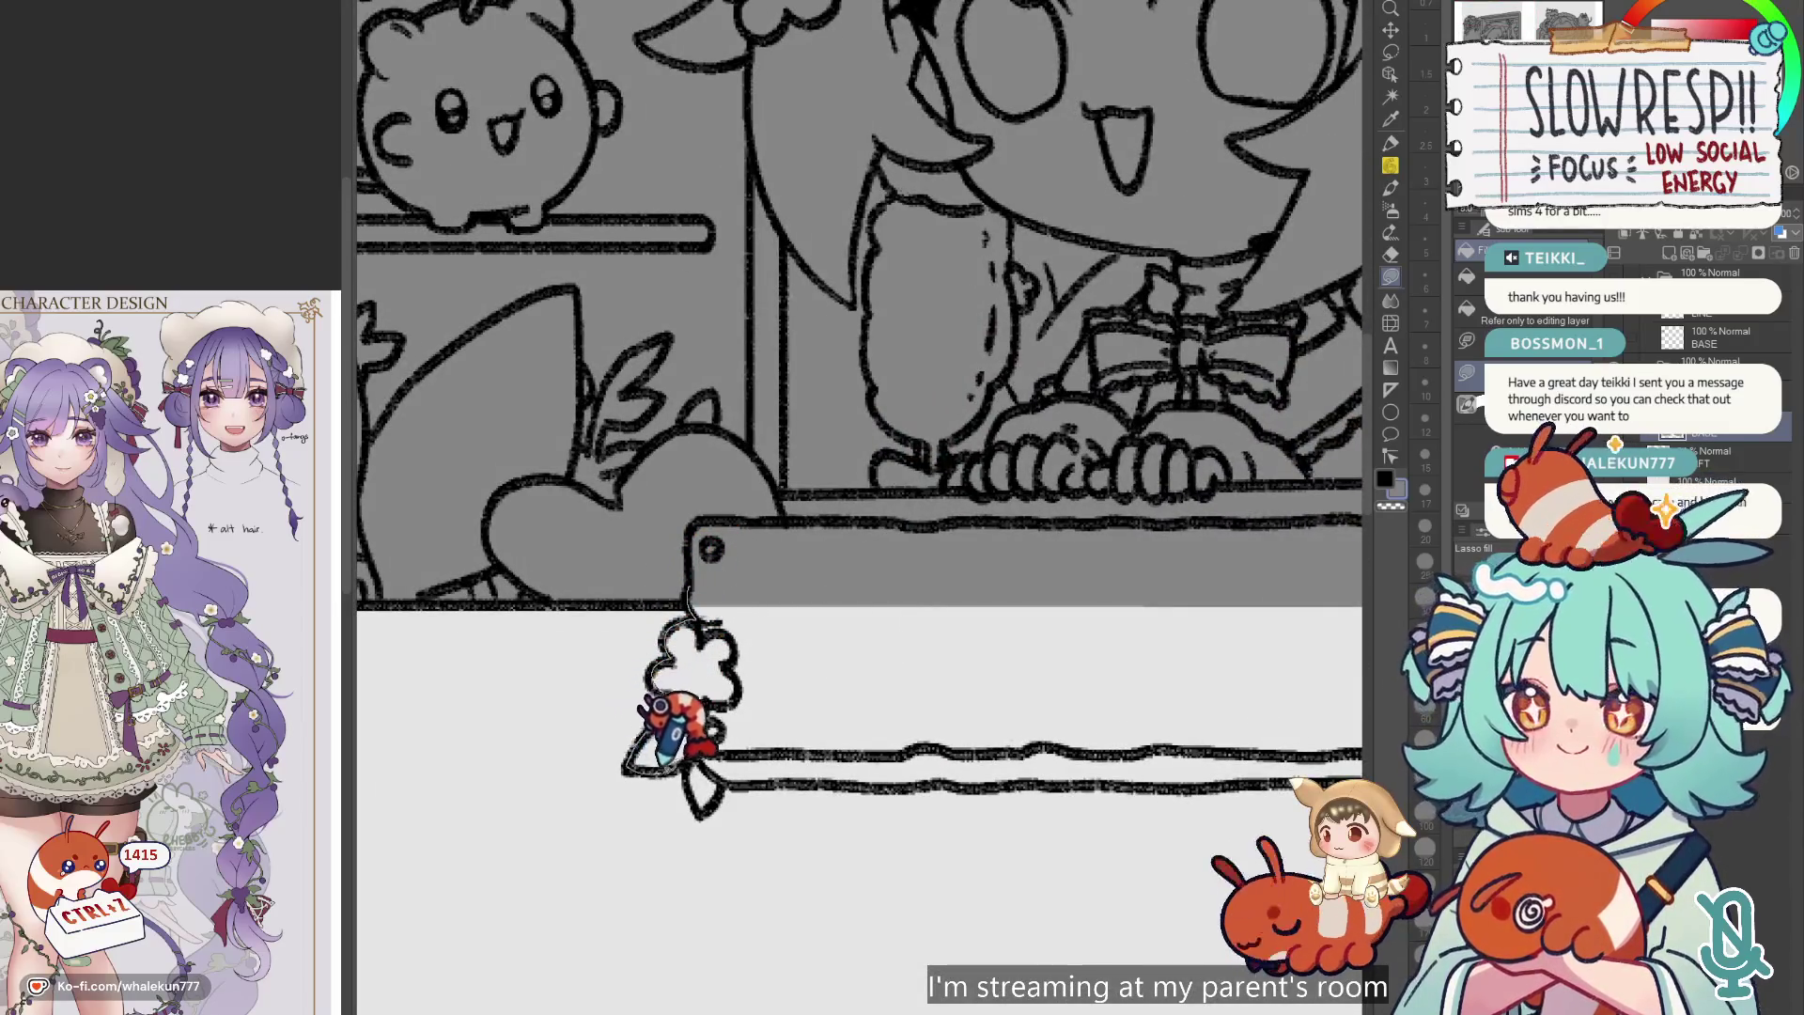
left_click_drag(695, 723, 716, 718)
mouse_move(696, 657)
left_mouse_down()
mouse_move(671, 734)
mouse_move(715, 745)
mouse_move(1158, 639)
mouse_move(1150, 777)
mouse_move(657, 573)
left_mouse_up()
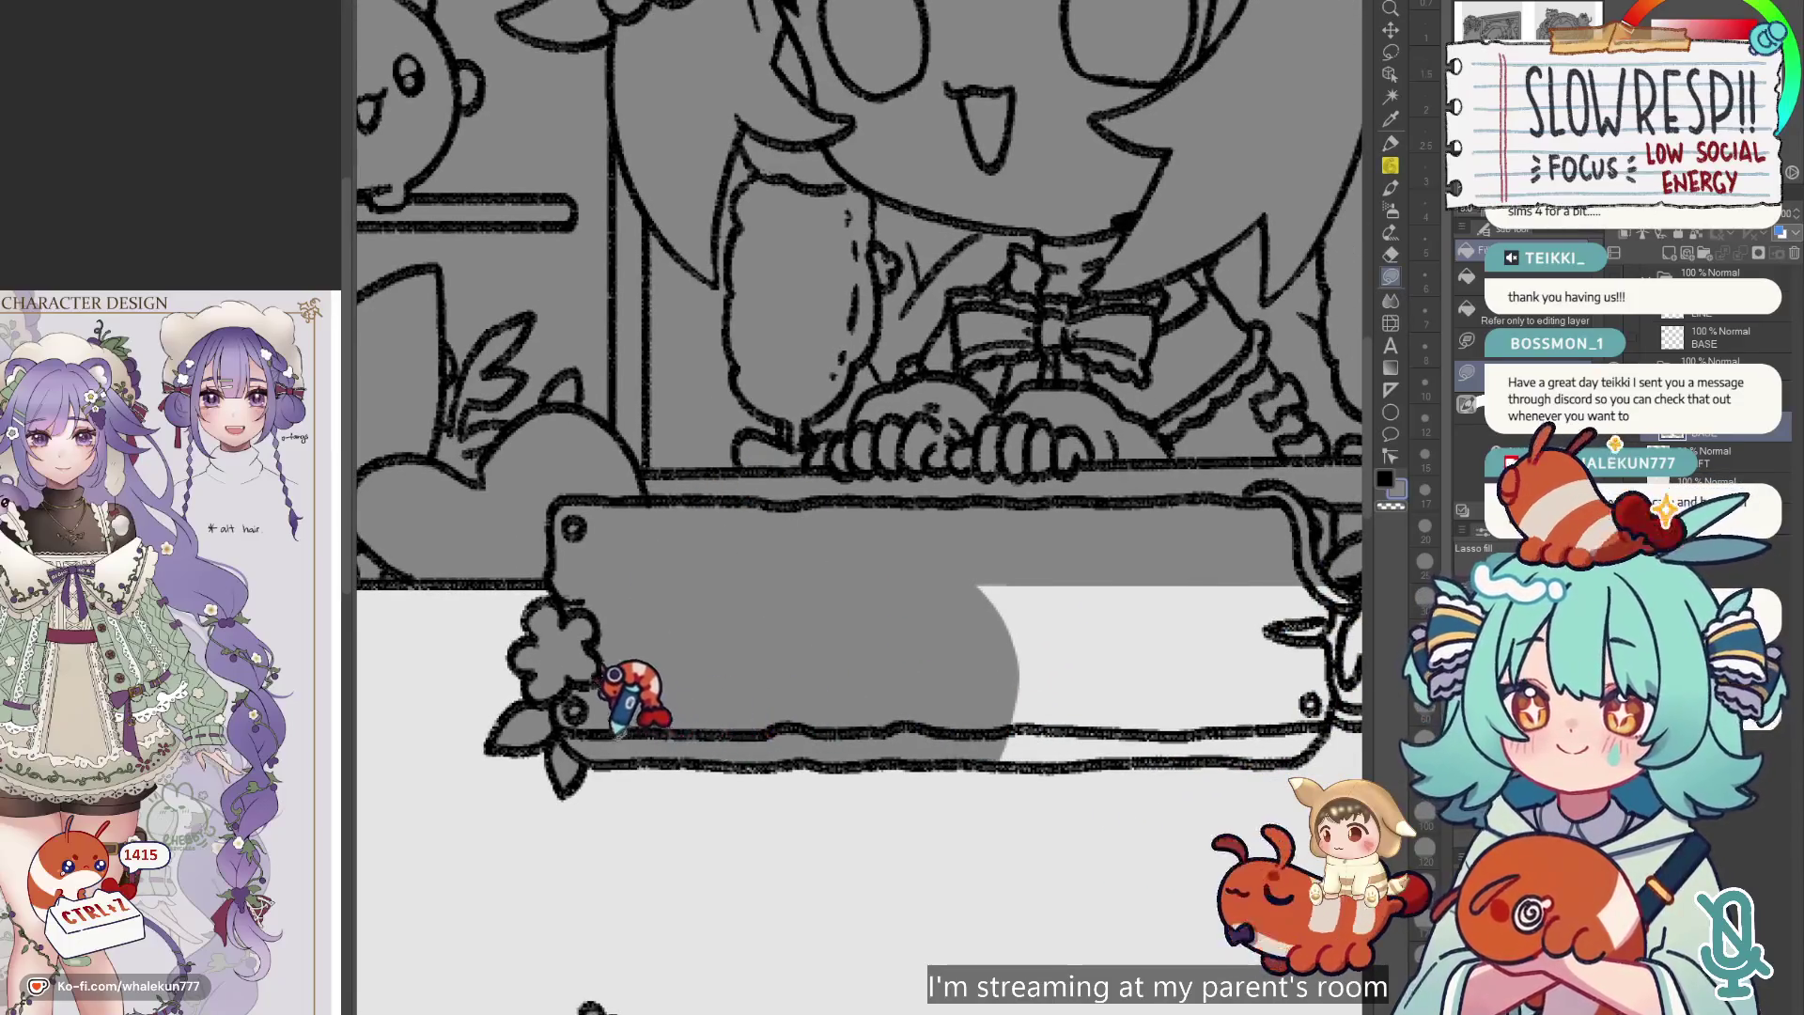
mouse_move(674, 747)
left_mouse_down()
mouse_move(787, 731)
mouse_move(689, 725)
mouse_move(855, 754)
mouse_move(1079, 725)
mouse_move(1260, 624)
mouse_move(870, 544)
left_mouse_up()
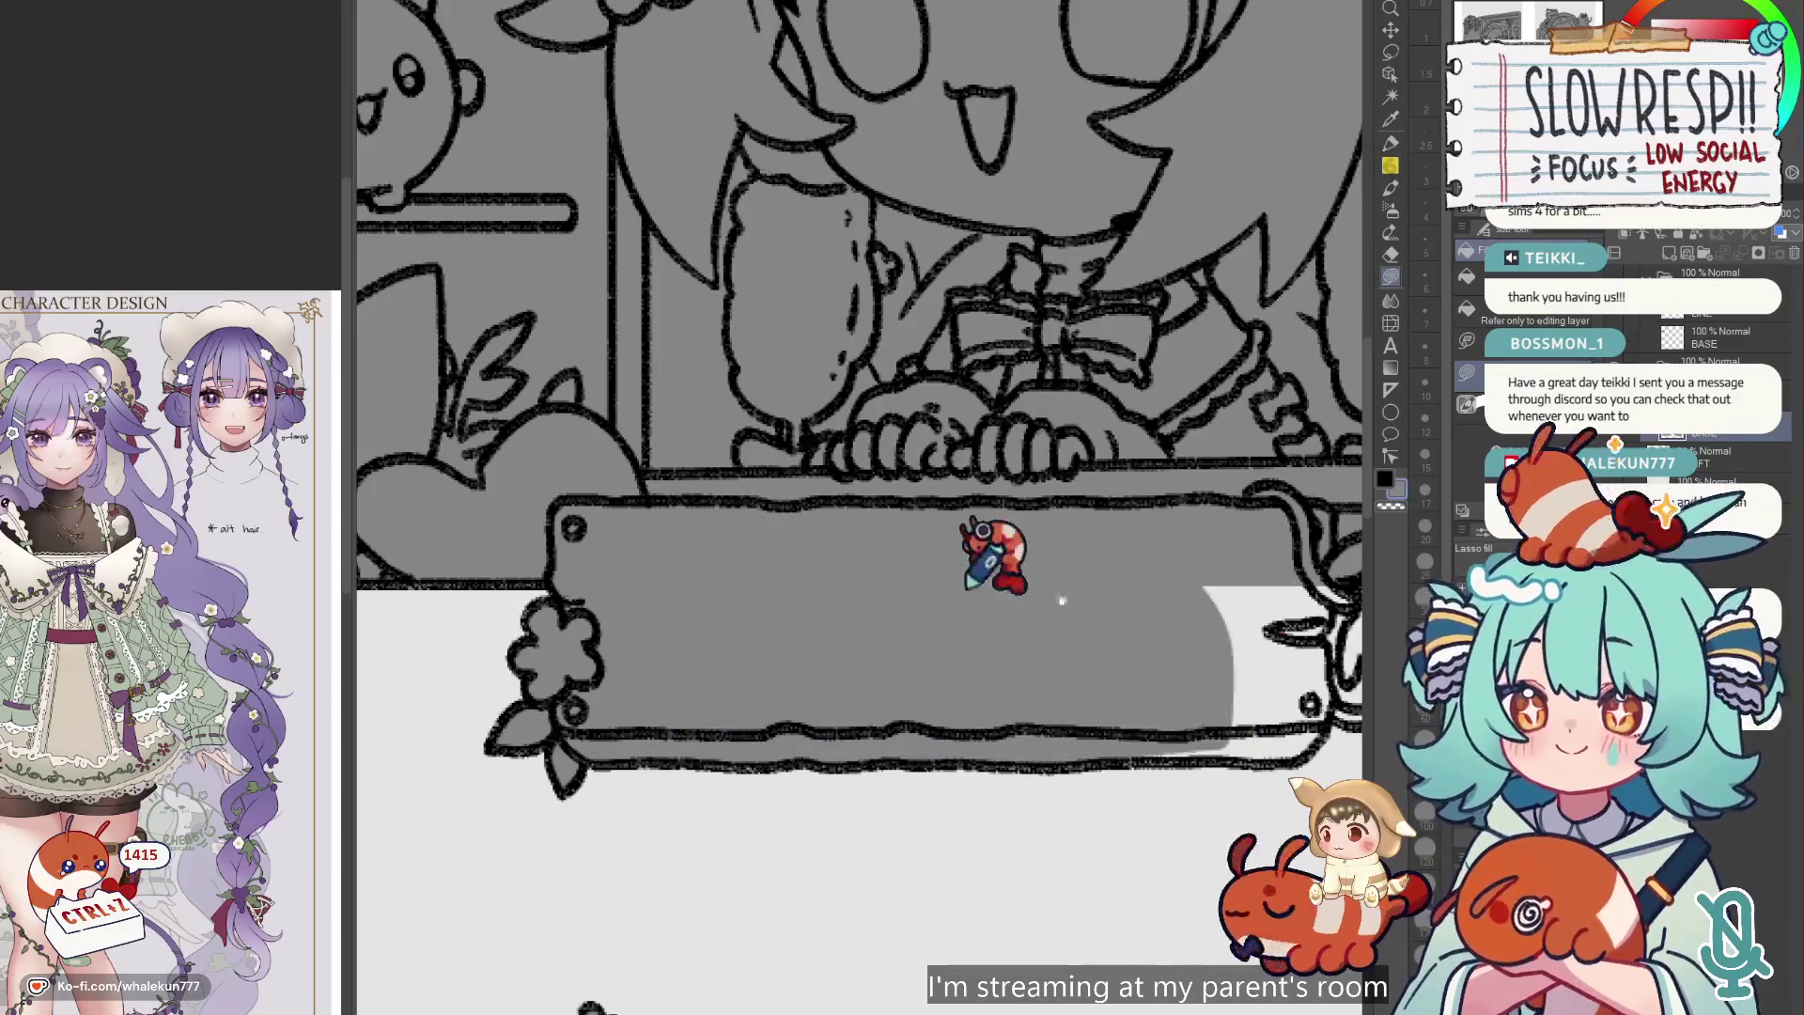
mouse_move(982, 744)
left_mouse_down()
mouse_move(840, 757)
mouse_move(1066, 752)
mouse_move(1090, 668)
mouse_move(832, 625)
left_mouse_up()
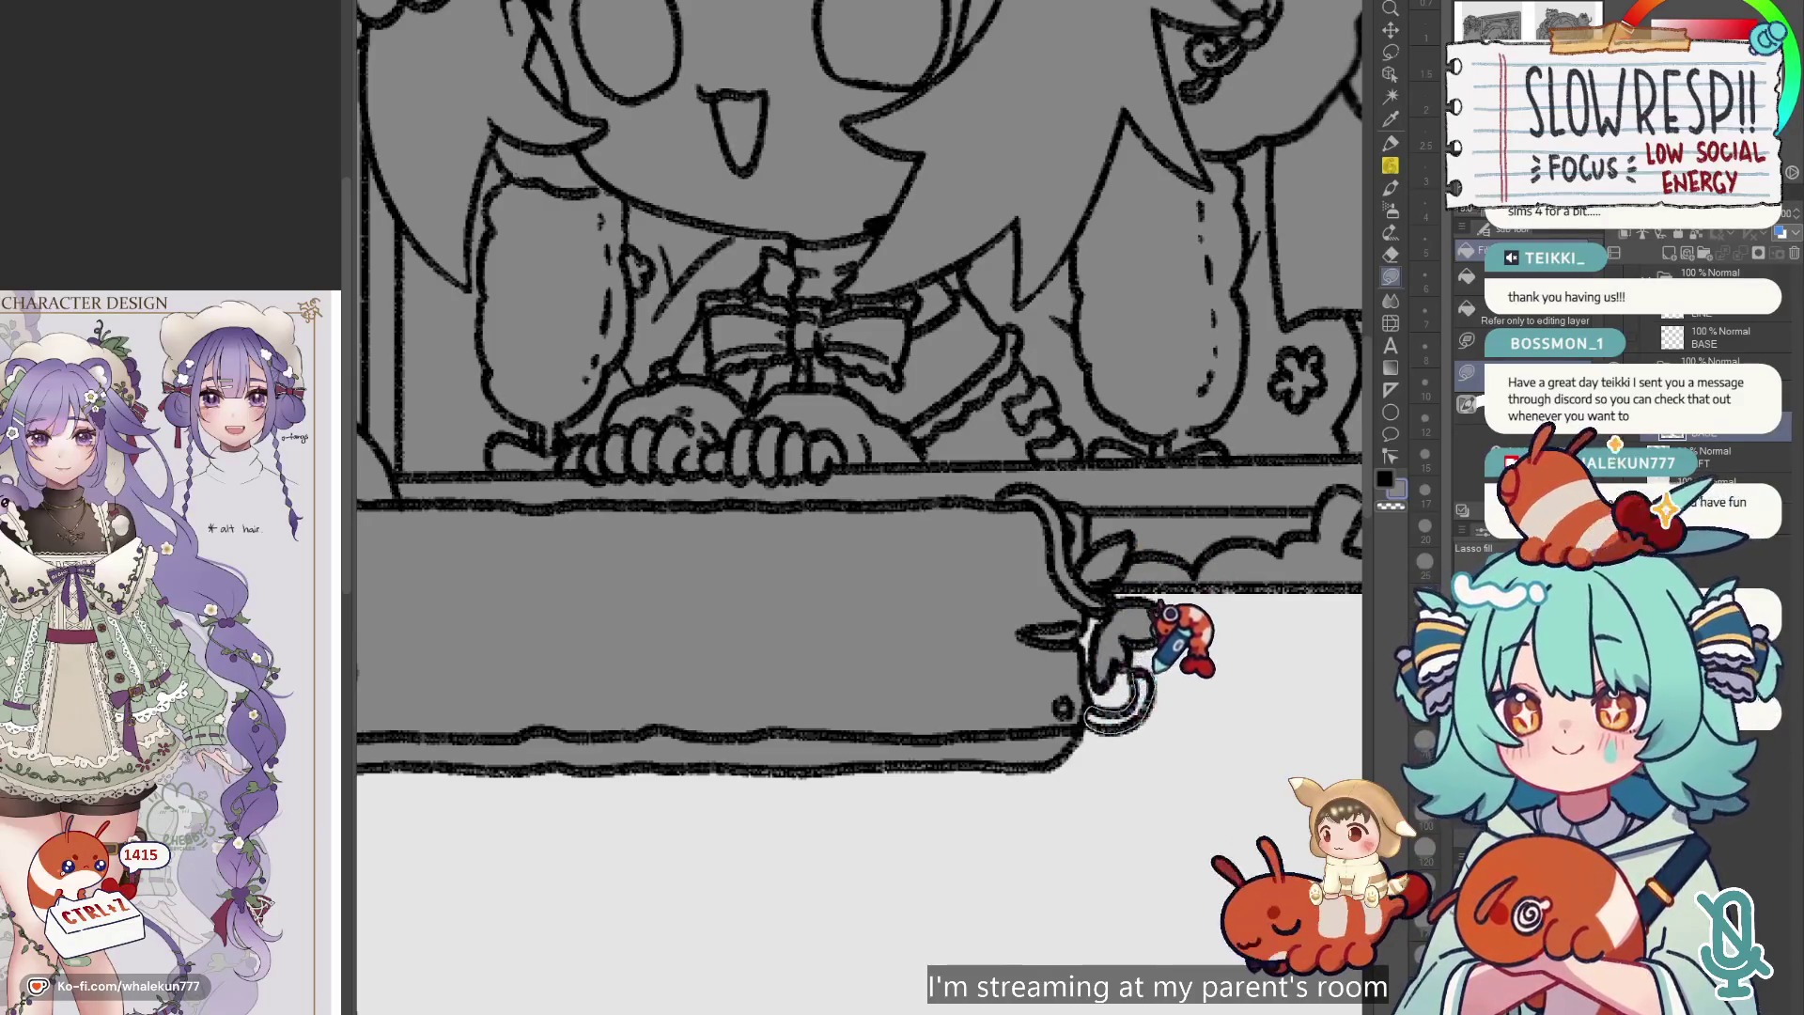
scroll(1173, 617, "down", 5)
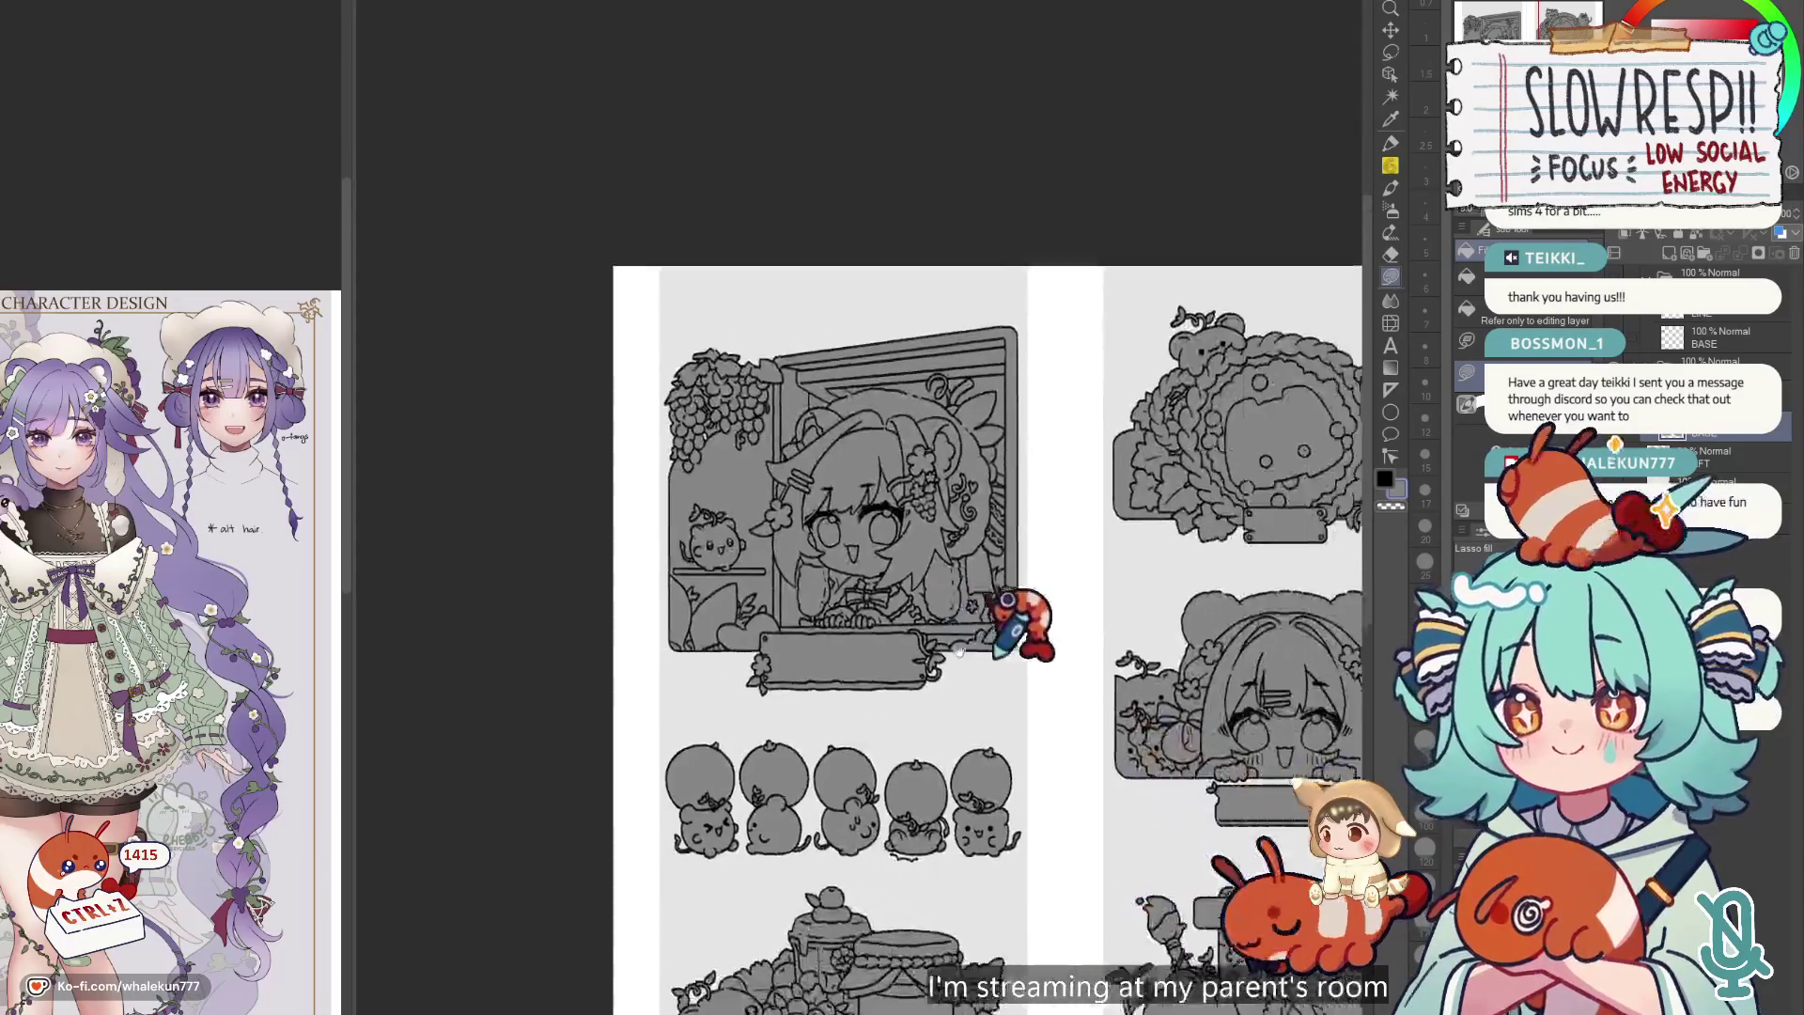
Fit the page, switch to a near-black background with Ctrl+I, and pan across the sheet.
scroll(917, 566, "down", 5)
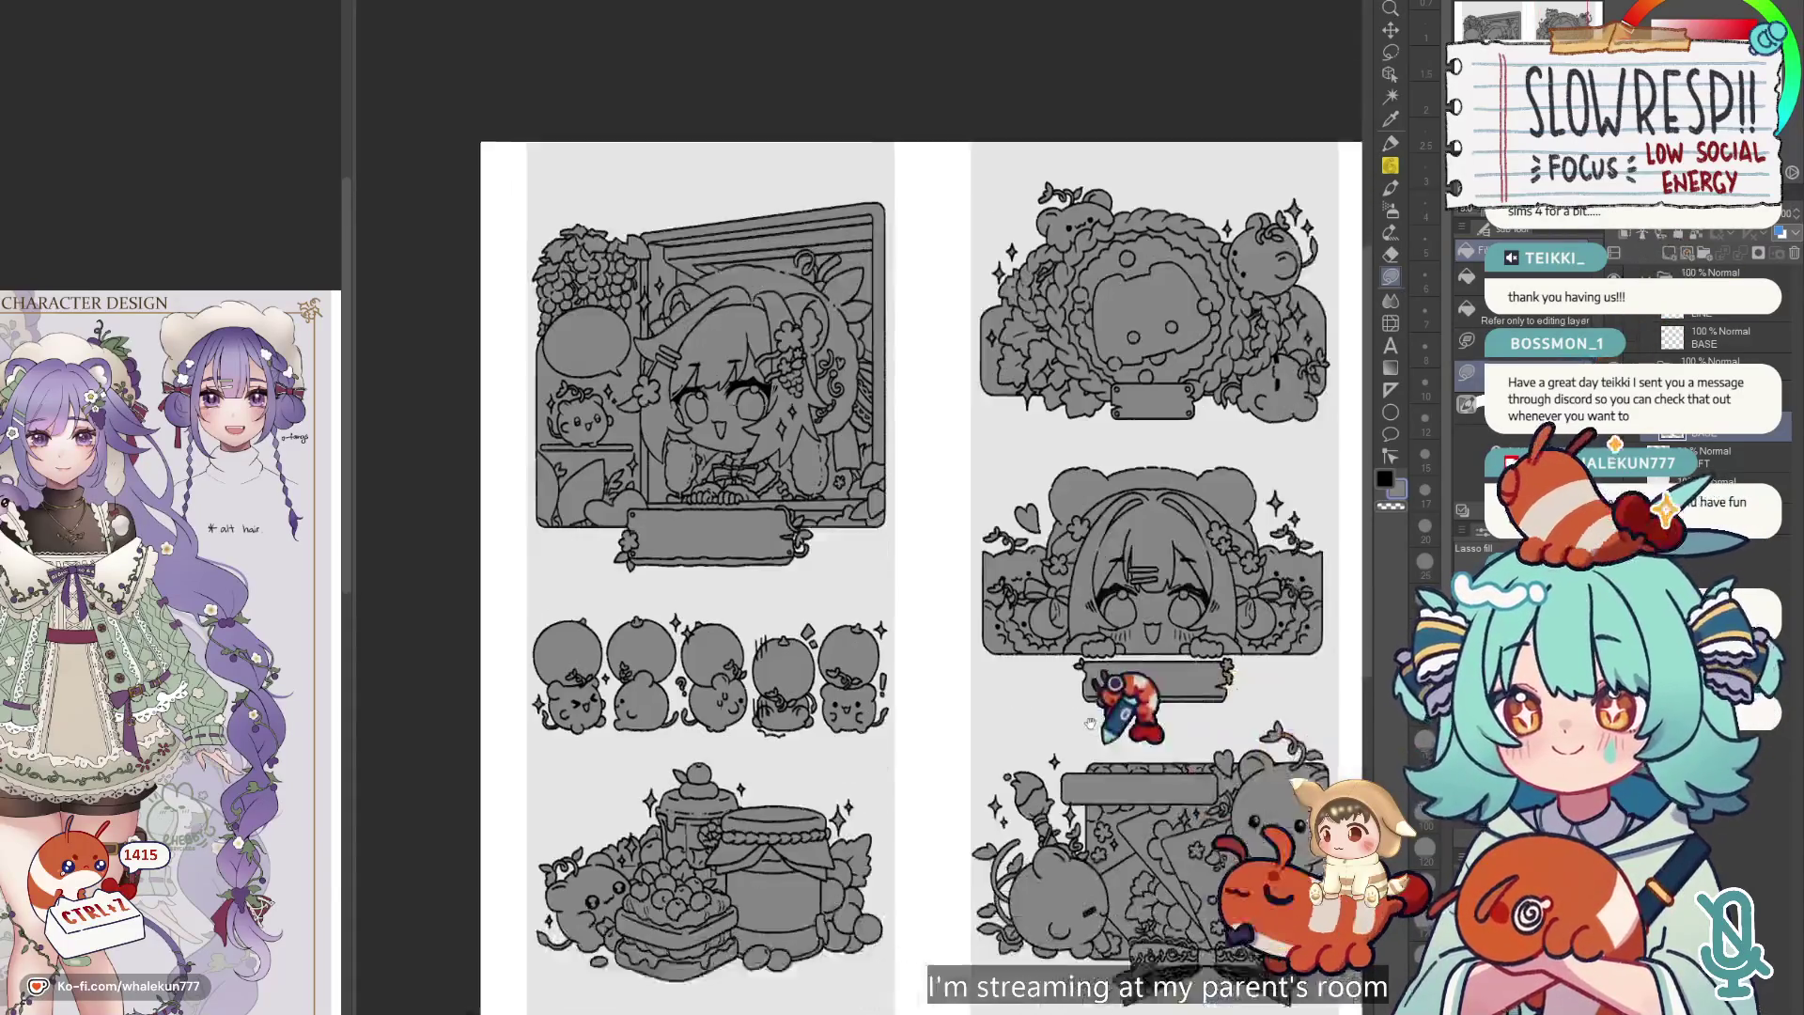
scroll(1067, 637, "up", 5)
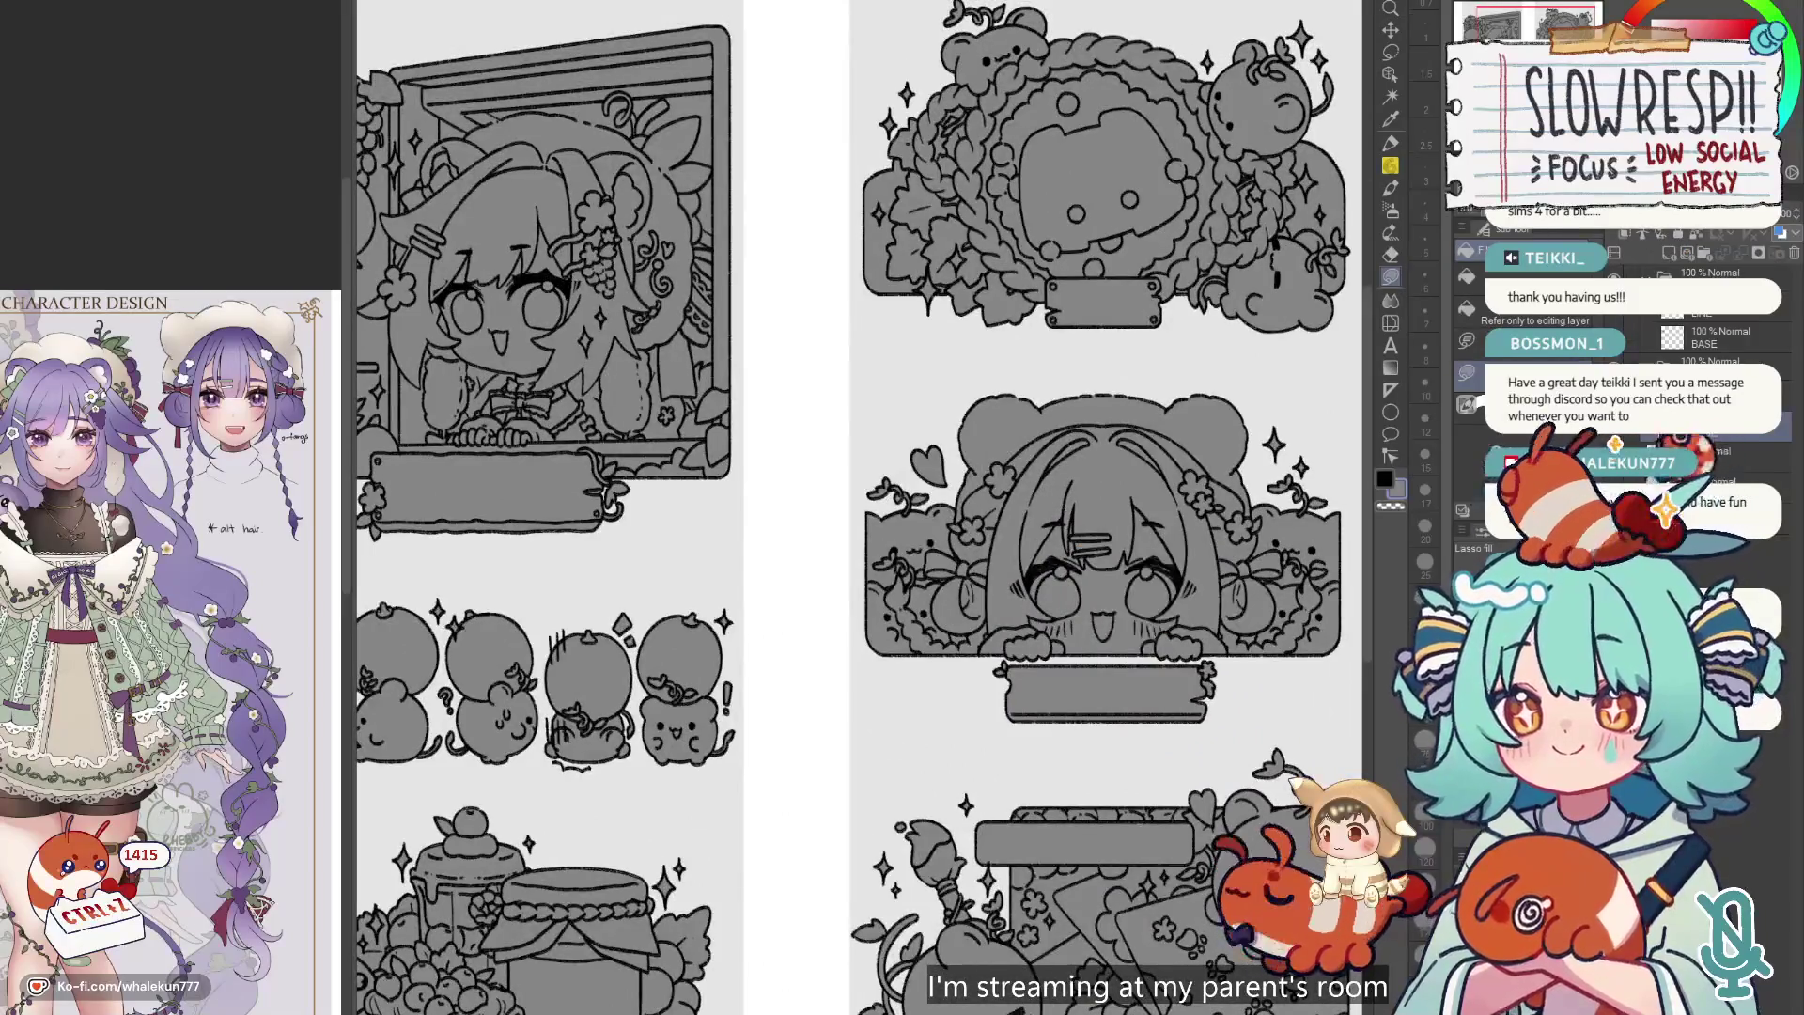
scroll(947, 535, "down", 4)
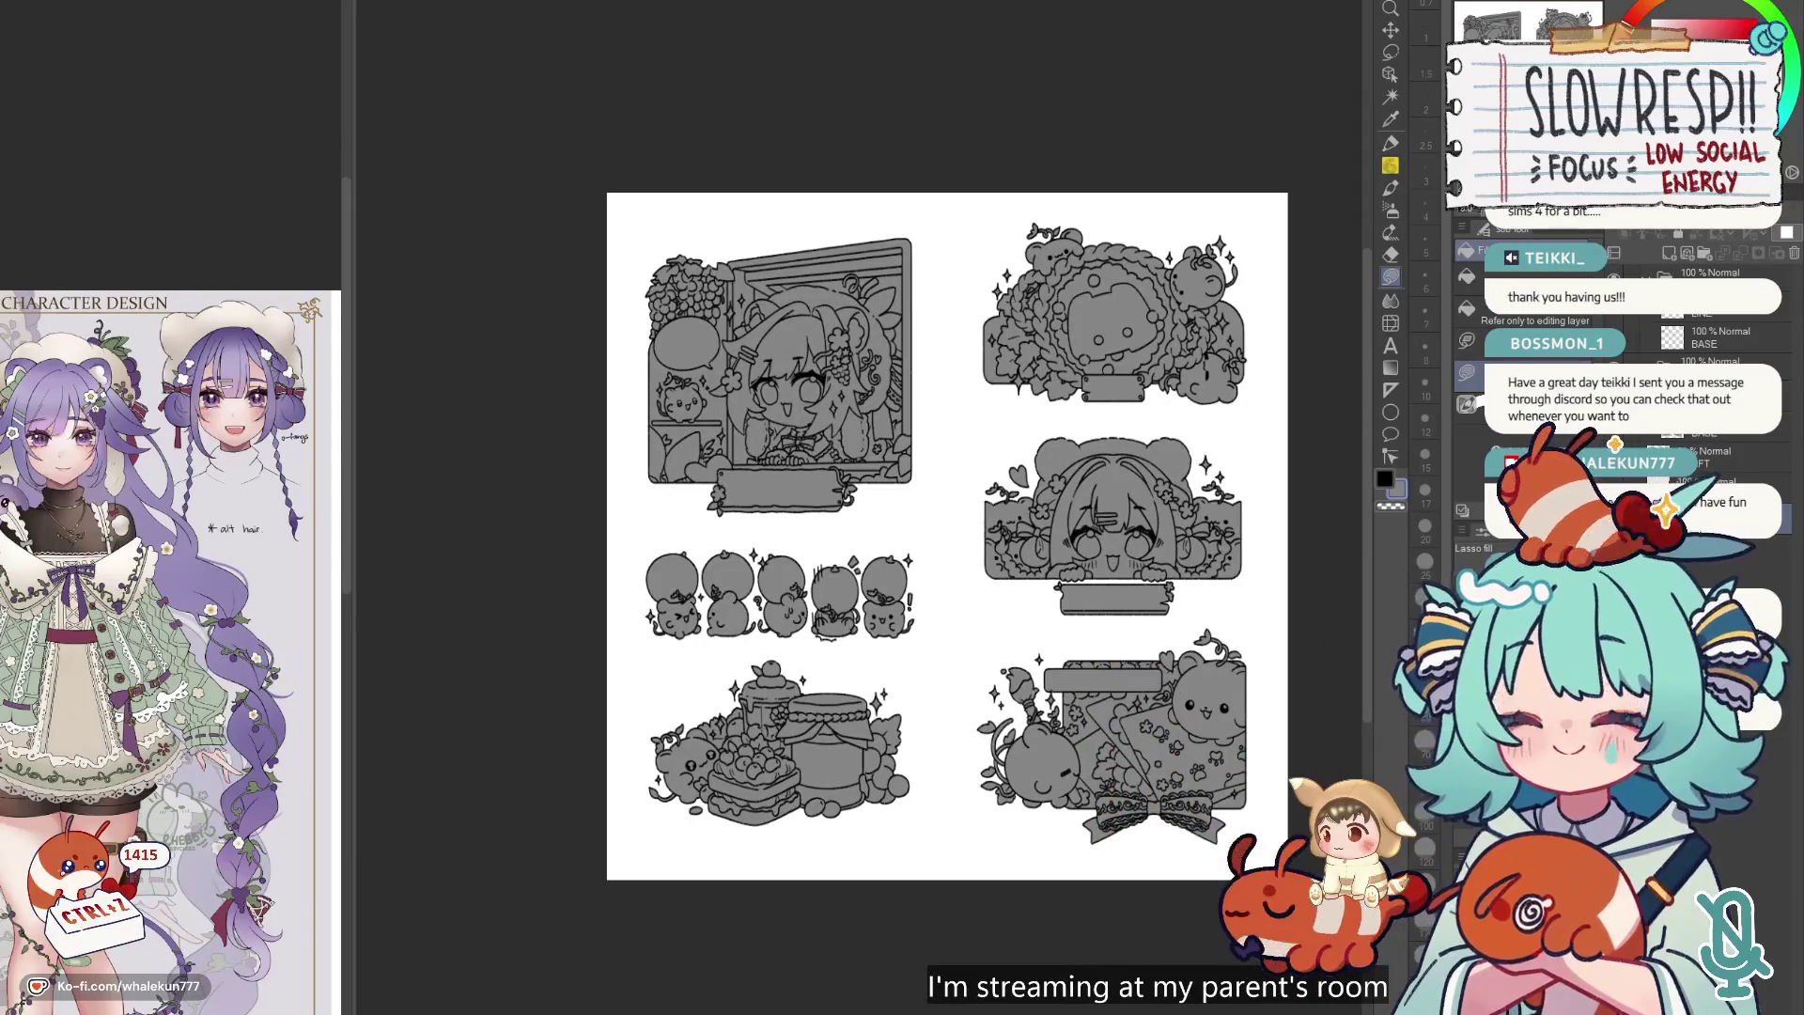
key("ctrl+i")
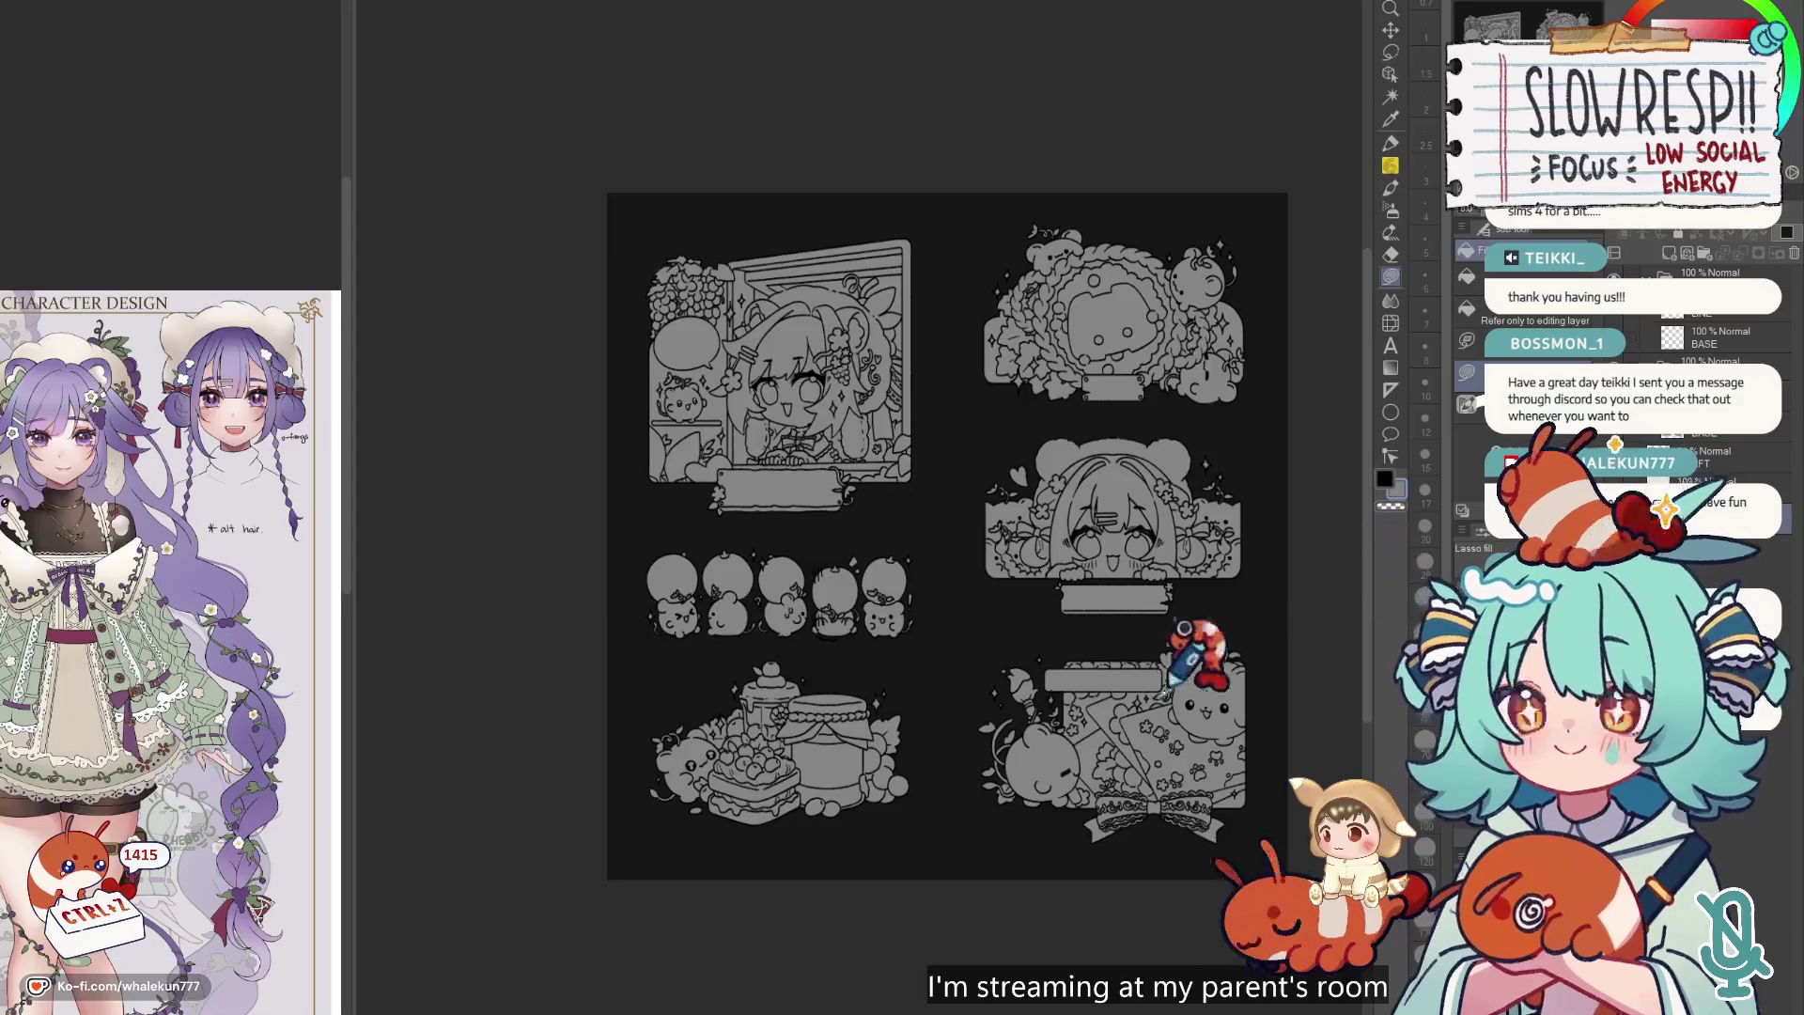
key("ctrl+i")
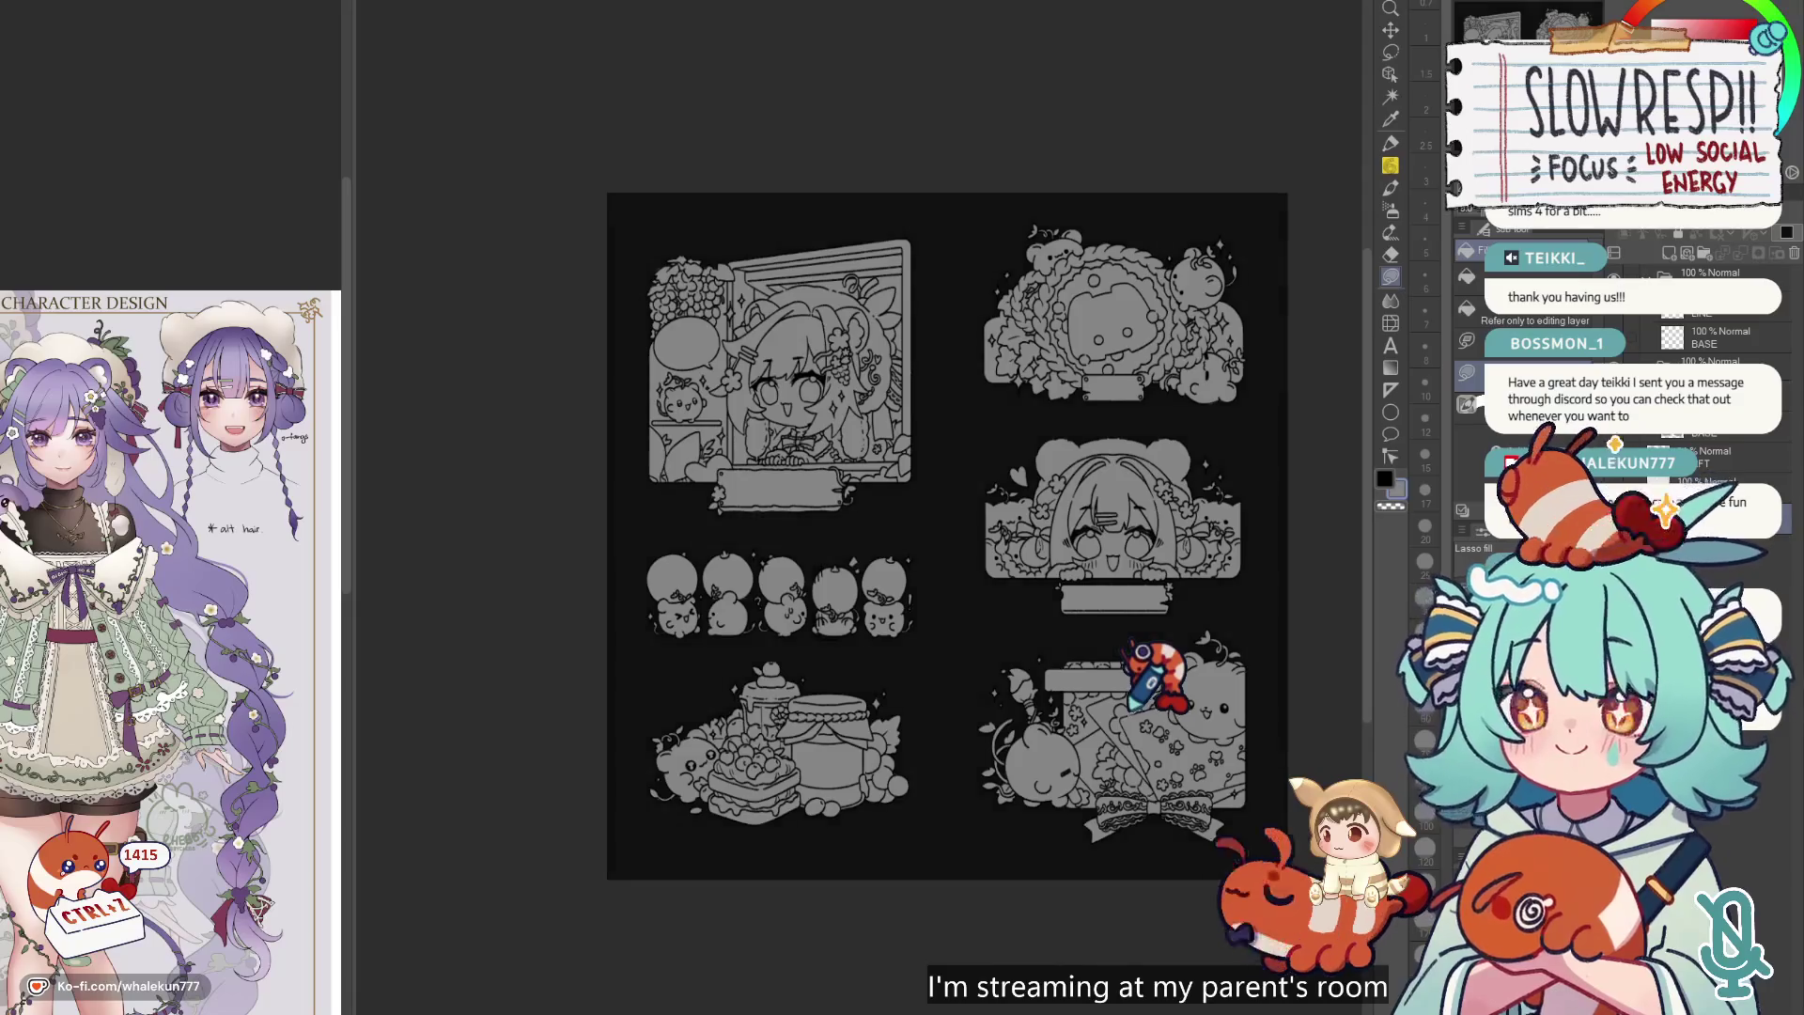
left_click_drag(1283, 608, 1197, 702)
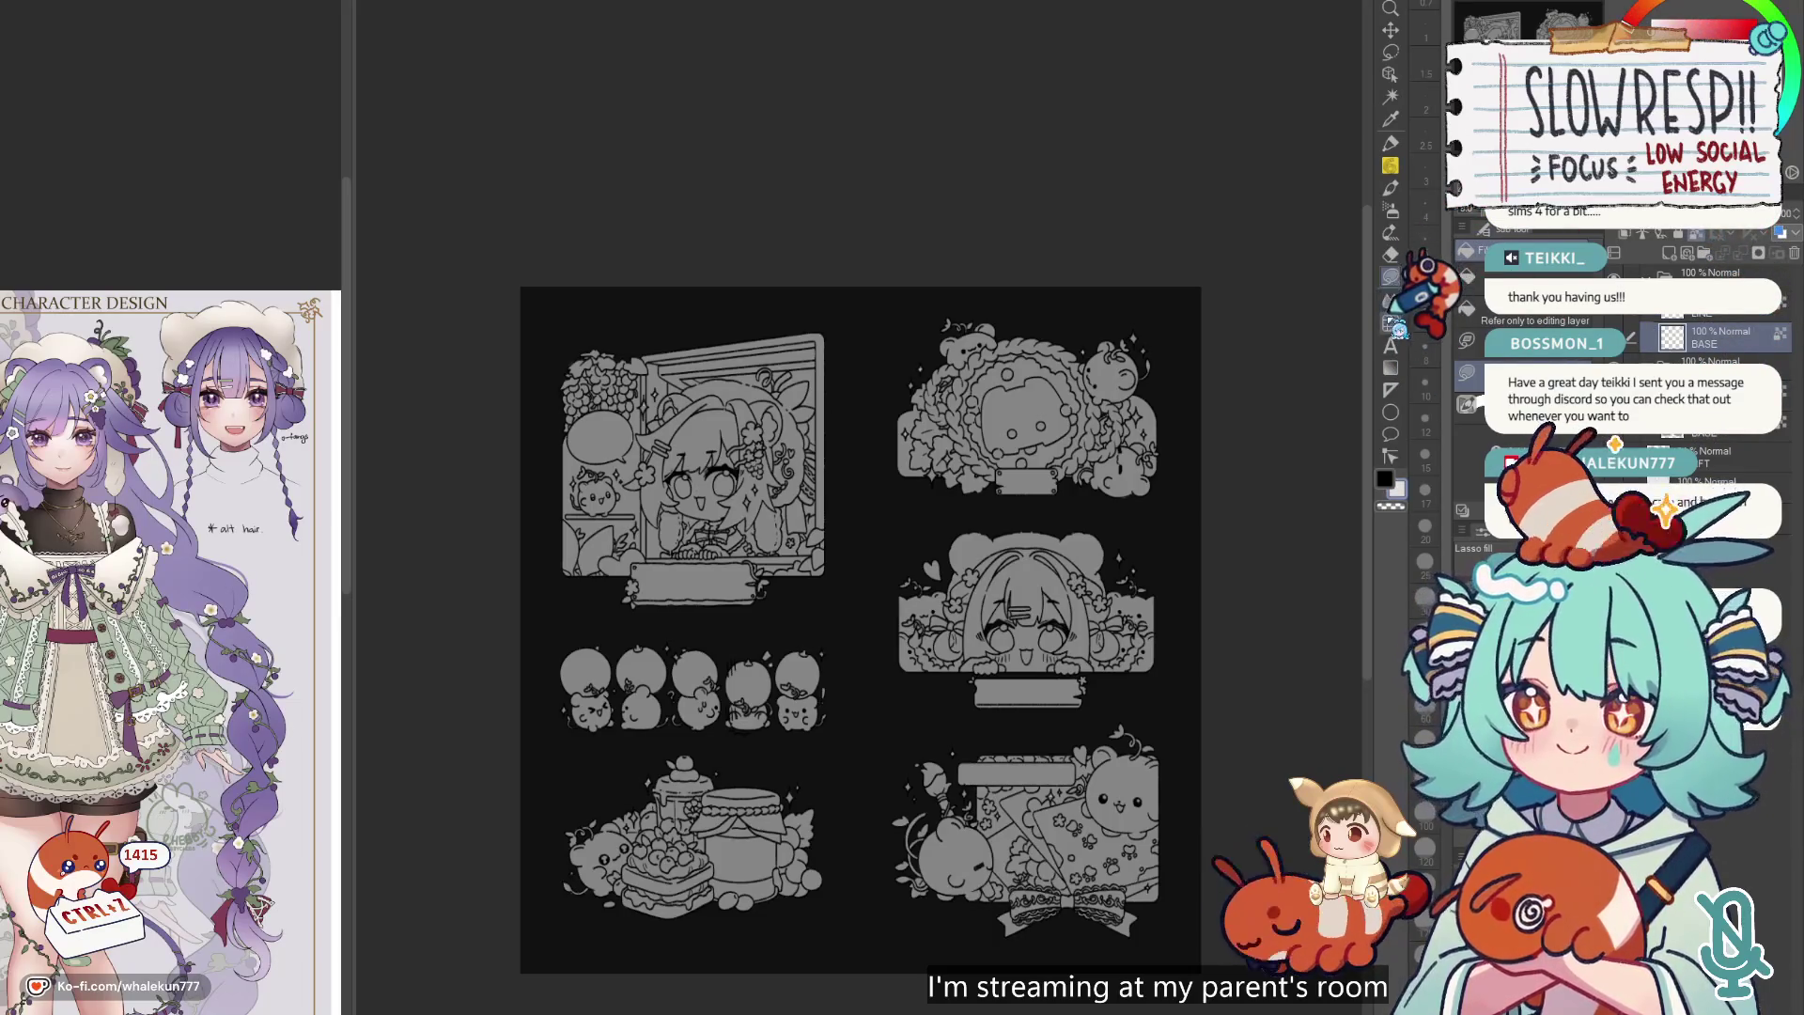
mouse_move(1052, 720)
left_mouse_down()
mouse_move(1140, 648)
mouse_move(1117, 706)
mouse_move(1165, 638)
mouse_move(1186, 662)
left_mouse_up()
left_click_drag(1316, 424, 1223, 441)
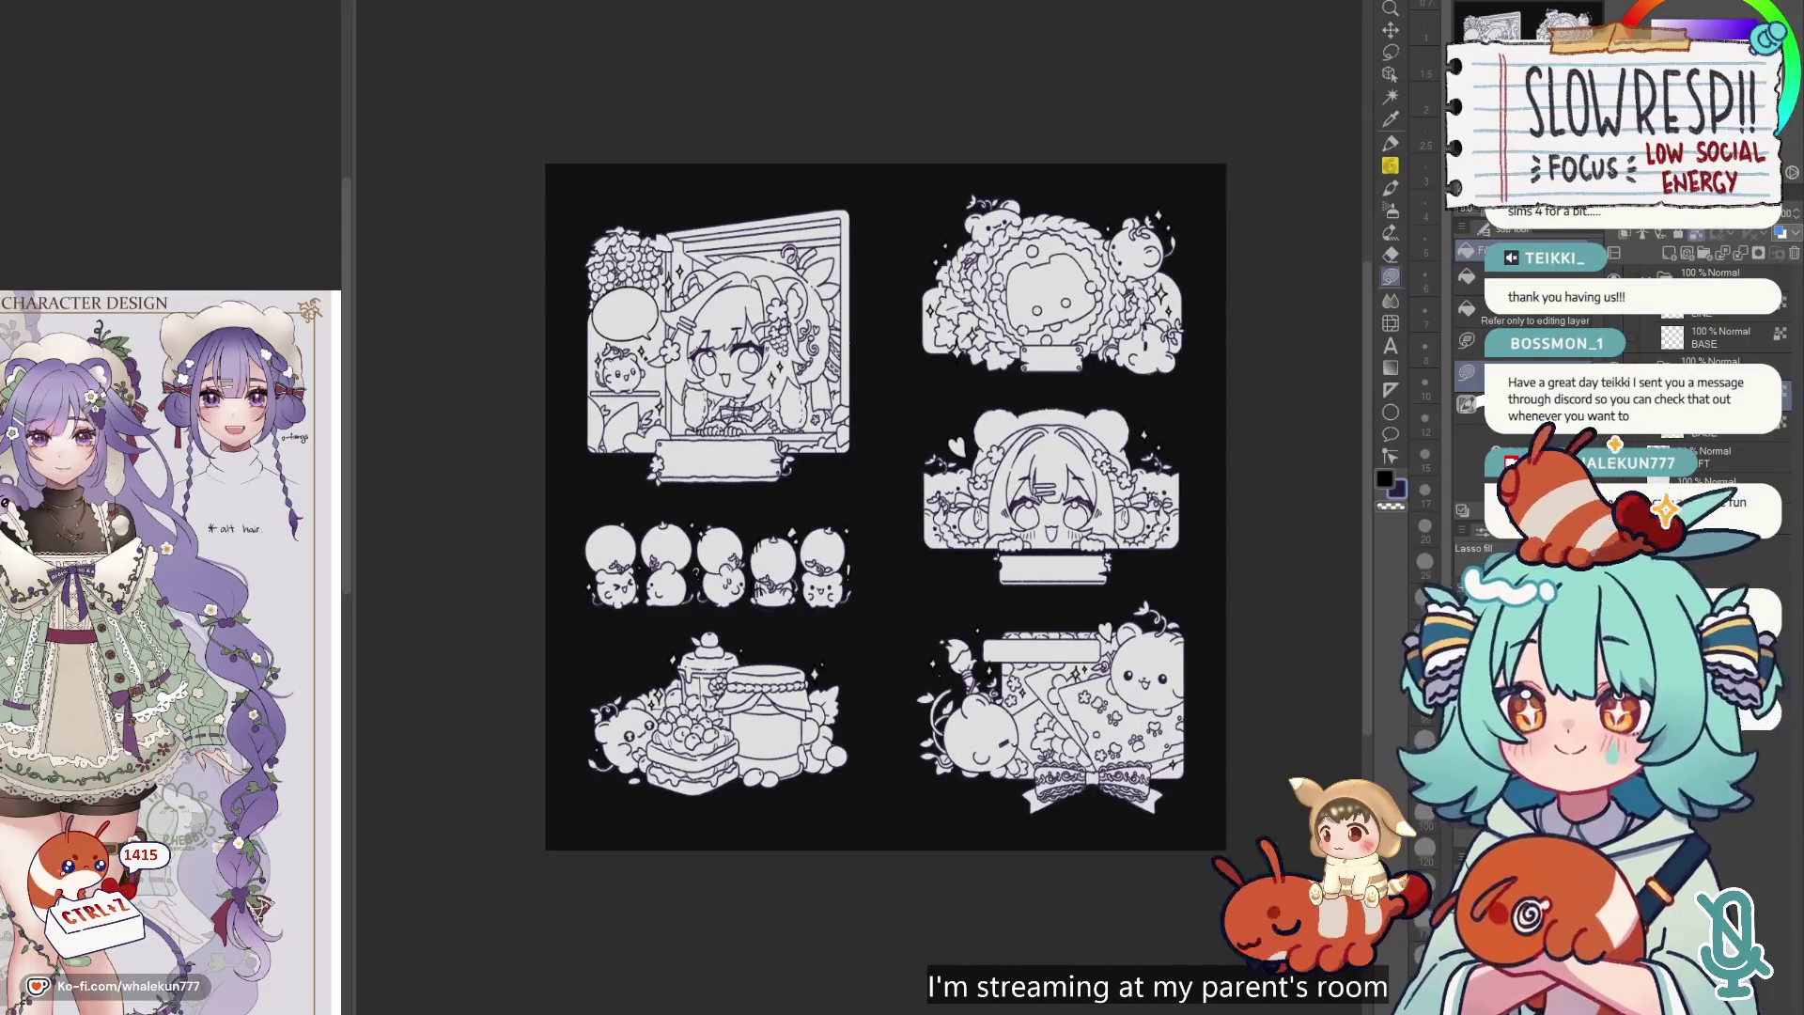
Undo the accidental dark purple speech-bubble fill and zoom until both pages fit.
left_click(625, 314)
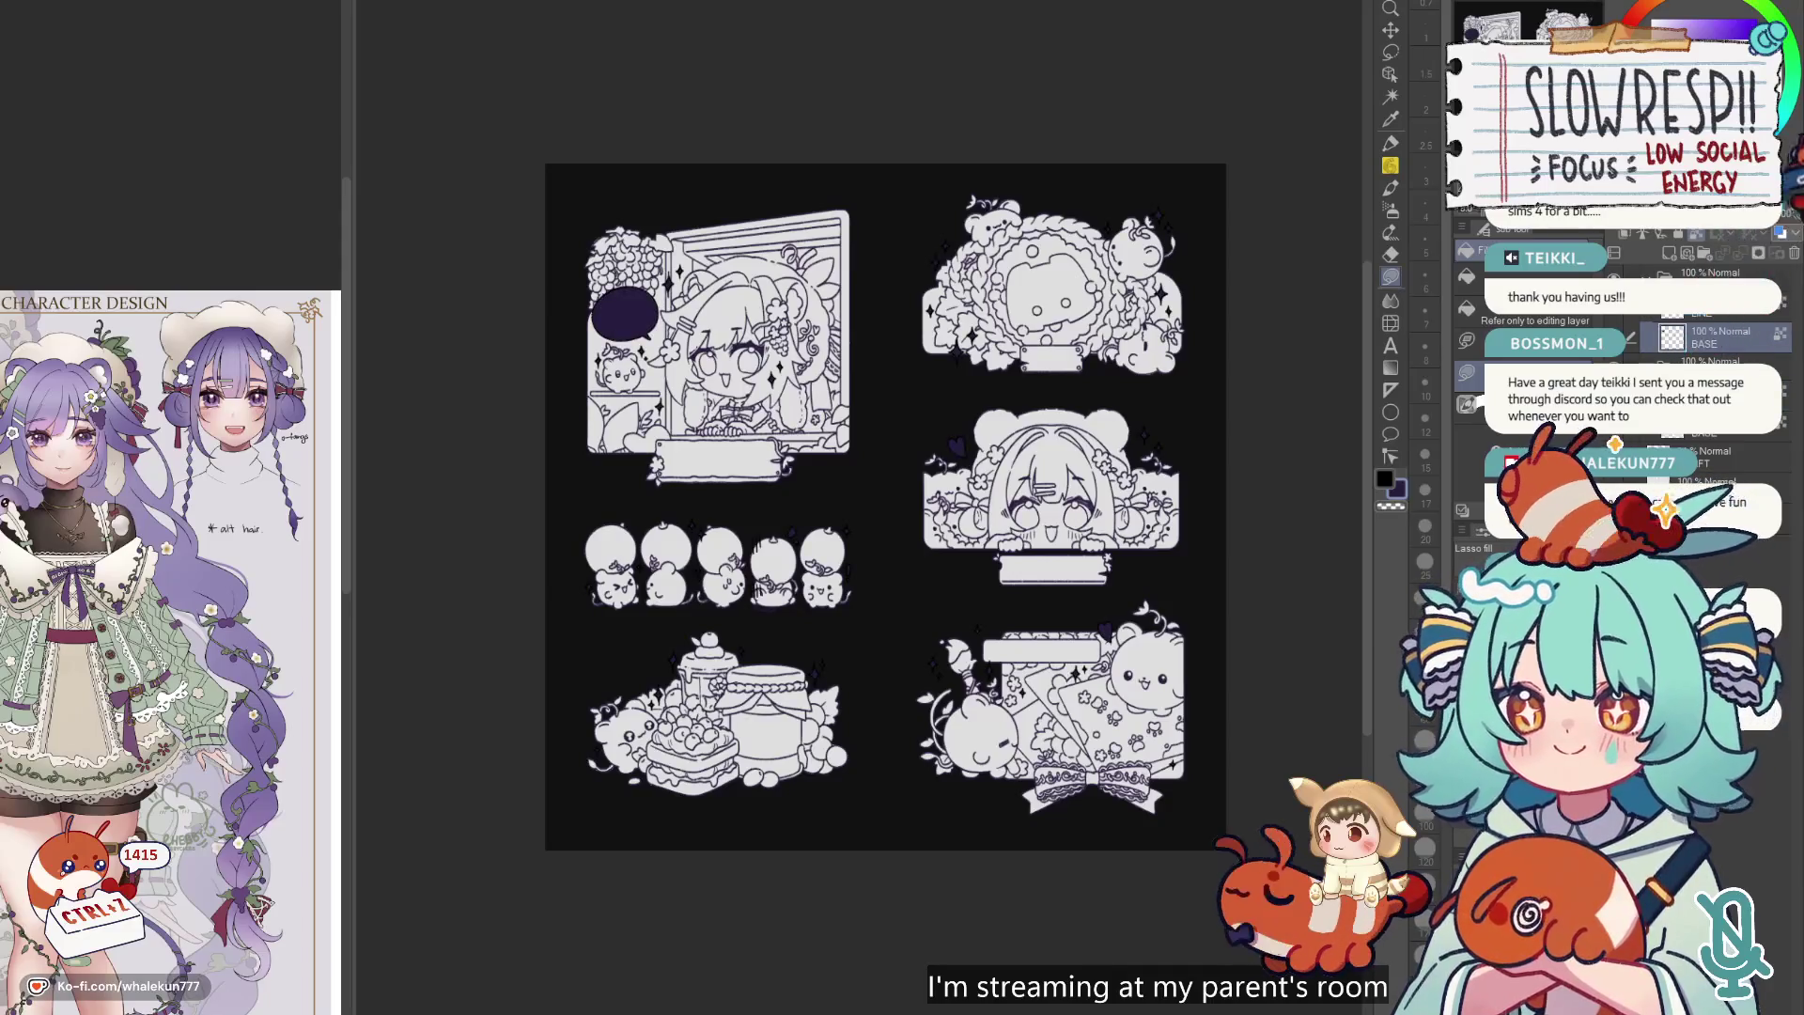
key("ctrl+z")
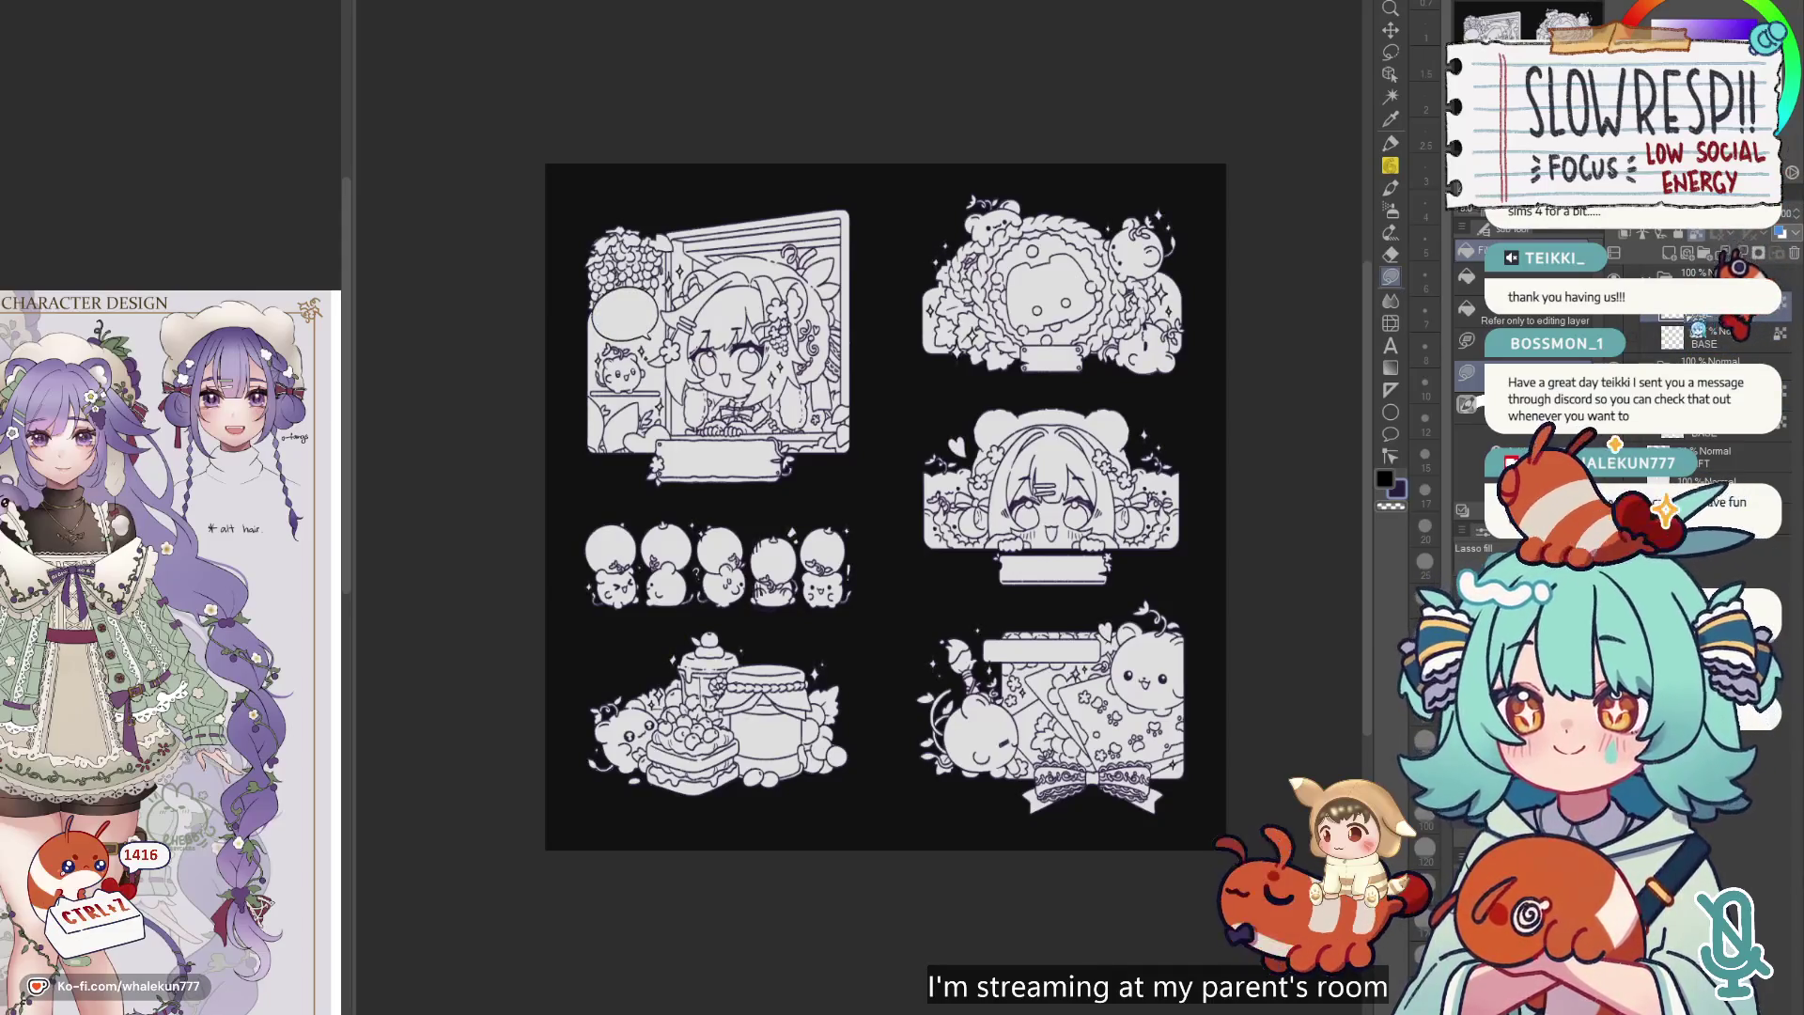
scroll(1080, 789, "up", 3)
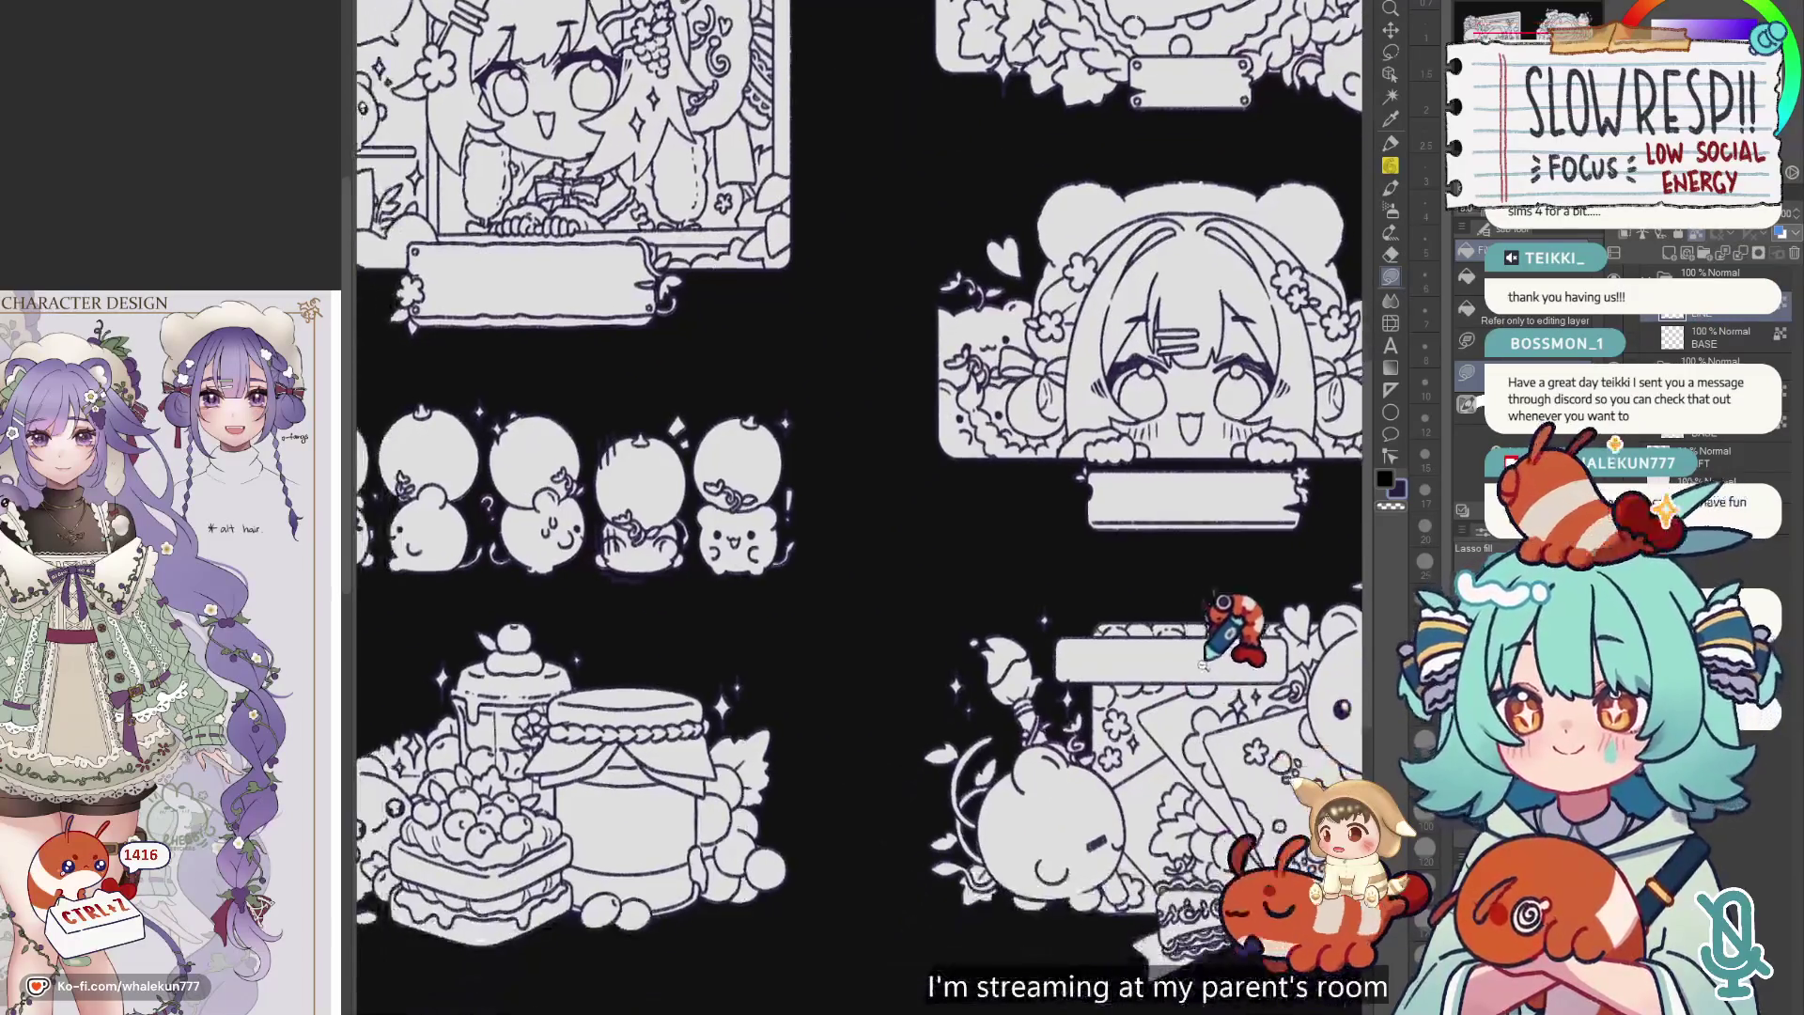
scroll(1205, 664, "down", 1)
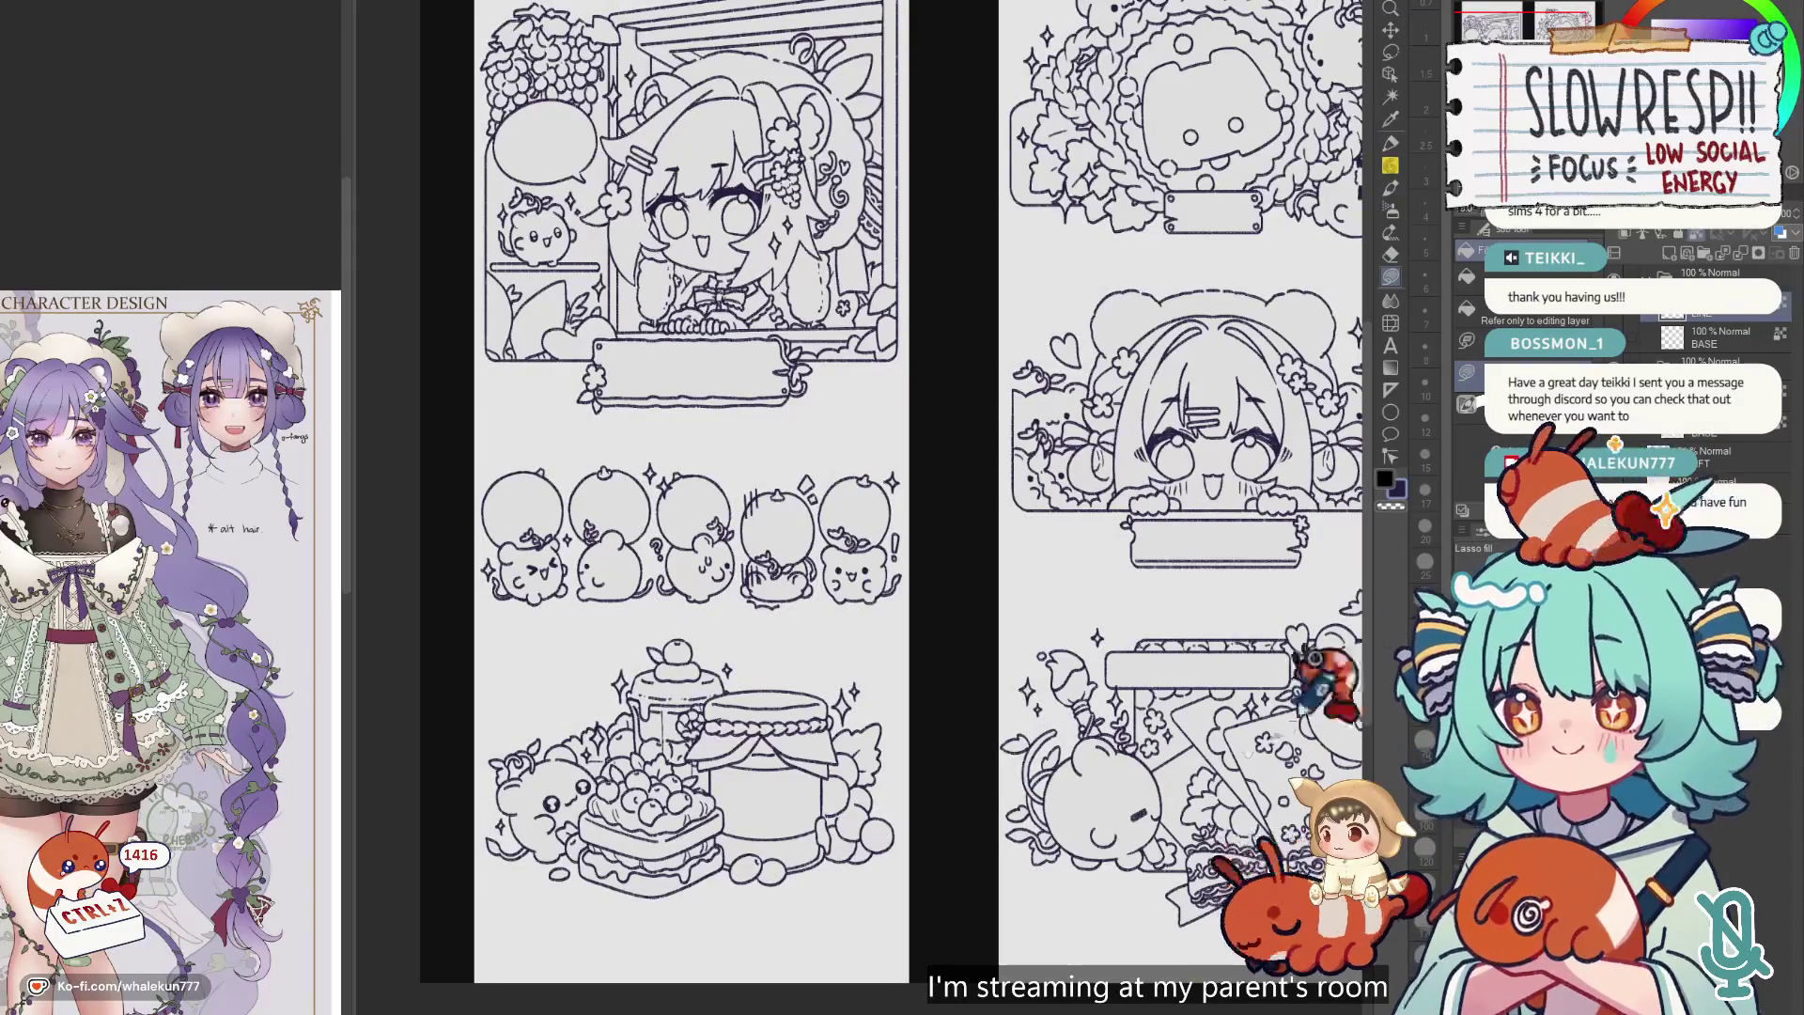
scroll(1301, 695, "down", 4)
scroll(1222, 697, "up", 2)
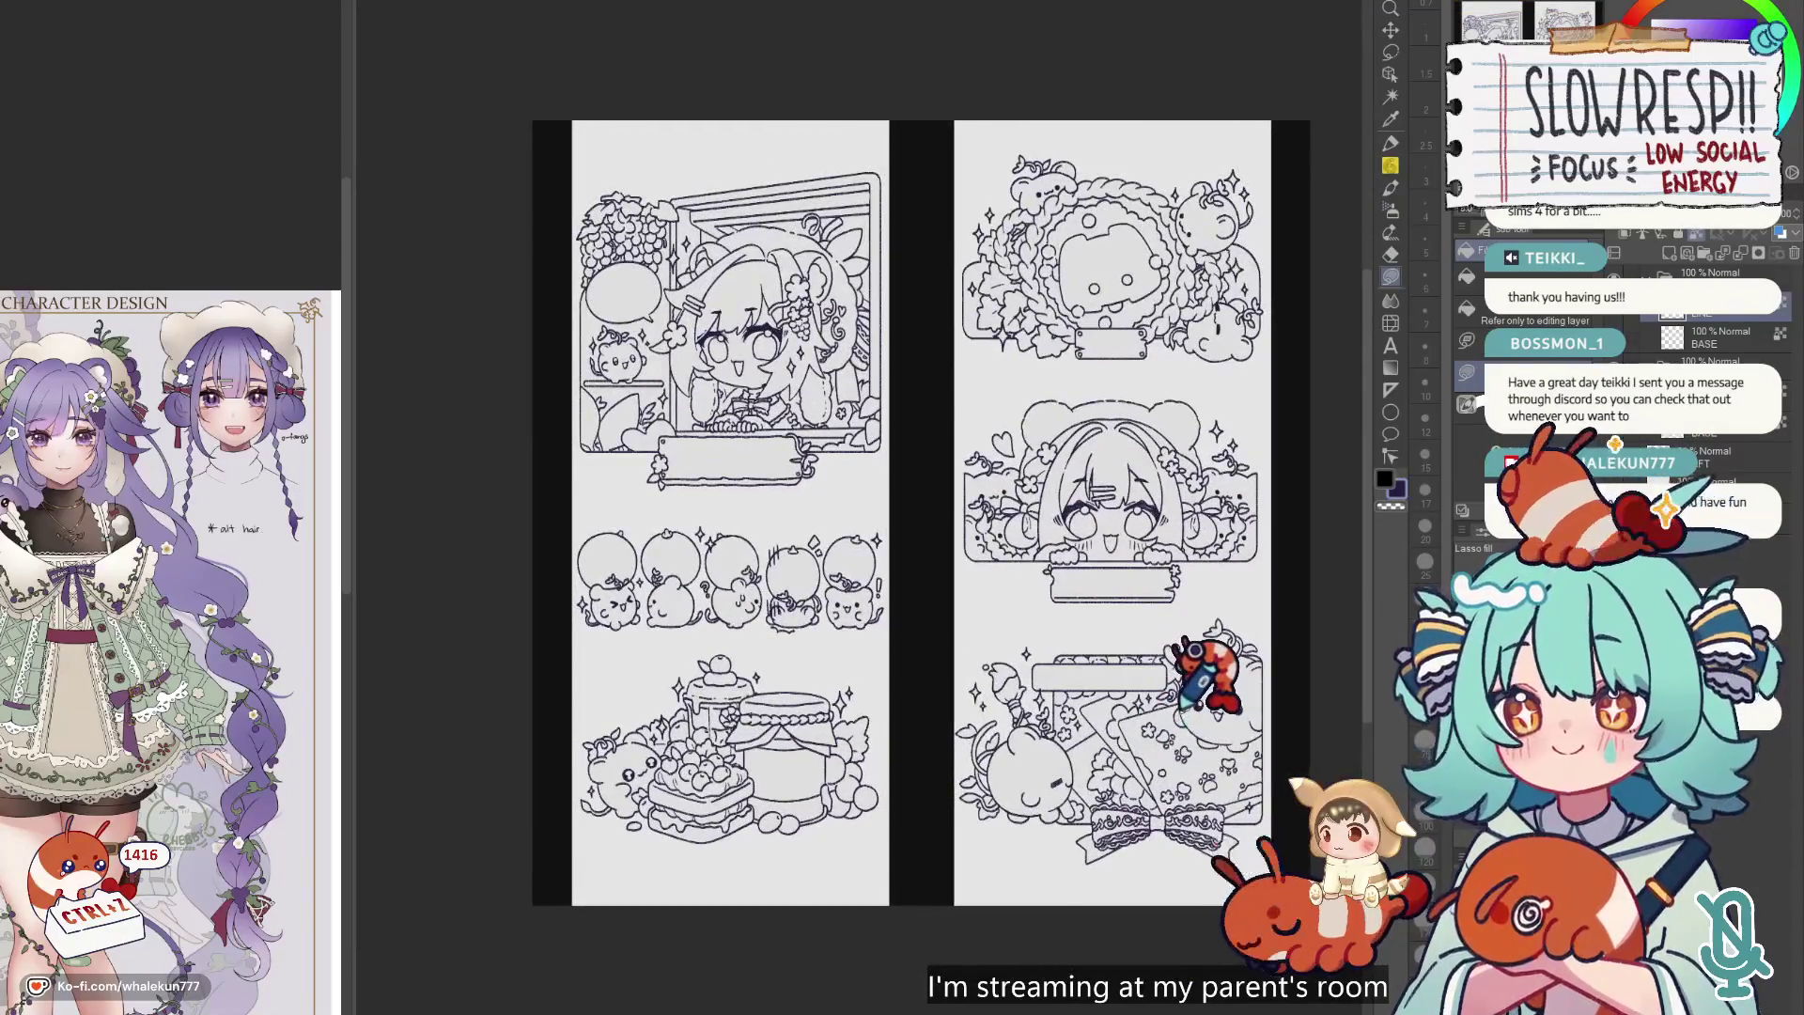
scroll(1165, 675, "up", 1)
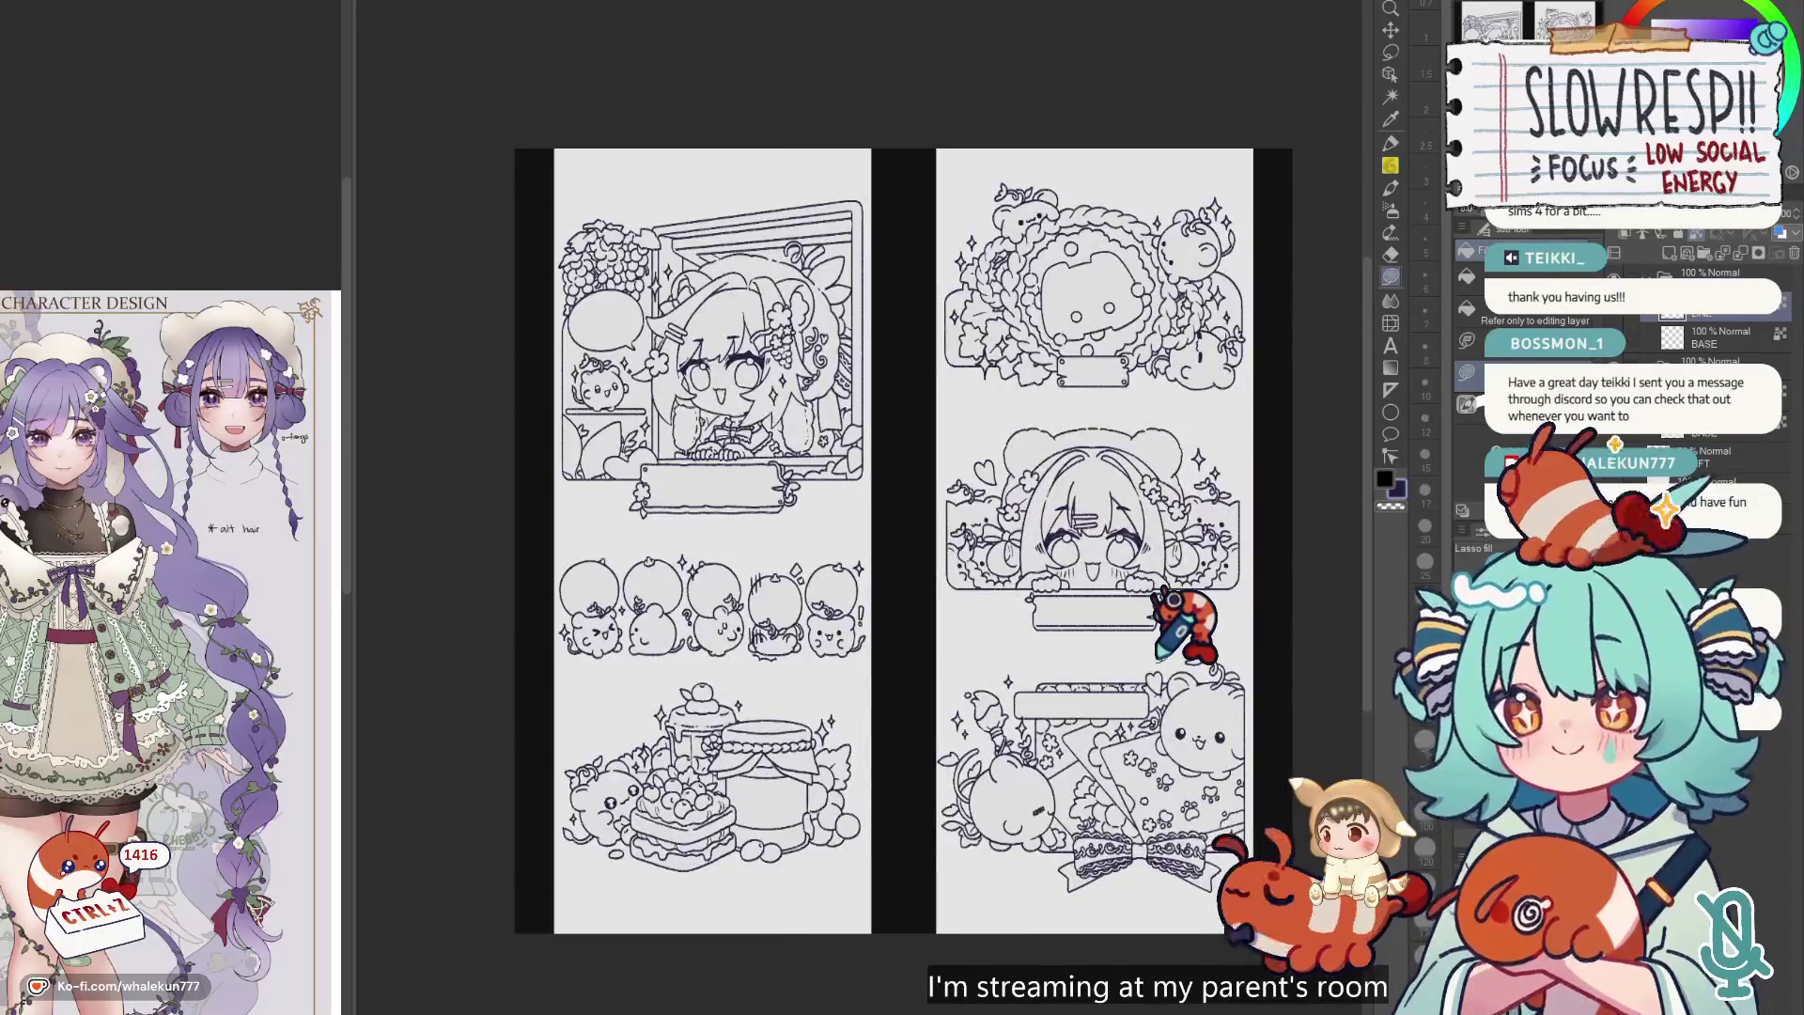